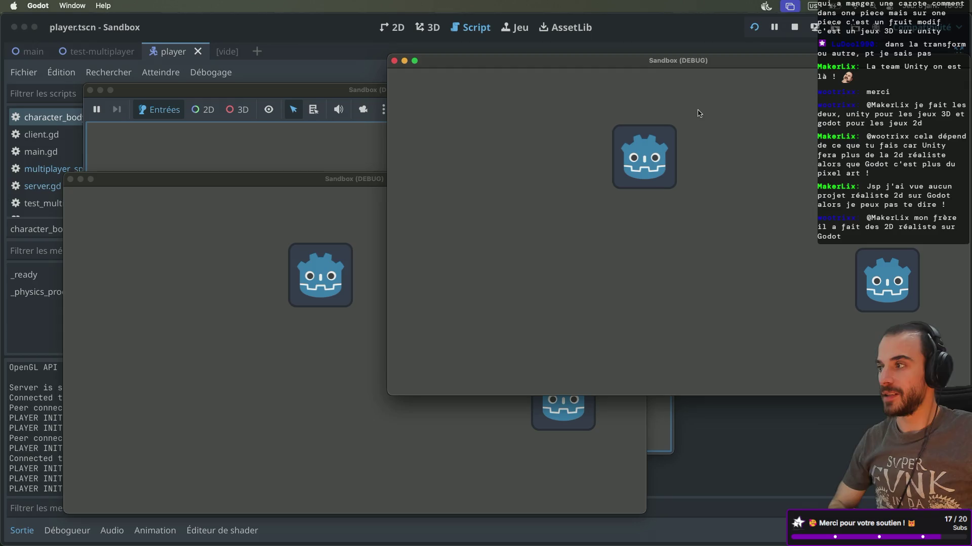
- Close all three running Sandbox (DEBUG) game windows to stop the project
click(394, 61)
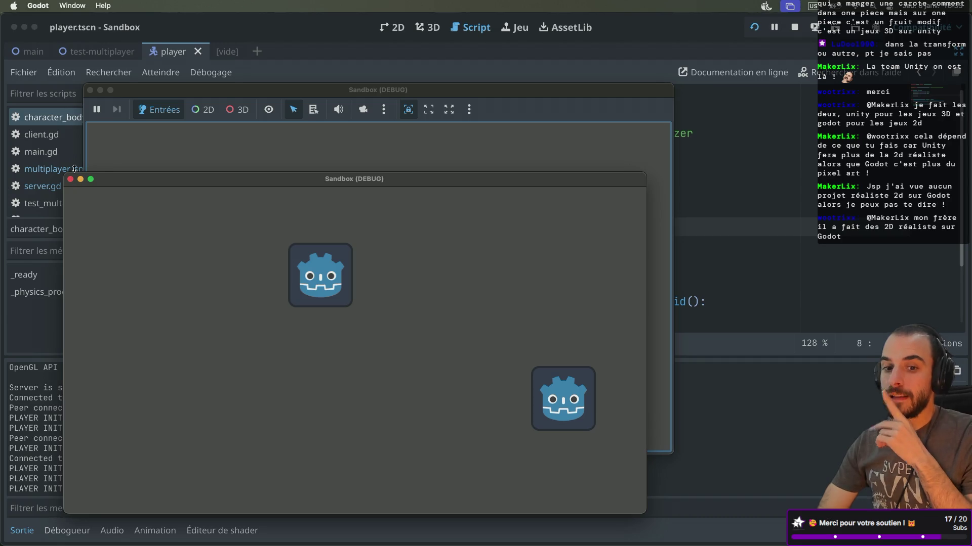
click(71, 180)
click(91, 89)
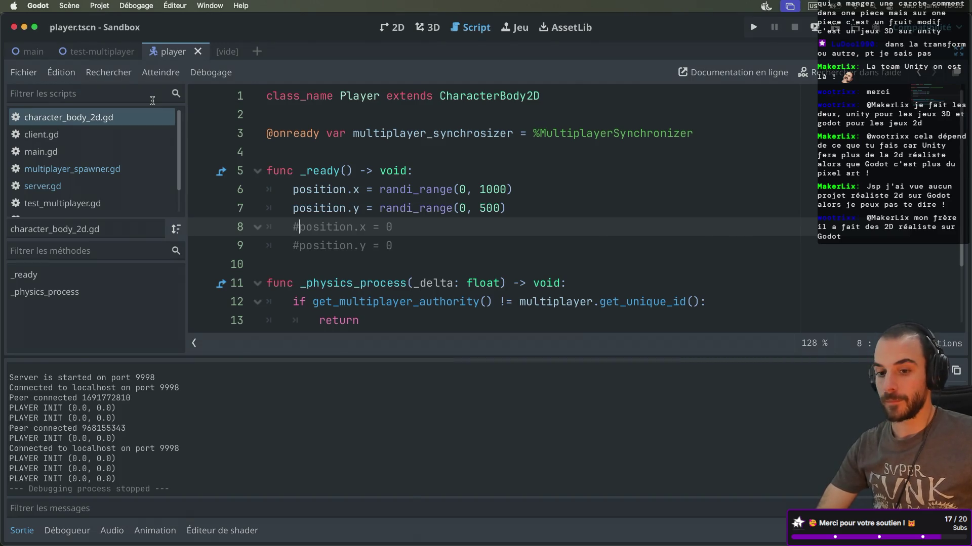
- Restore the editor docks and check the player's collision shape transform
key(ctrl+shift+F11)
click(152, 193)
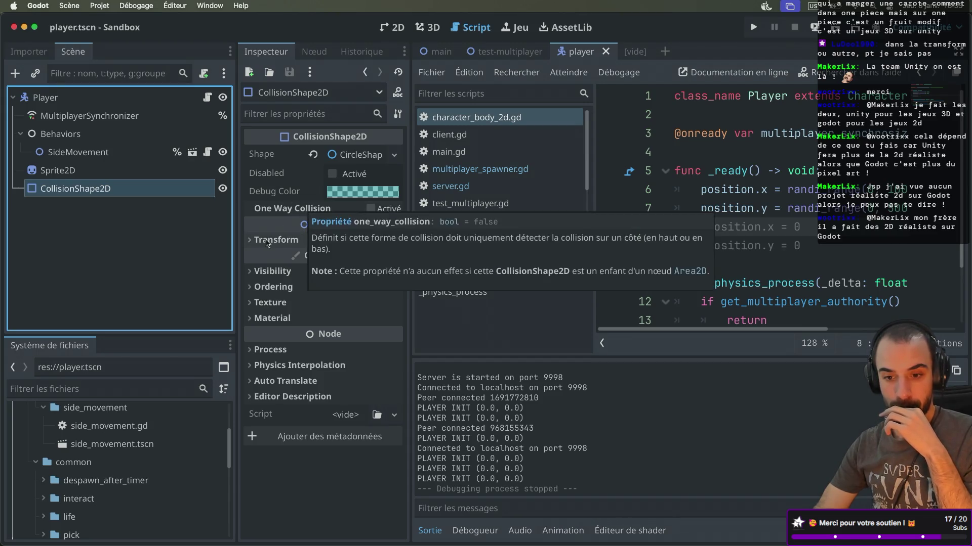
click(249, 243)
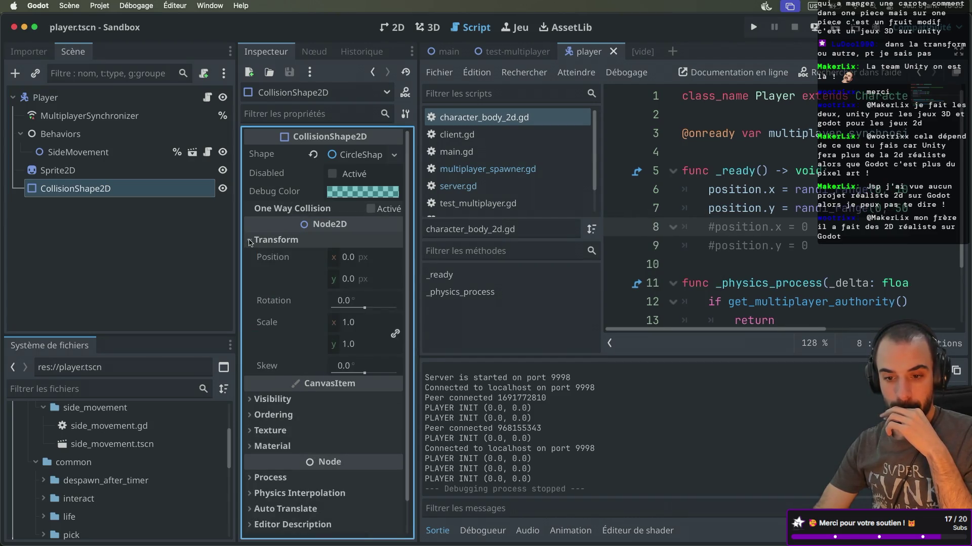
click(250, 241)
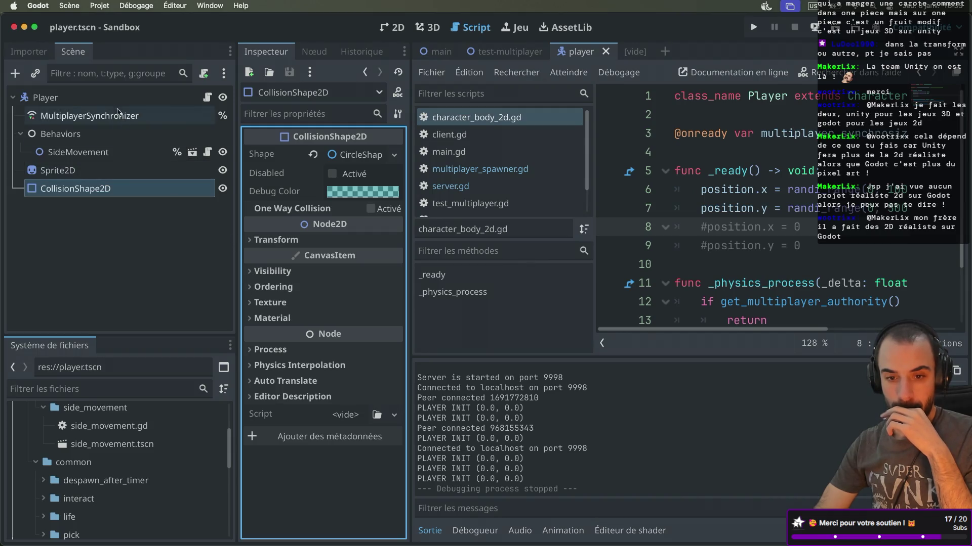
- Turn off collision layer 1 and mask 1 on the Player body and save the scene
click(114, 98)
scroll(282, 190, down, 1)
scroll(282, 190, up, 1)
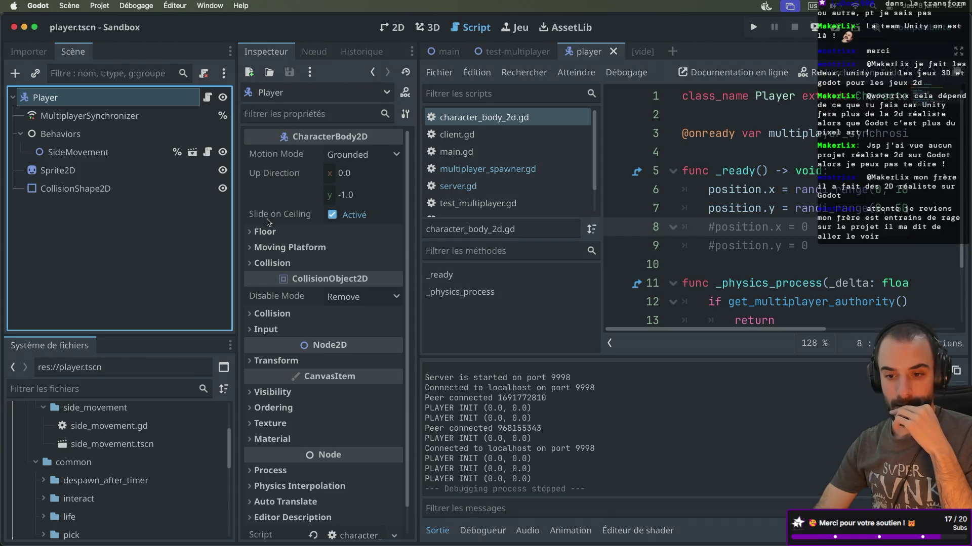
mouse_move(265, 227)
click(251, 265)
click(252, 267)
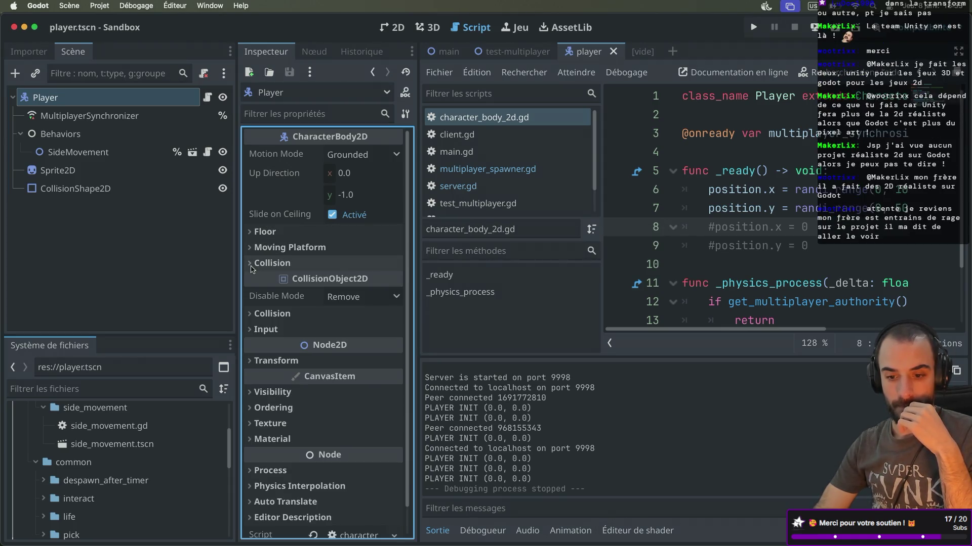
click(260, 314)
click(261, 351)
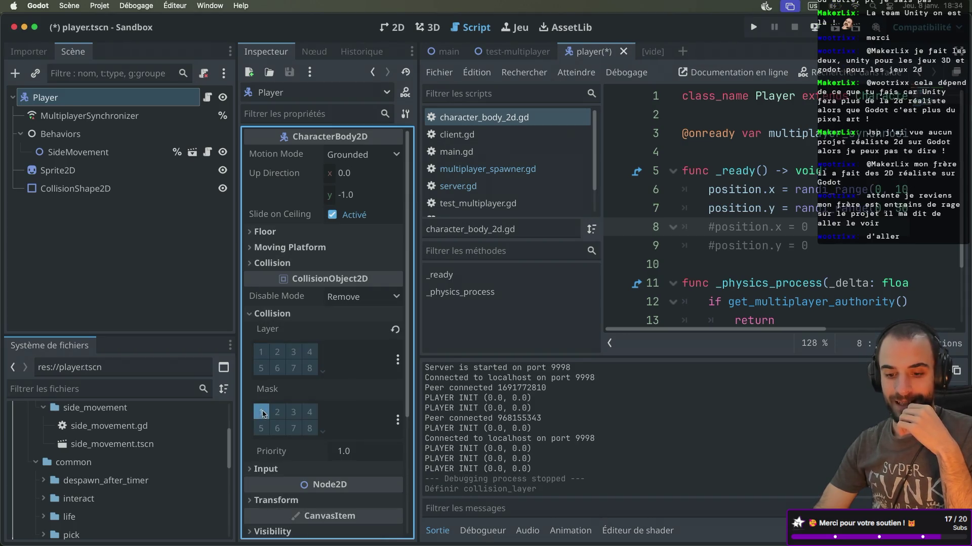
click(260, 412)
click(248, 313)
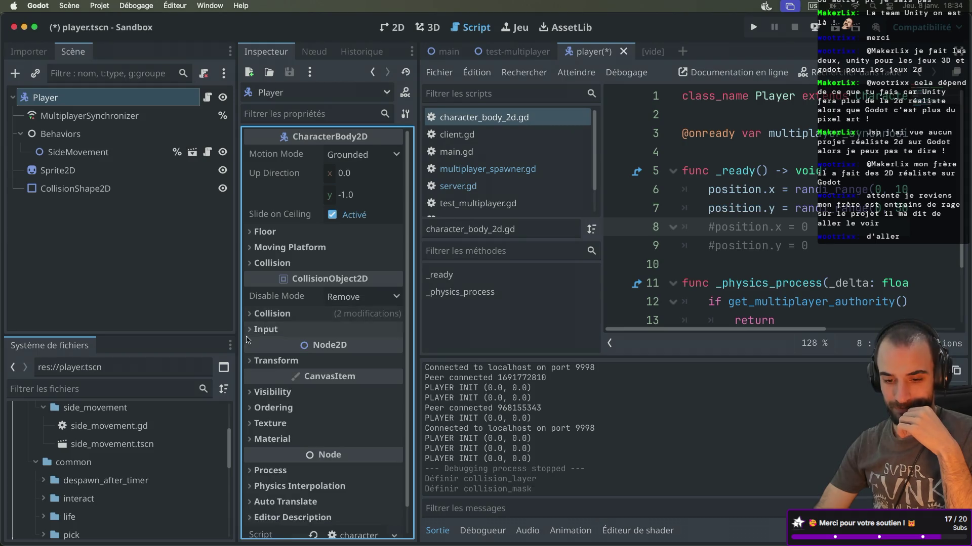
key(super+s)
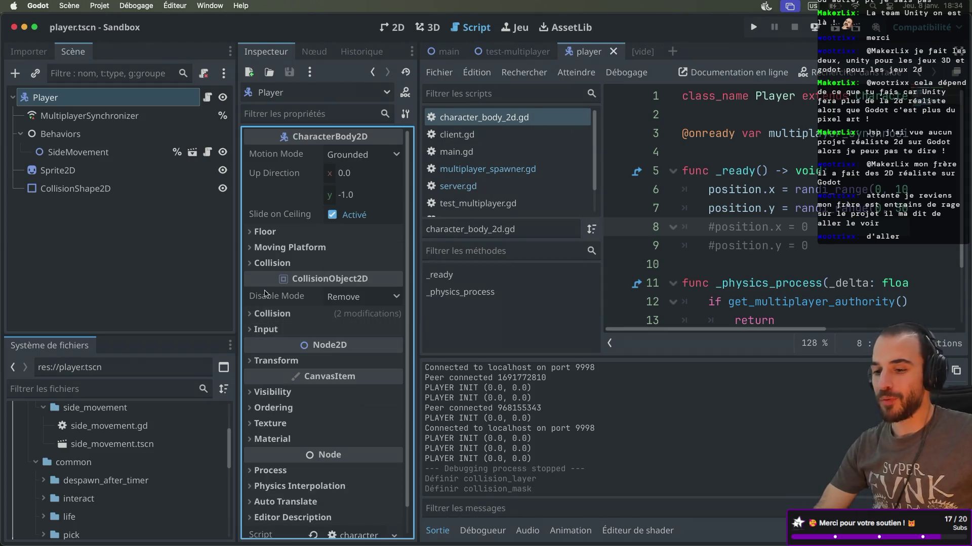
- Uncomment the position.x = 0 and position.y = 0 lines, save the script, and run the project
click(710, 228)
key(Delete)
key(Down)
key(Delete)
key(super+s)
click(753, 27)
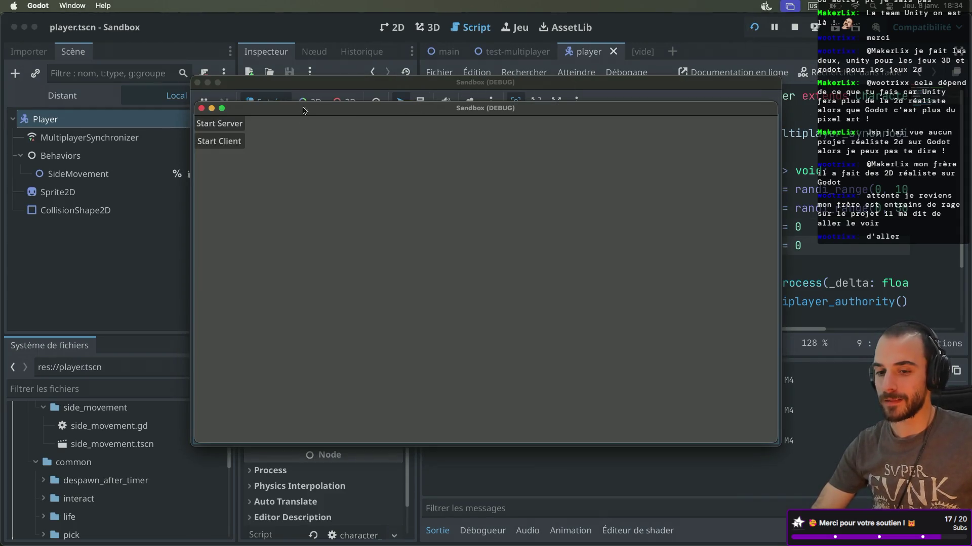
- Arrange the two game windows, start the server in one and a client in the other
drag(304, 110, 431, 157)
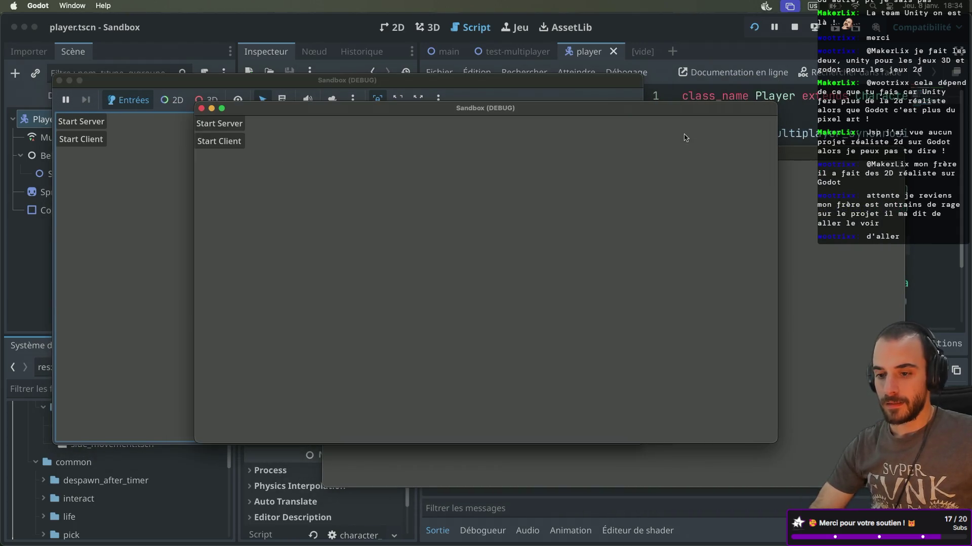
drag(598, 112, 706, 72)
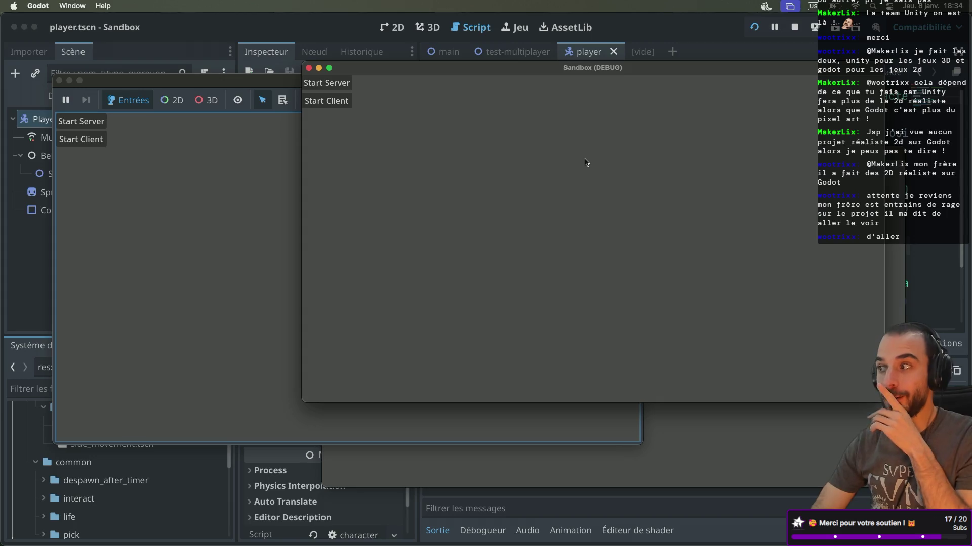
click(105, 122)
click(703, 135)
click(334, 102)
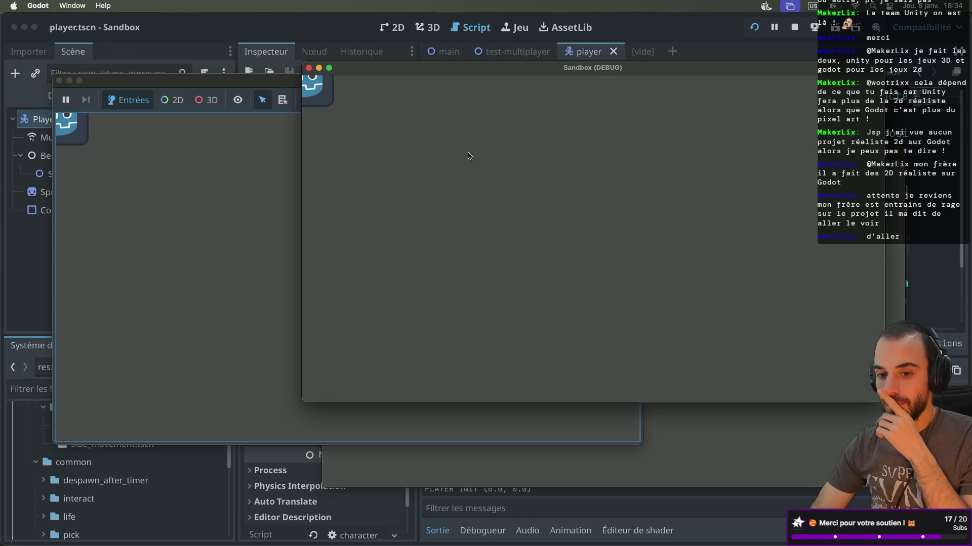
- Move the player with the arrow keys, connect another client, then stop the game
key(Right)
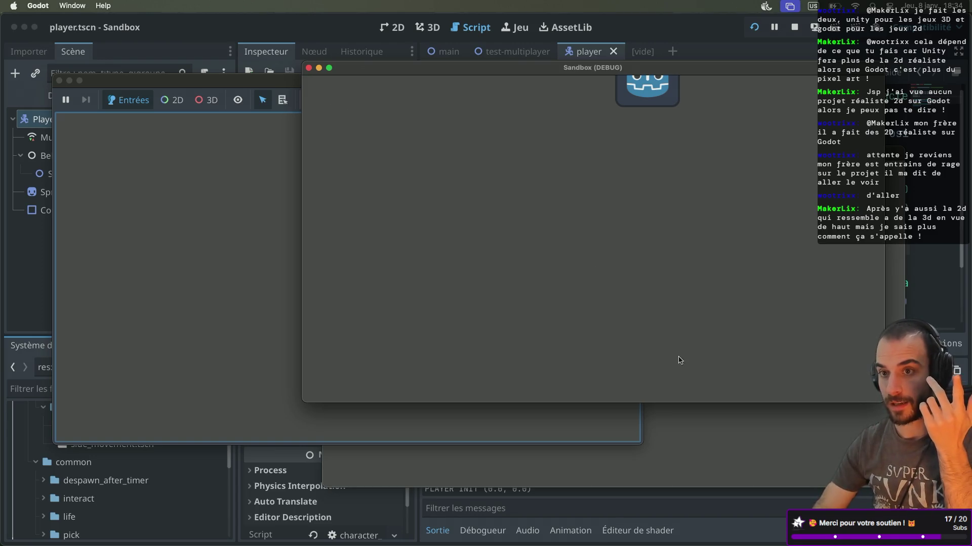
click(348, 186)
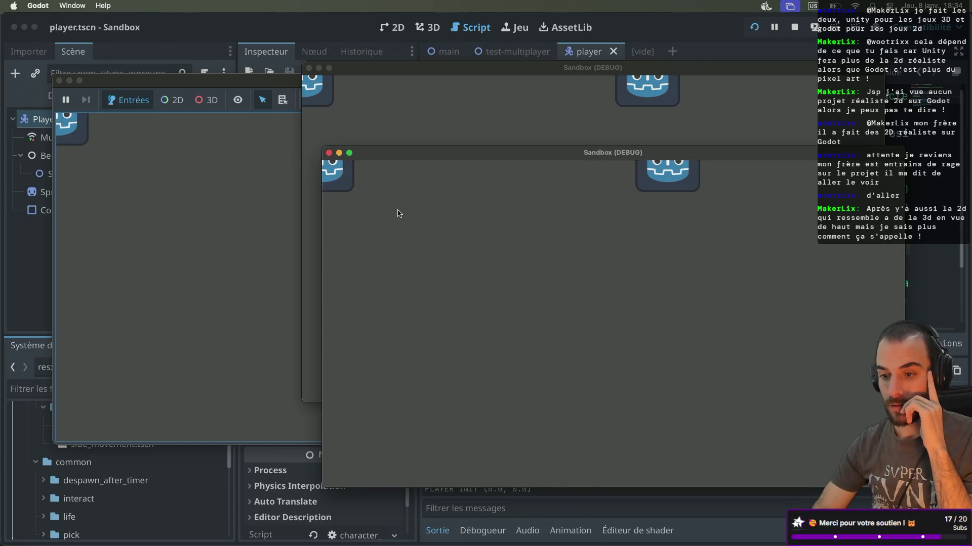
key(Right)
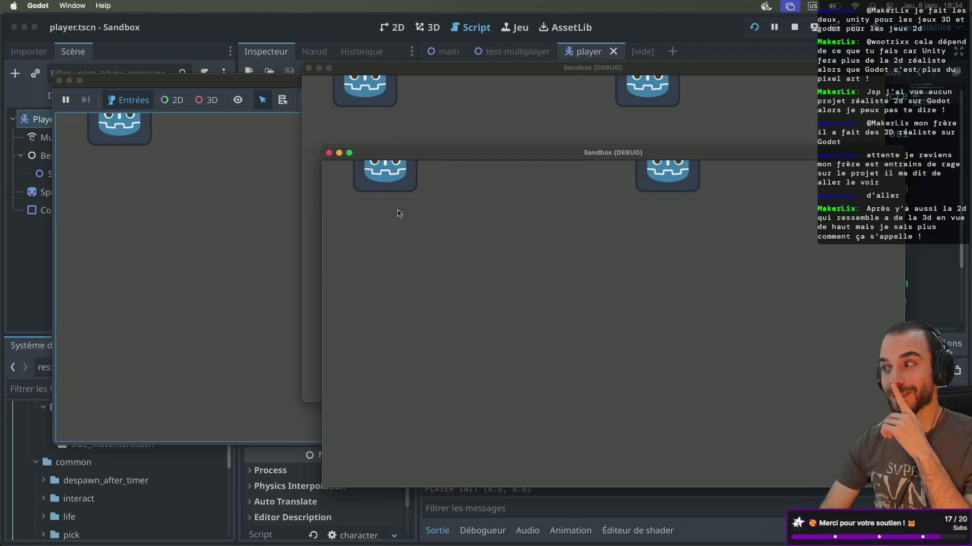
key(Right)
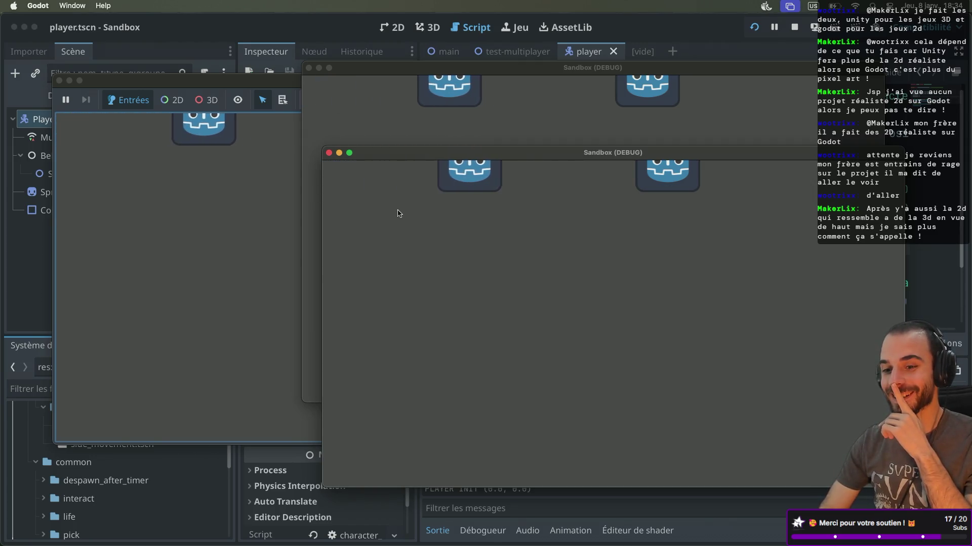
key(Left)
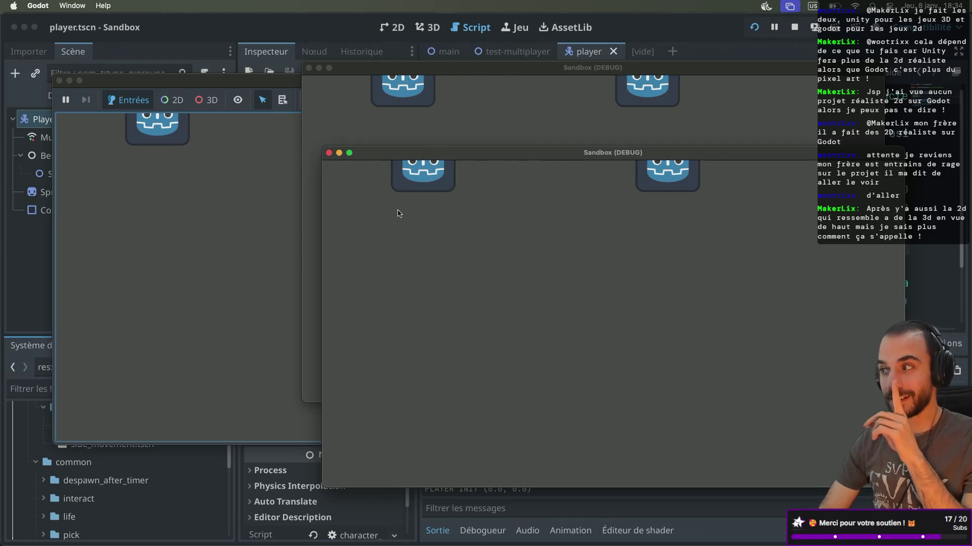
key(super+period)
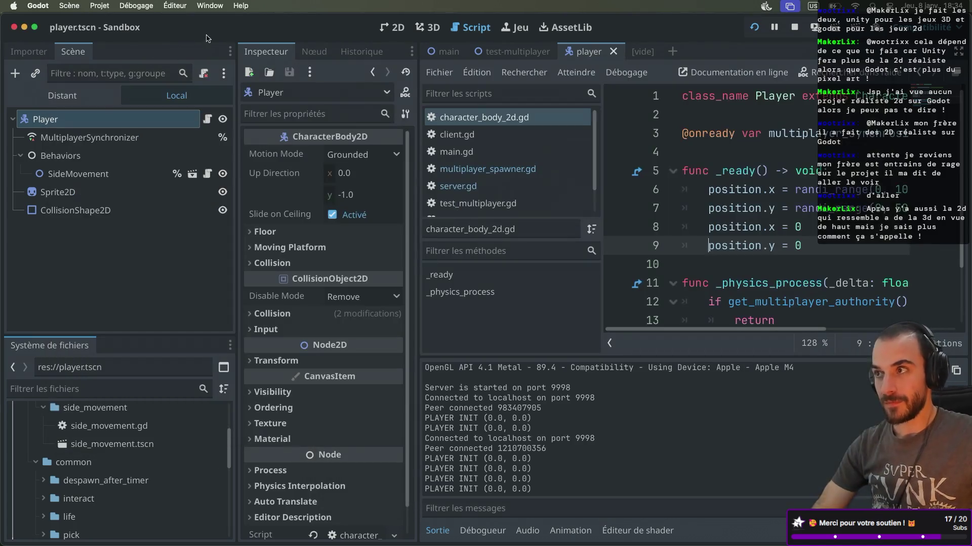
- Open the remote scene tree and expand TestMultiplayer > SpawnedEntities to player 983407905
click(24, 52)
click(73, 51)
click(63, 95)
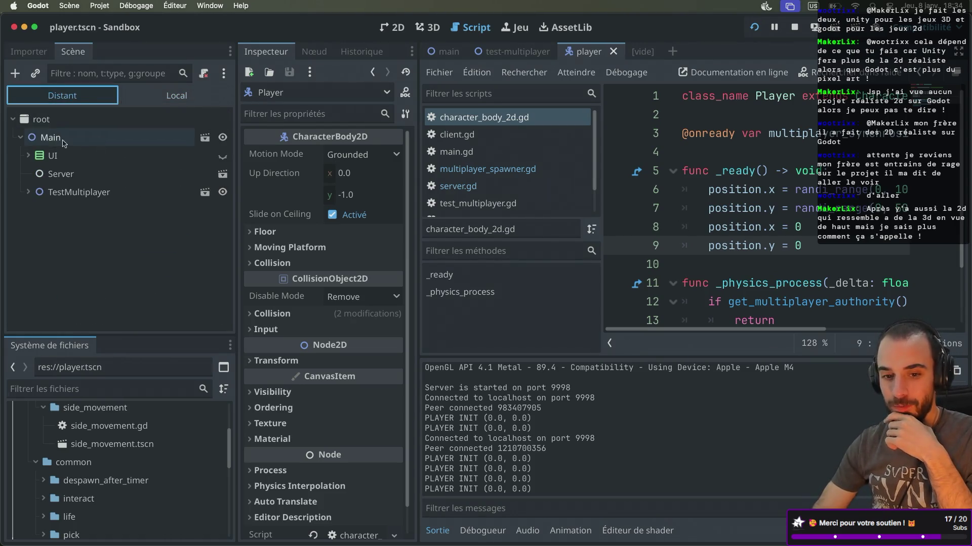
click(28, 192)
click(35, 228)
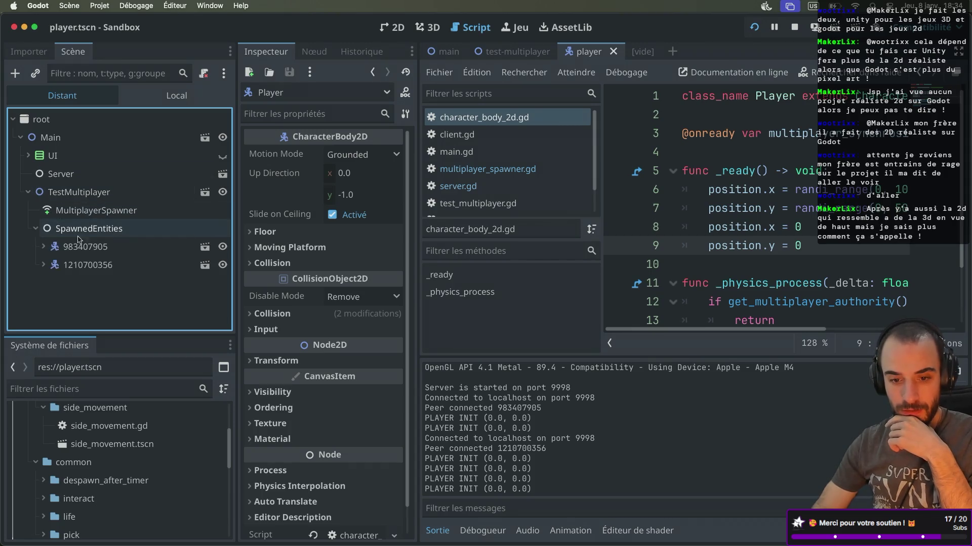
click(44, 246)
click(105, 228)
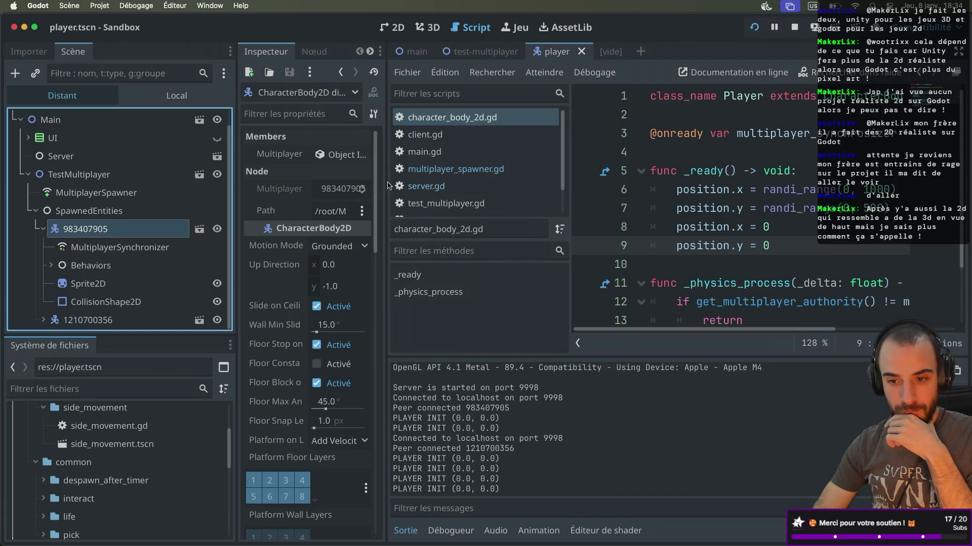
- Inspect the first player's collision shape position in the Inspector
scroll(311, 279, down, 10)
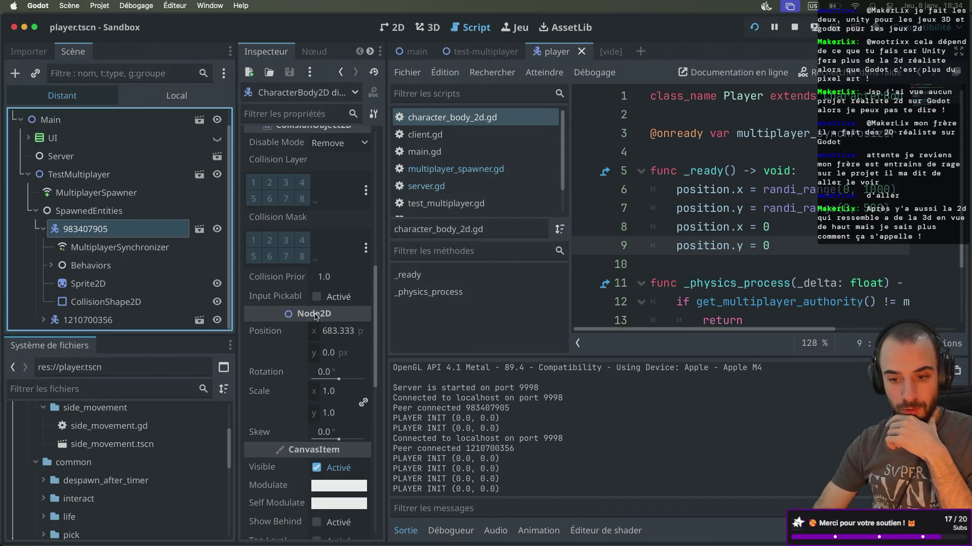
mouse_move(325, 327)
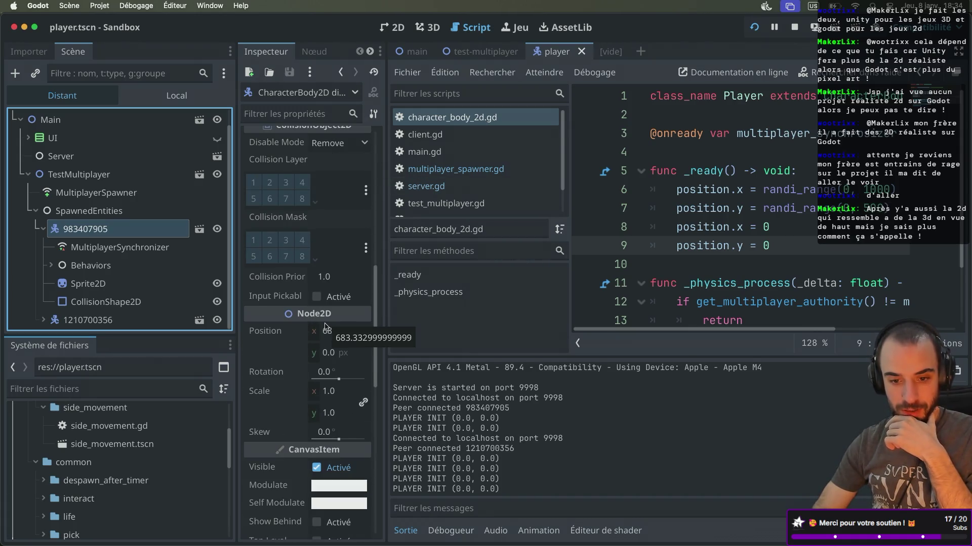
click(182, 302)
scroll(272, 316, down, 5)
scroll(273, 317, down, 4)
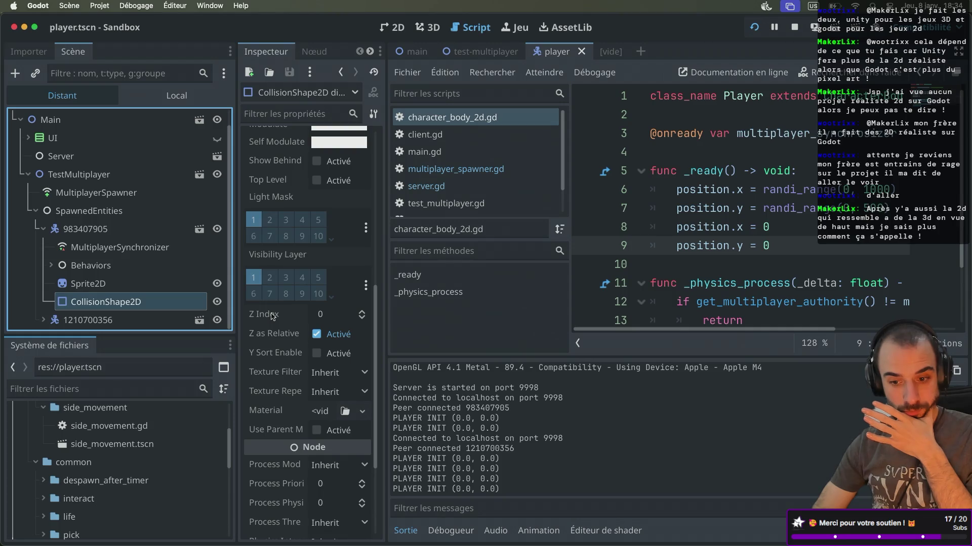
scroll(273, 316, up, 5)
scroll(273, 317, up, 5)
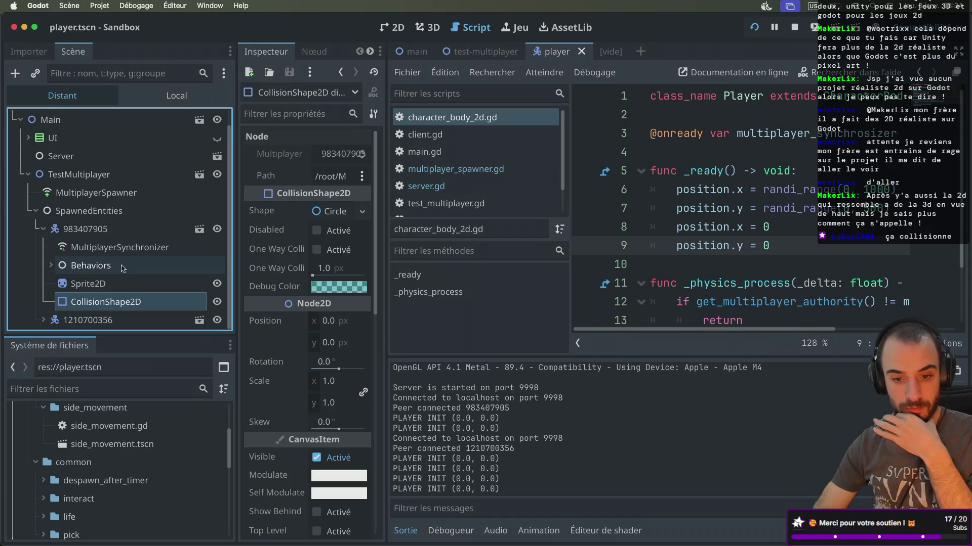
click(43, 320)
scroll(101, 291, down, 3)
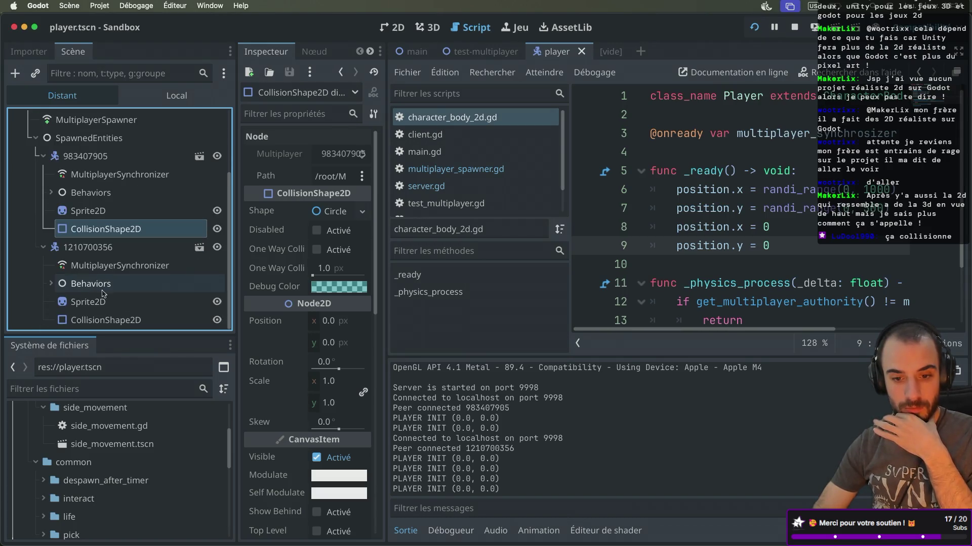
click(107, 320)
scroll(272, 315, down, 3)
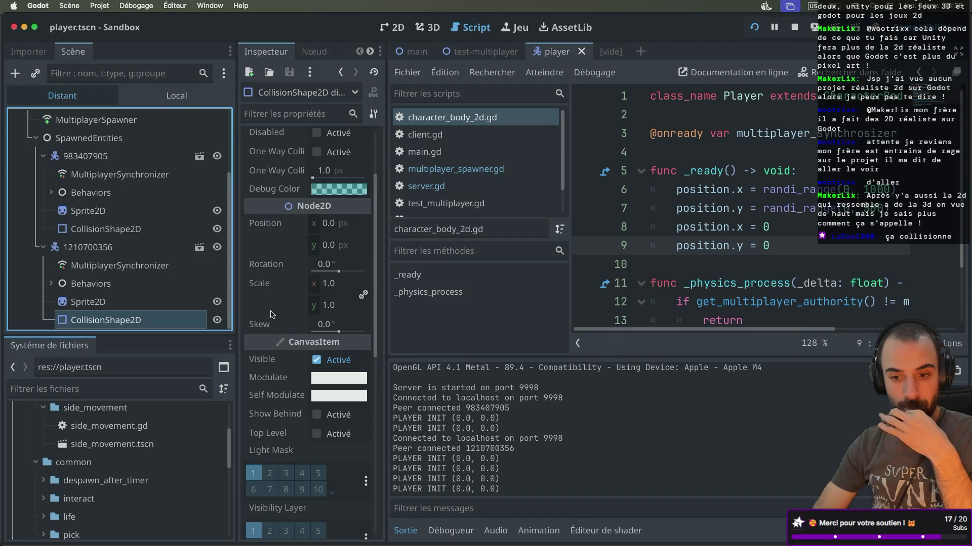
scroll(272, 315, down, 3)
scroll(271, 315, up, 4)
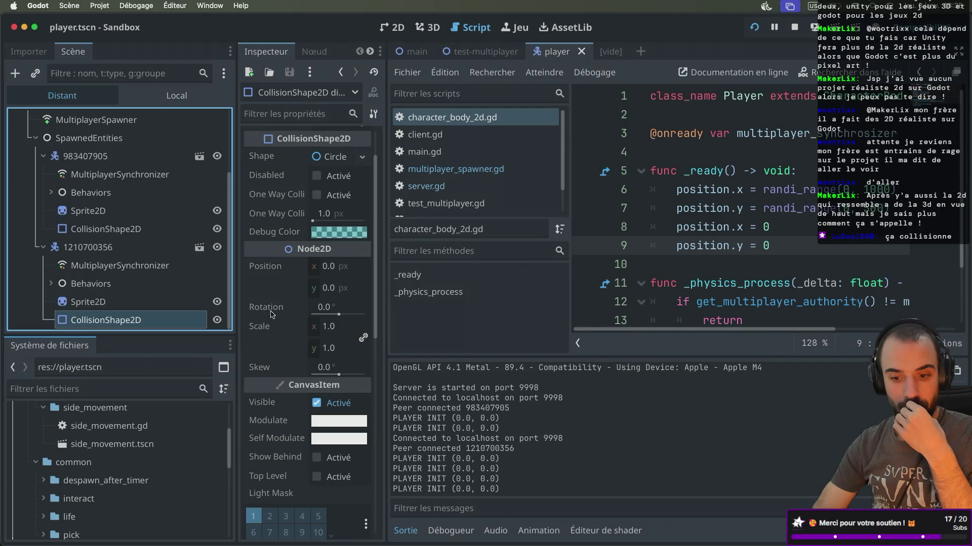
scroll(272, 314, up, 2)
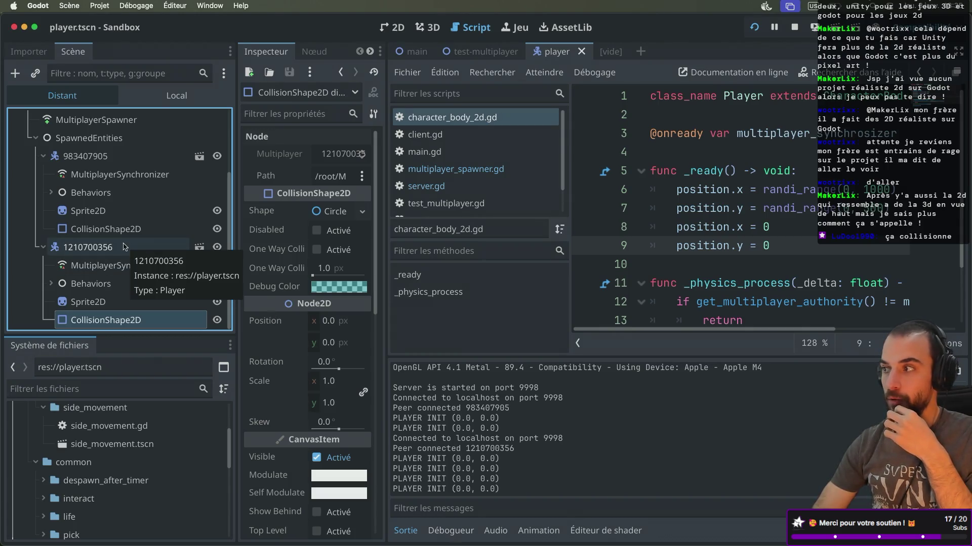
- Tick Formes de collision visibles in the Débogage menu and confirm it is checked
click(136, 6)
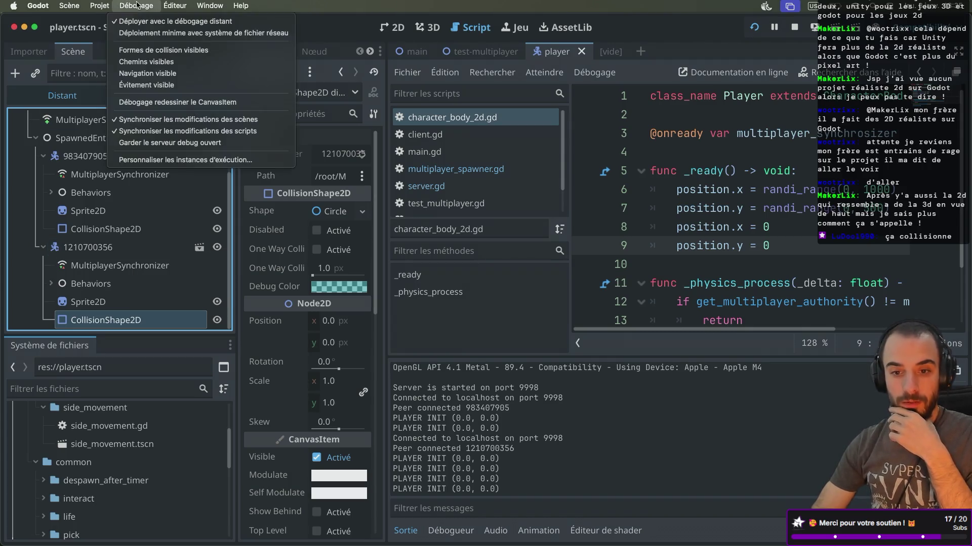
click(150, 50)
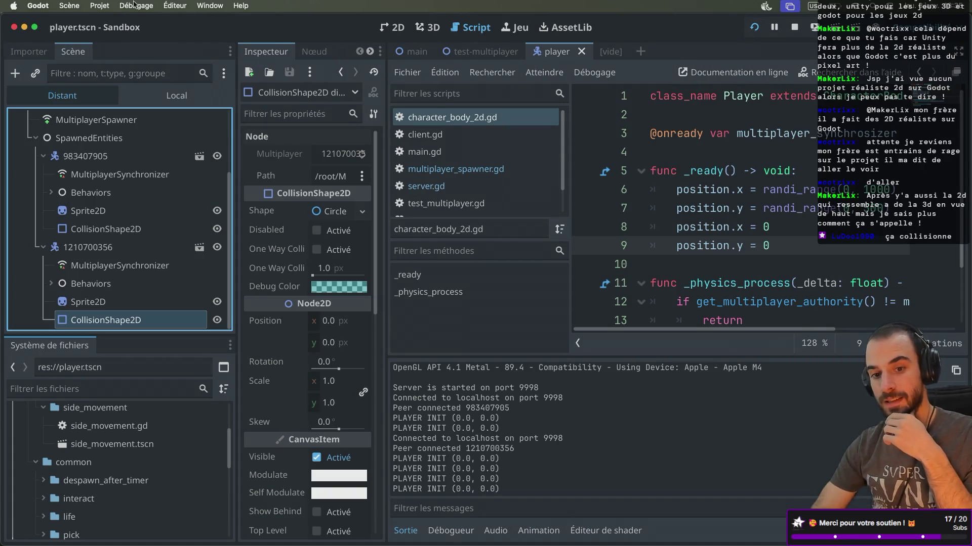
click(135, 5)
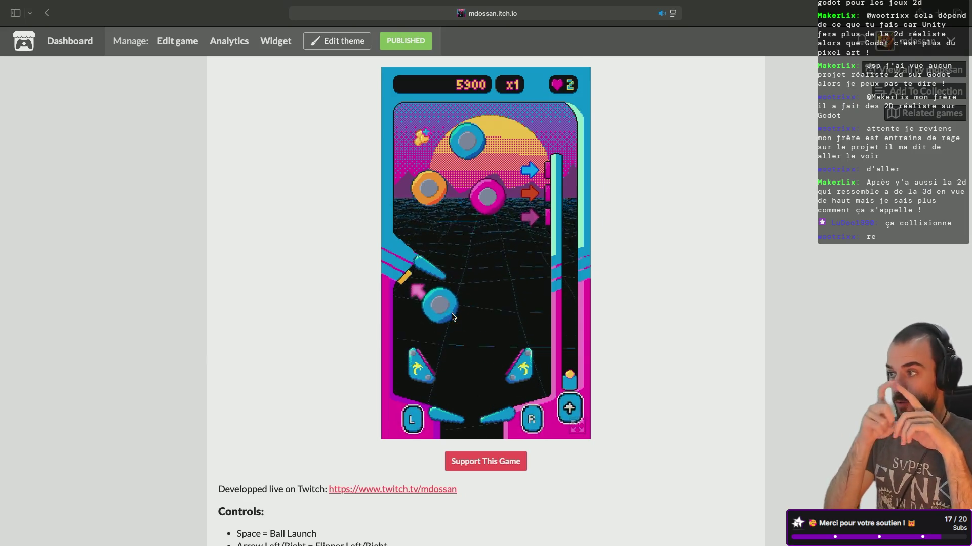
key(ctrl+Left)
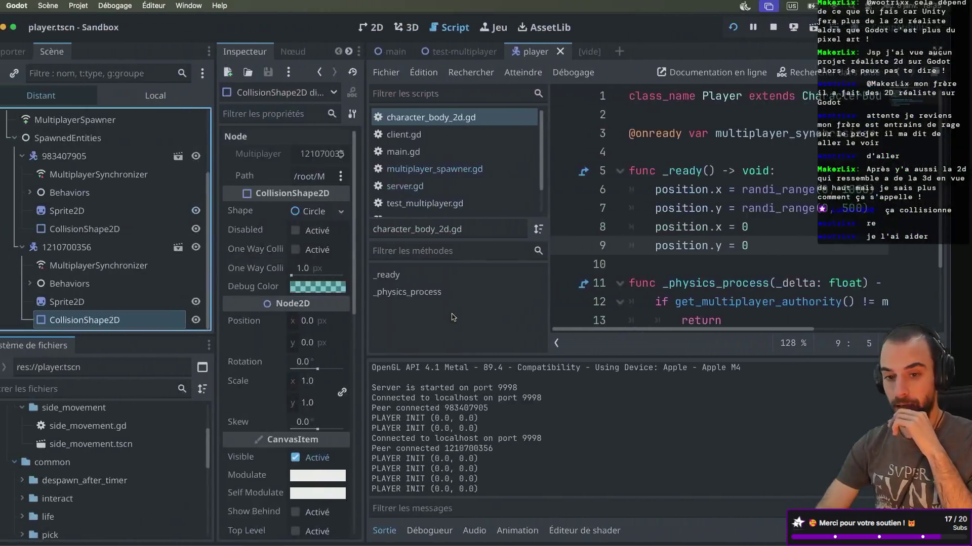
- Check the Débogage menu, then restart the running project with the new setting
click(135, 6)
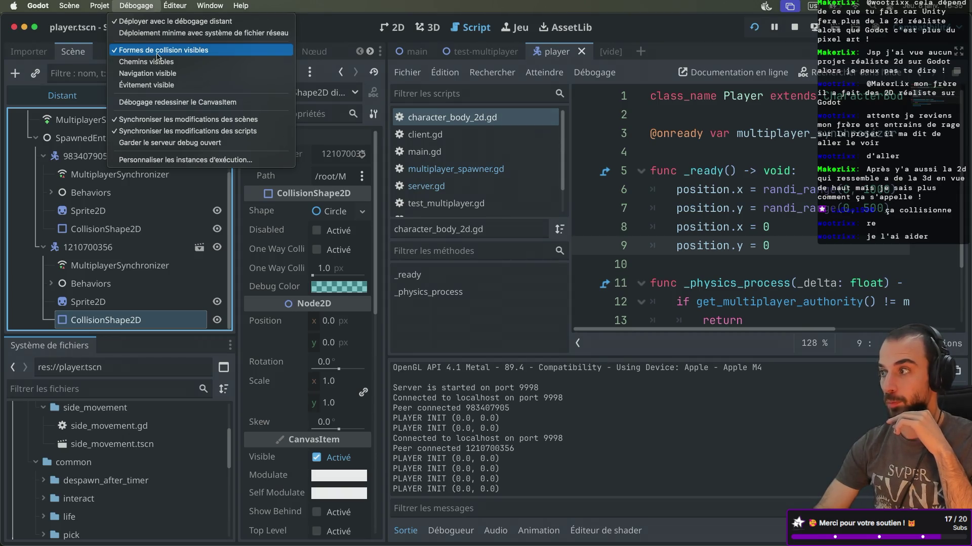
click(682, 30)
click(754, 27)
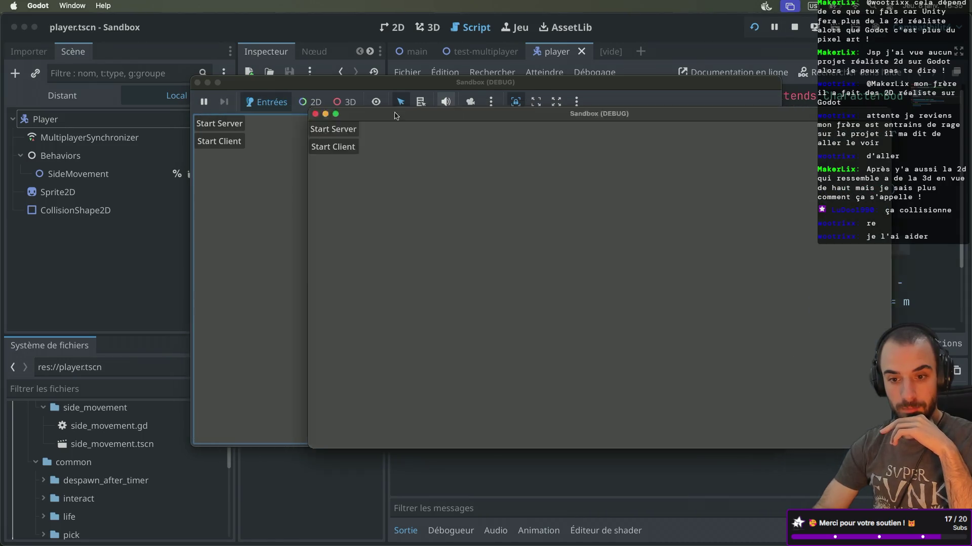
- Start the server in the first window, connect the second as a client, and move right
drag(283, 86, 174, 74)
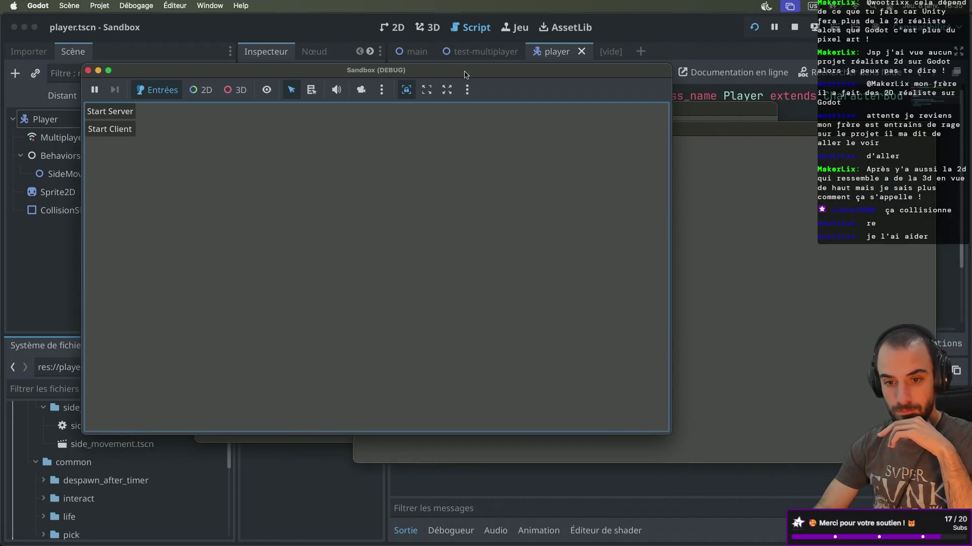
click(135, 112)
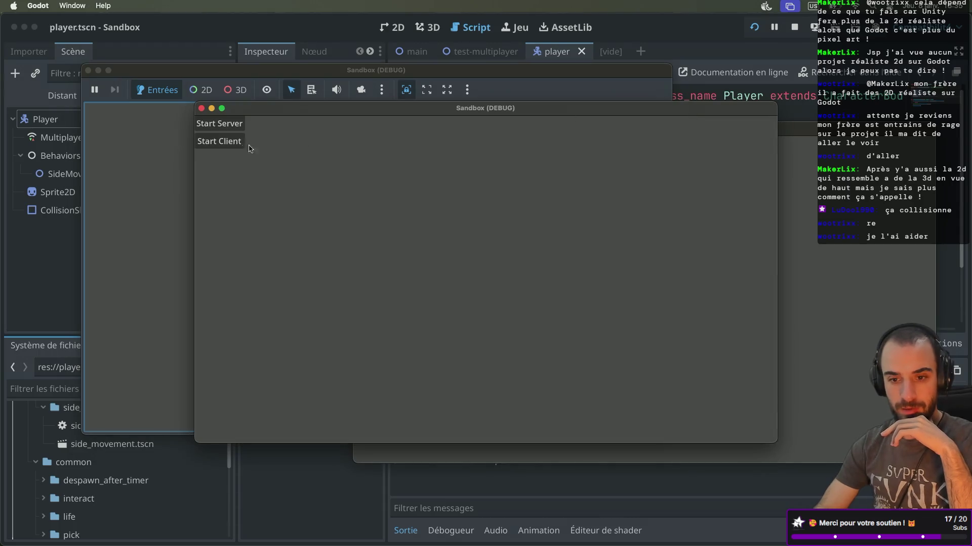
click(229, 147)
key(Right)
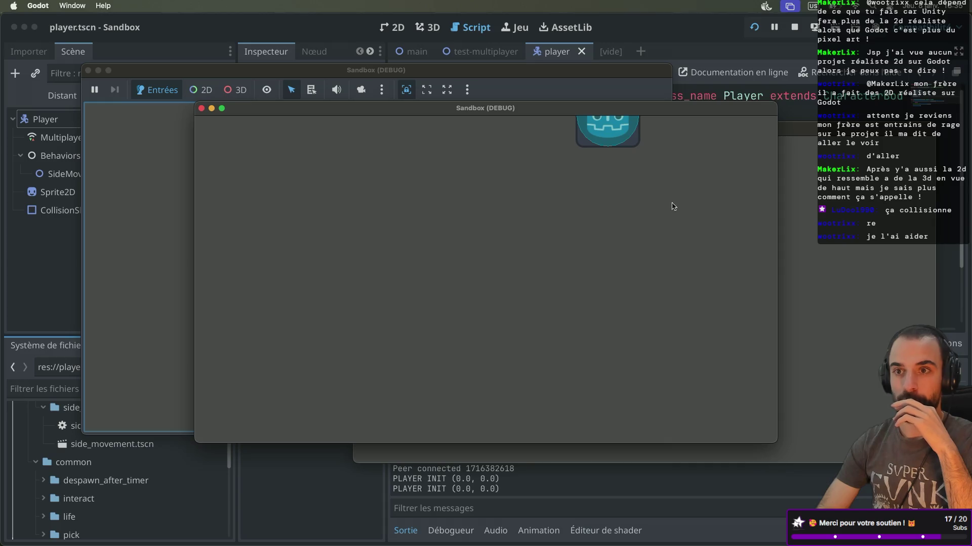
- Connect the third game window as another client and move a player right
drag(627, 133, 625, 188)
click(391, 217)
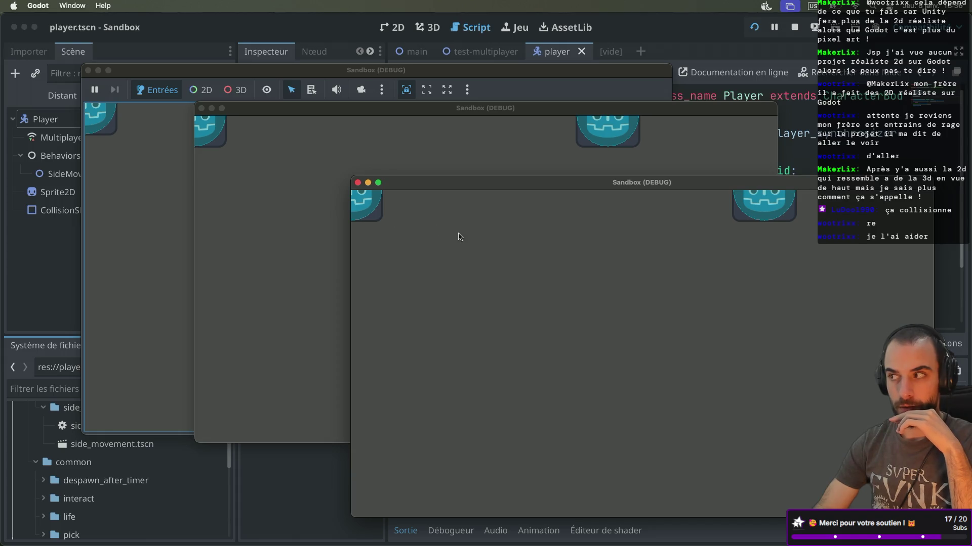
key(Right)
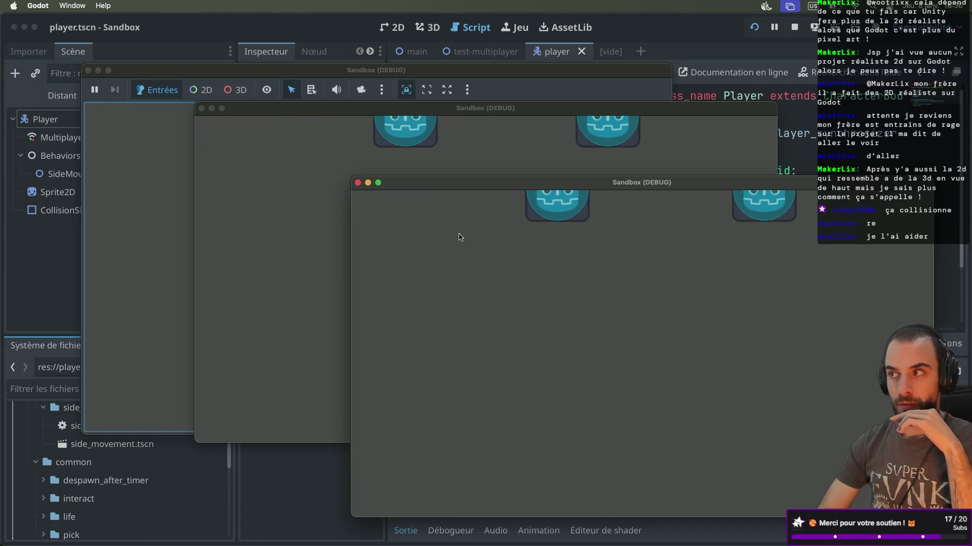
key(Right)
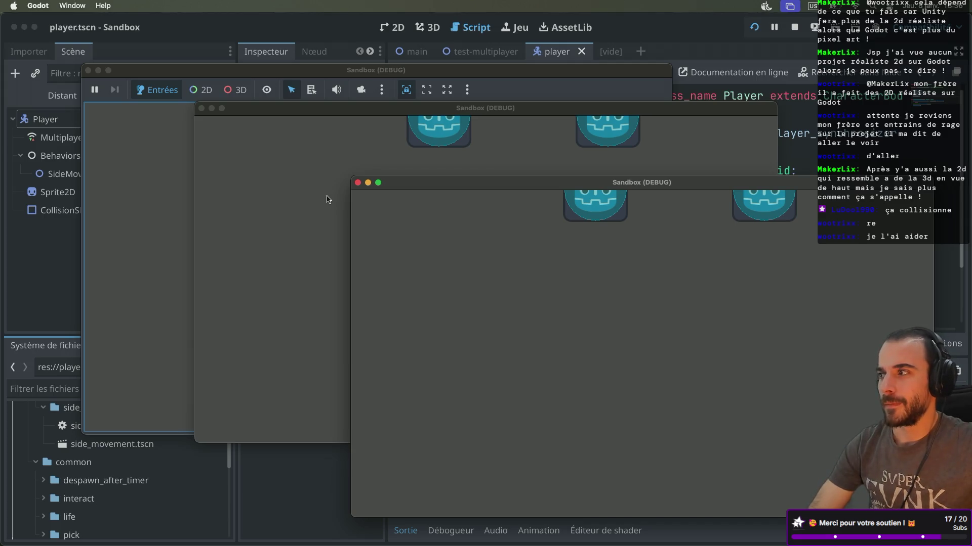
- Close all three game windows to end the session
click(357, 183)
click(202, 108)
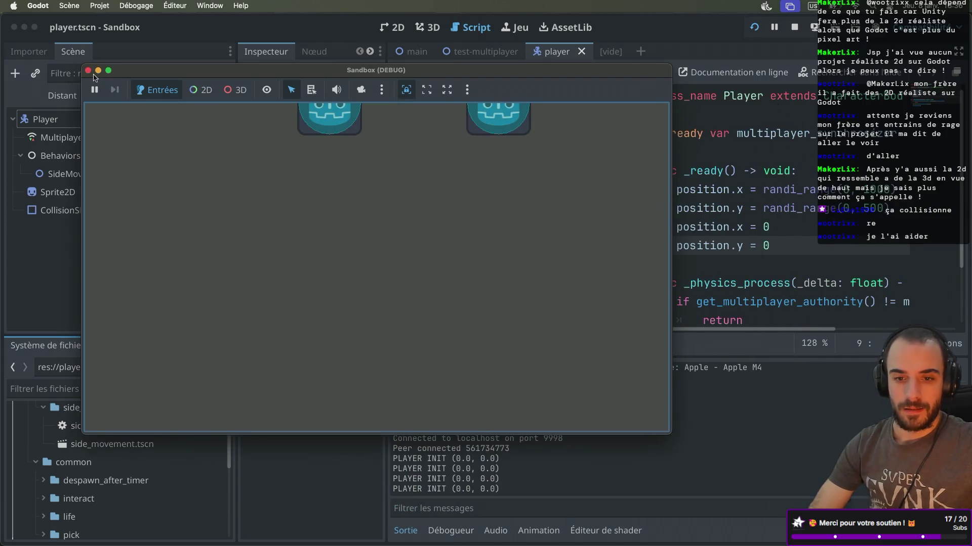
click(89, 72)
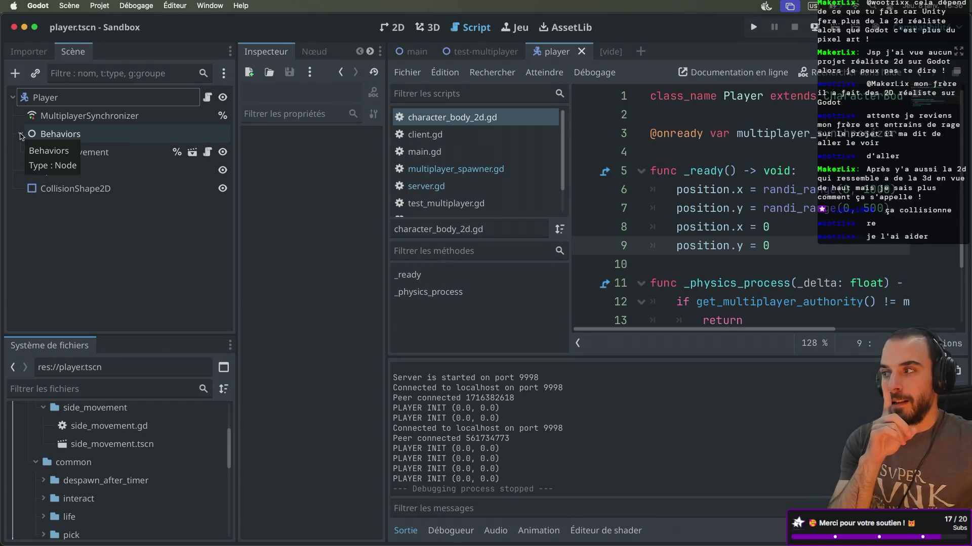
- Relaunch the project, start a server and client, move the player, and return to the editor
click(753, 27)
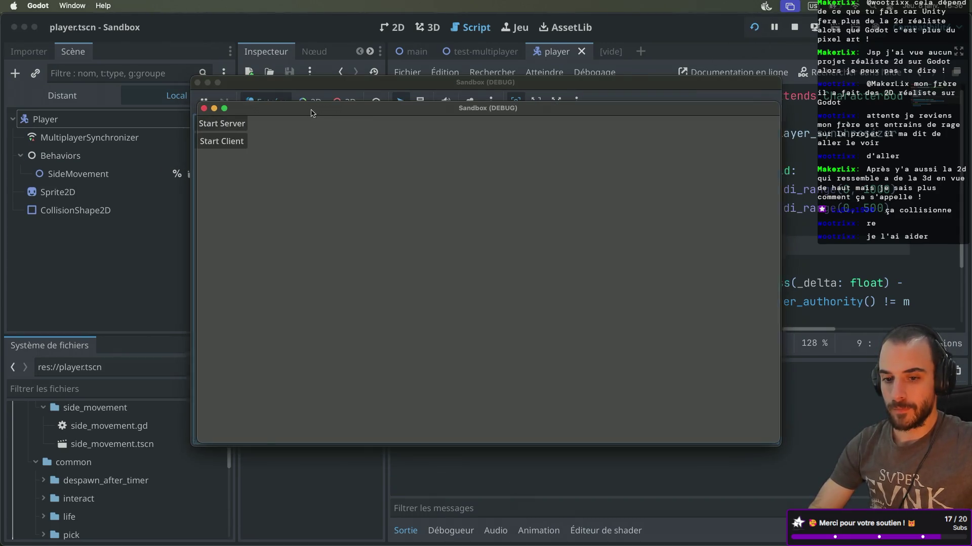
drag(310, 114, 470, 117)
drag(311, 83, 188, 73)
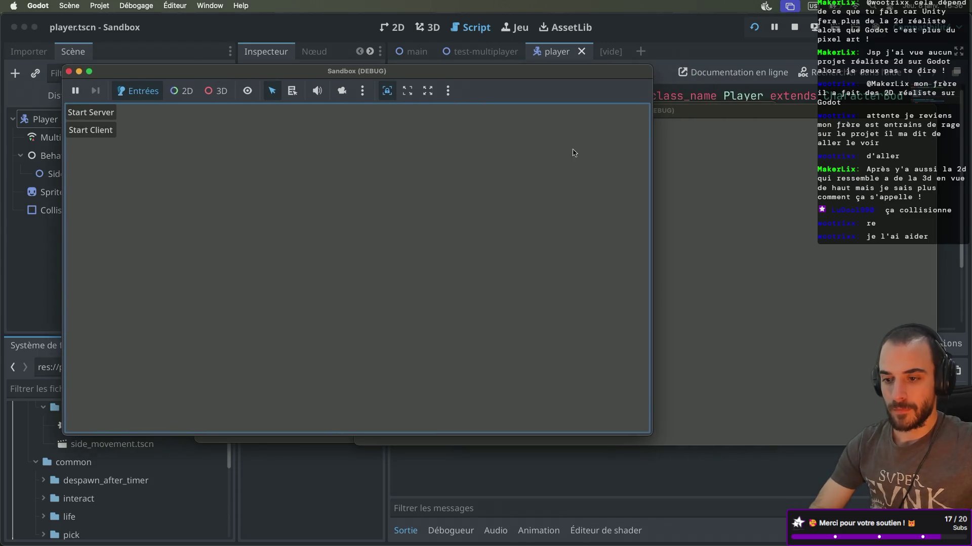
click(699, 119)
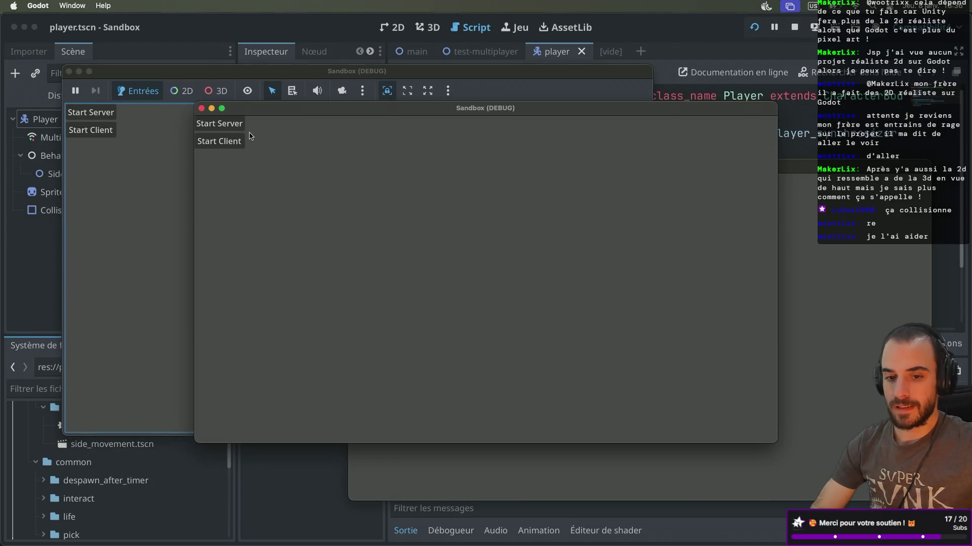
click(107, 113)
click(709, 156)
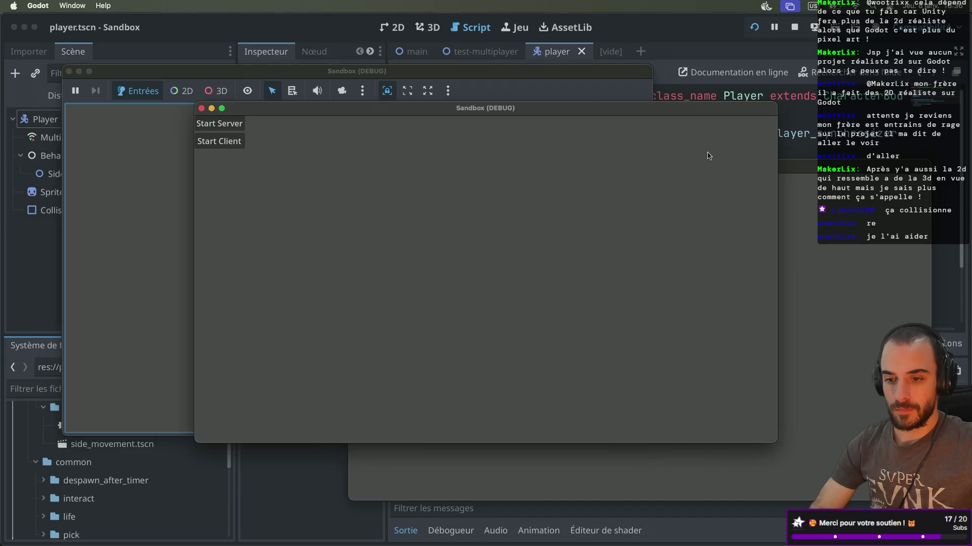
click(238, 142)
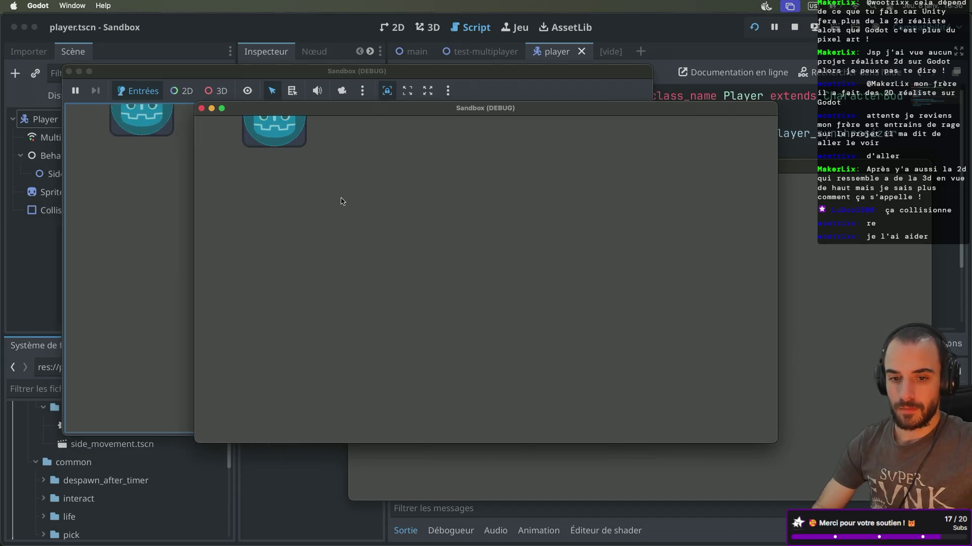
key(Right)
mouse_move(322, 114)
mouse_down()
mouse_move(501, 88)
mouse_move(492, 79)
mouse_up()
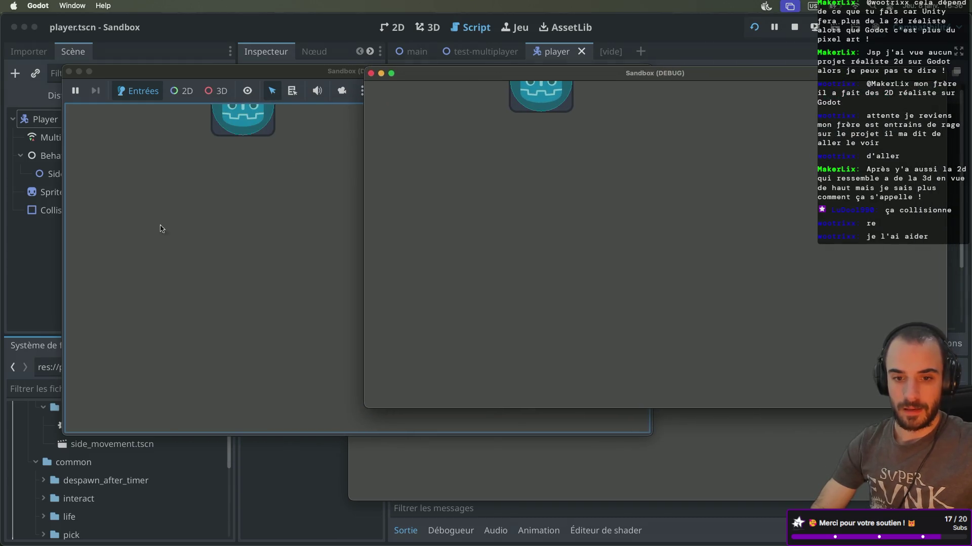
click(42, 250)
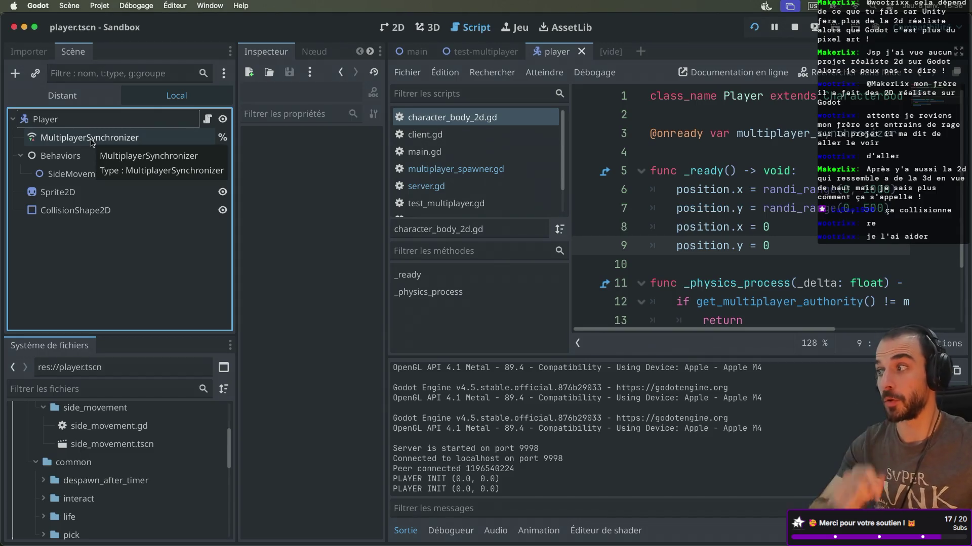
- In the MultiplayerSynchronizer's Réplication panel, add a synced property and choose the Player node
click(144, 139)
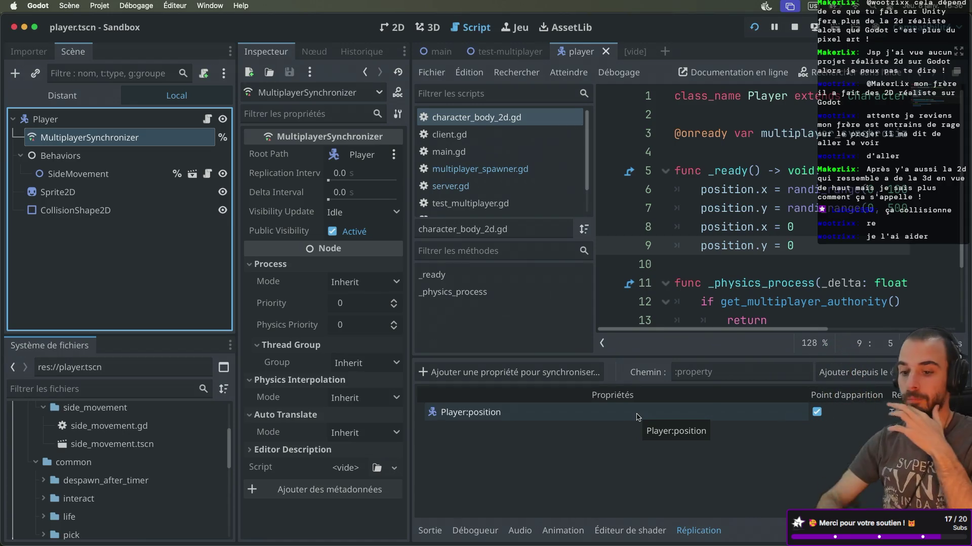
click(532, 377)
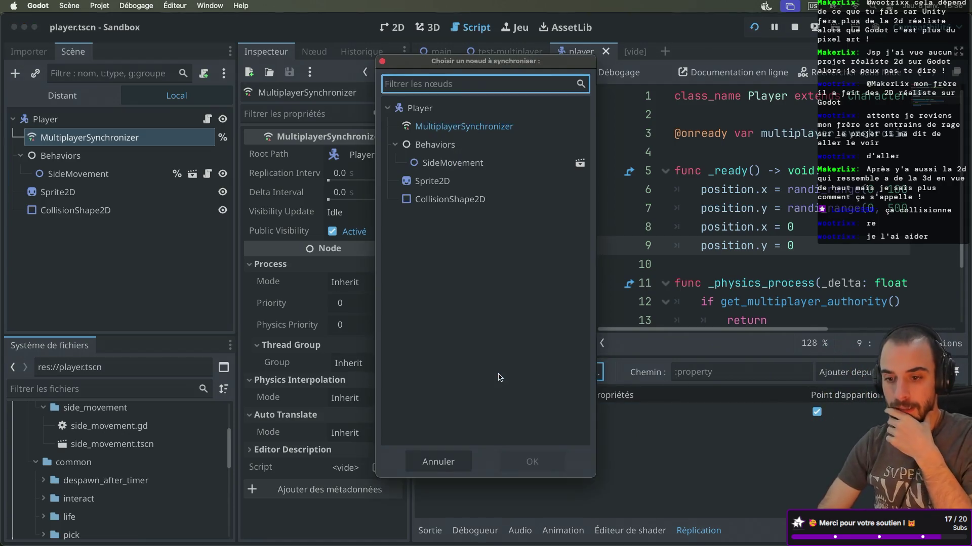
click(395, 145)
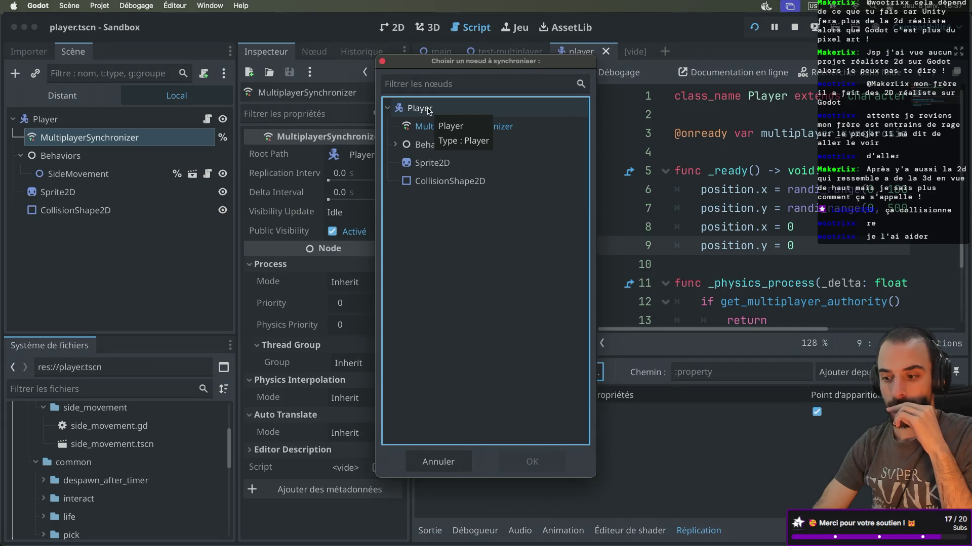
click(429, 111)
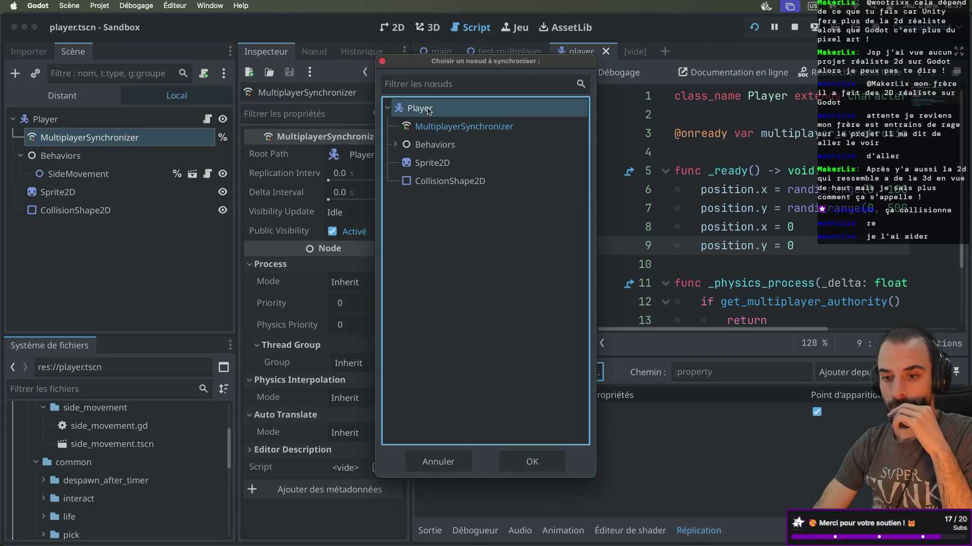
double_click(429, 111)
- Browse Player's property list and close the picker without adding a property
scroll(354, 238, down, 3)
scroll(353, 238, down, 2)
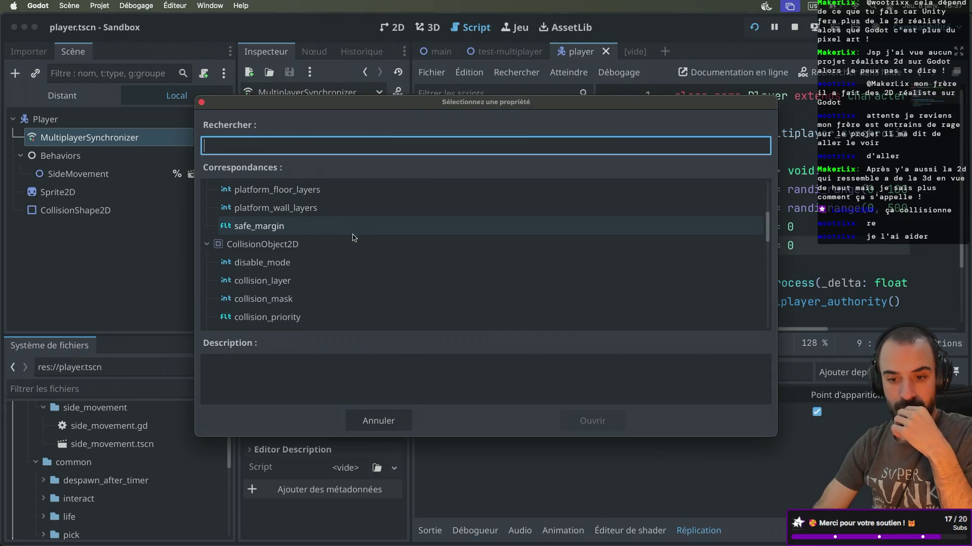
scroll(354, 237, up, 2)
scroll(353, 237, down, 4)
scroll(354, 238, down, 1)
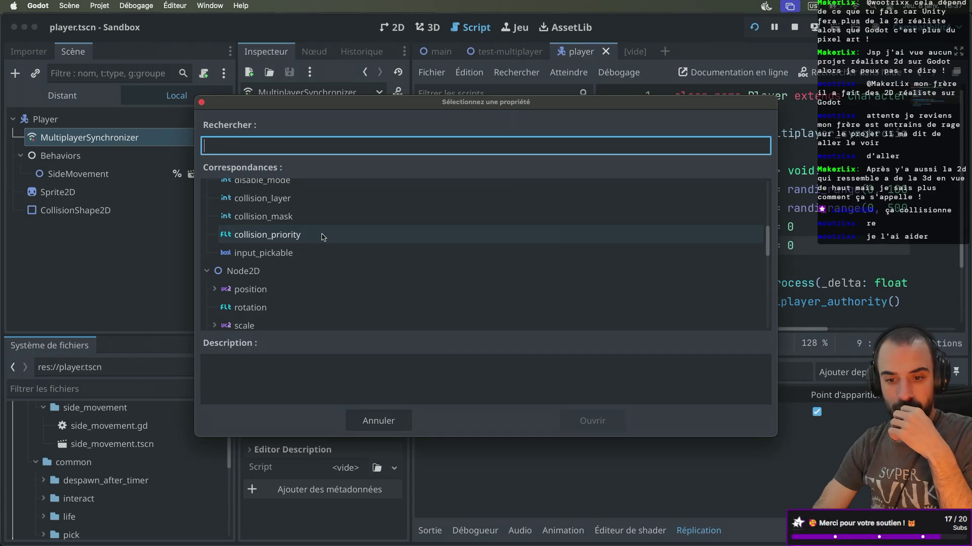
scroll(323, 237, down, 4)
scroll(323, 238, up, 12)
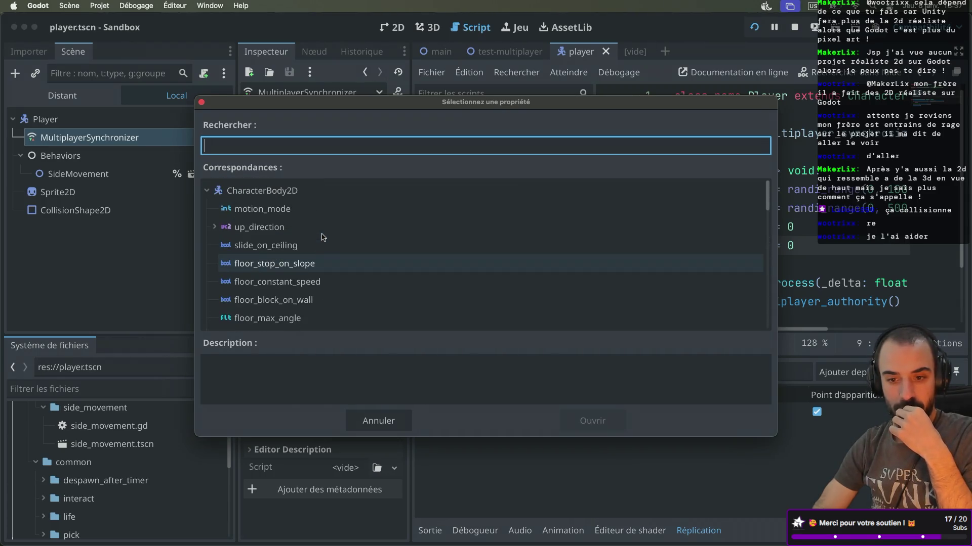
scroll(323, 238, down, 1)
scroll(323, 238, up, 1)
scroll(323, 237, down, 2)
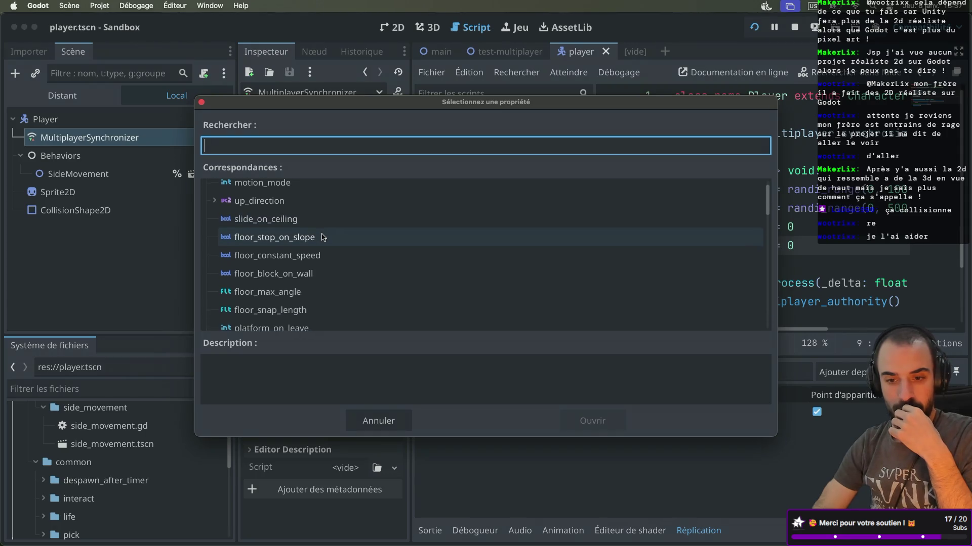
scroll(322, 237, down, 1)
scroll(322, 237, down, 6)
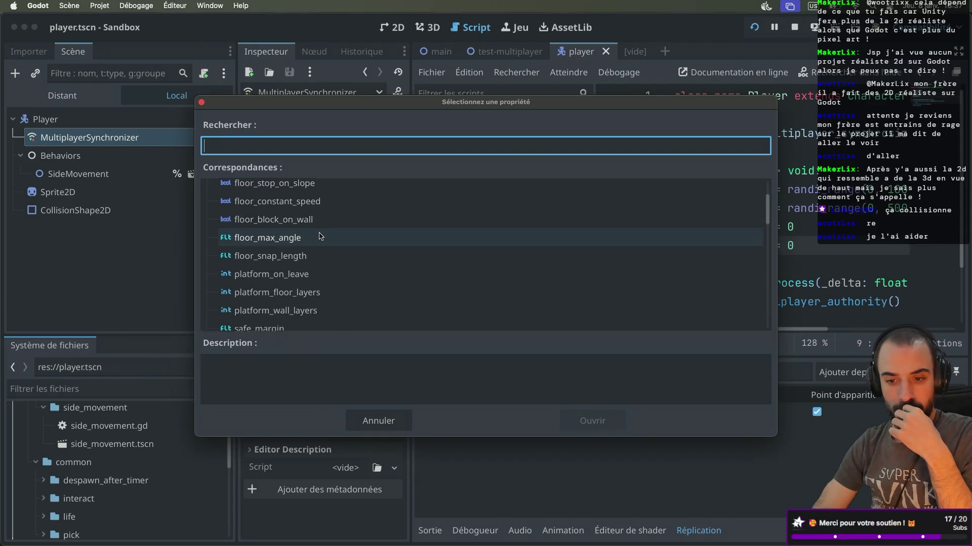
scroll(320, 236, down, 10)
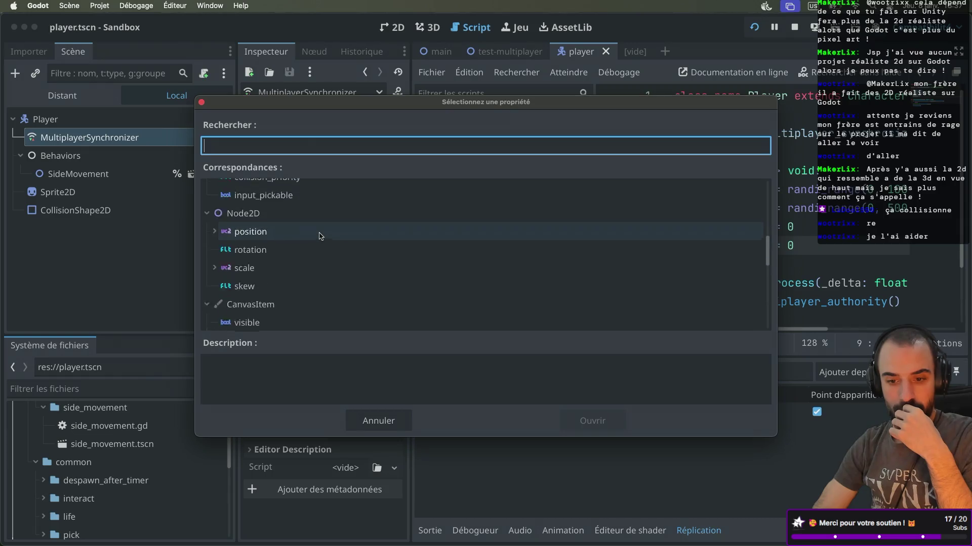
scroll(320, 237, down, 5)
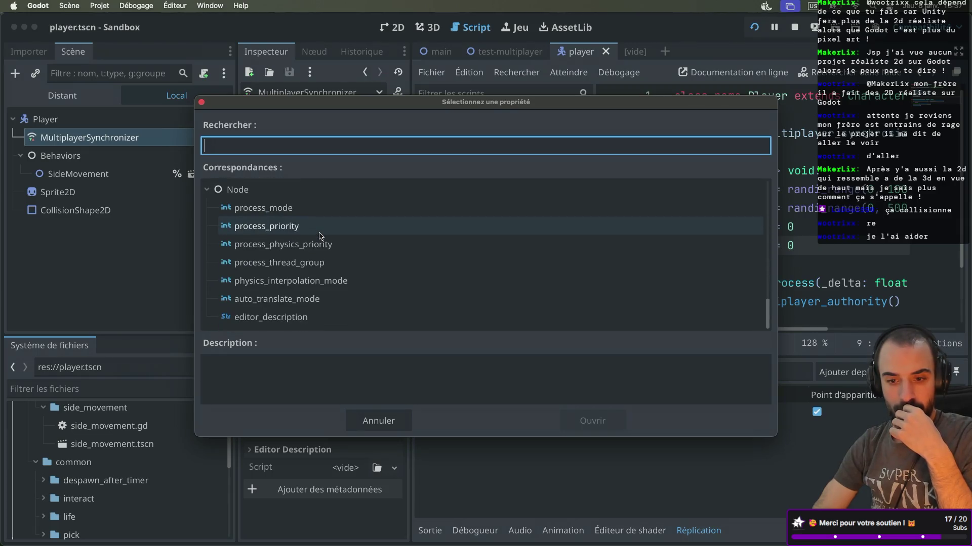
click(200, 102)
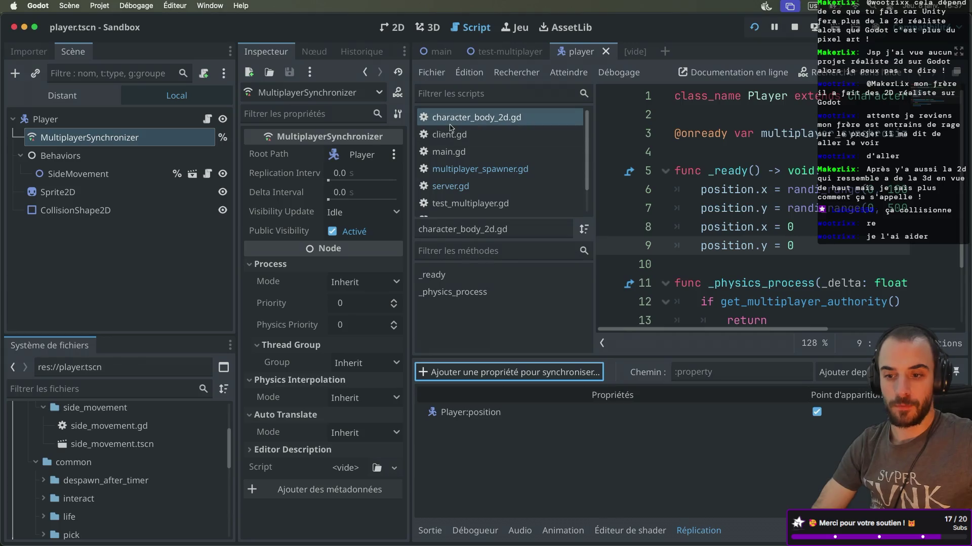
- Enable collision layer 1 and mask 1 on the Player body
click(156, 122)
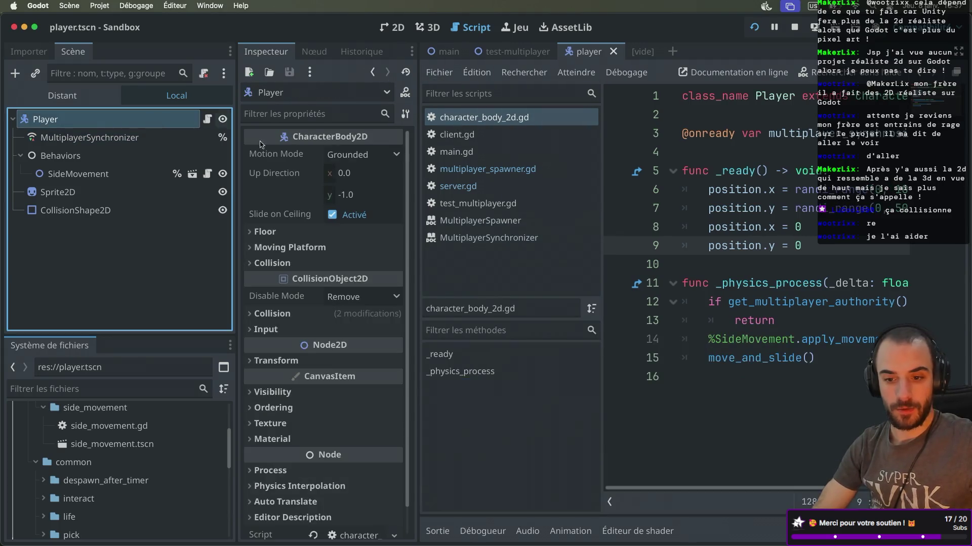
click(268, 260)
scroll(256, 283, down, 1)
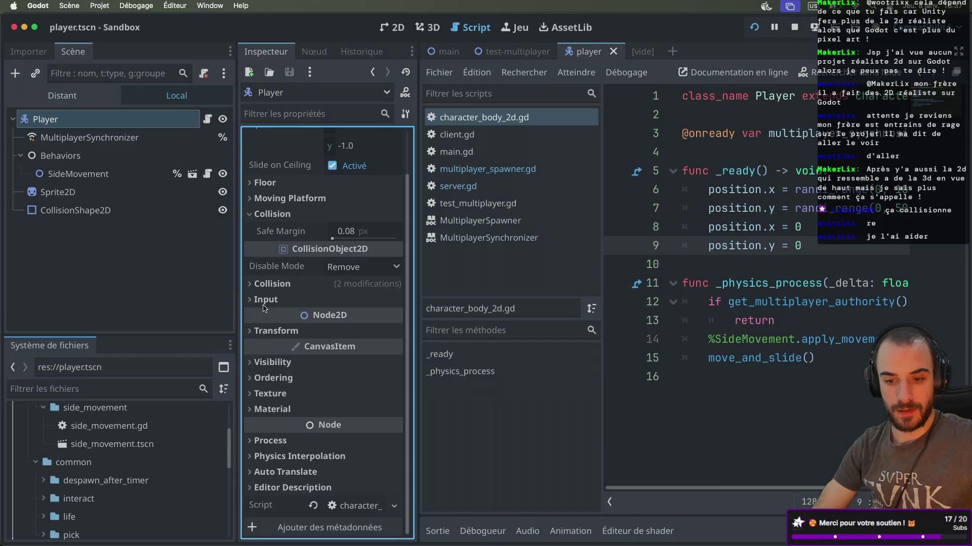
click(249, 284)
scroll(264, 329, down, 1)
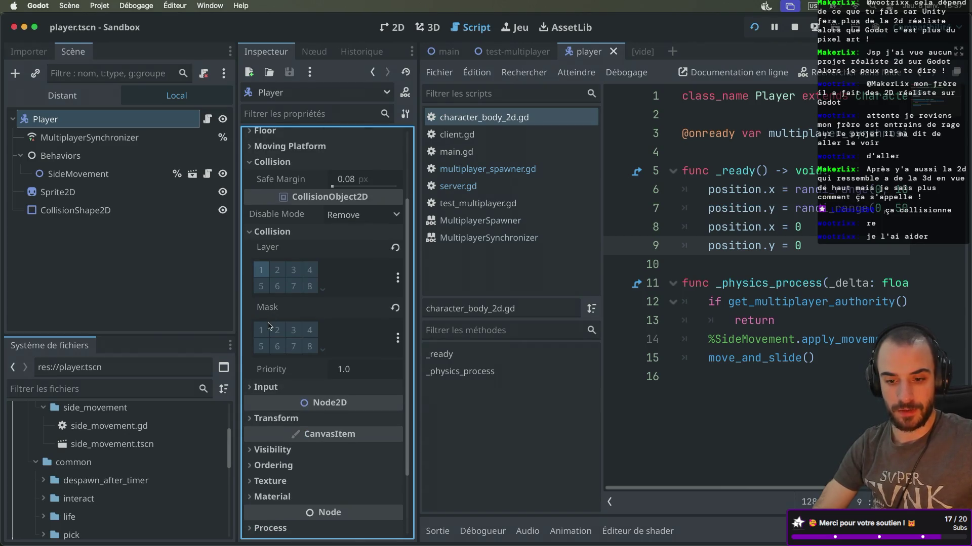
click(266, 332)
click(267, 271)
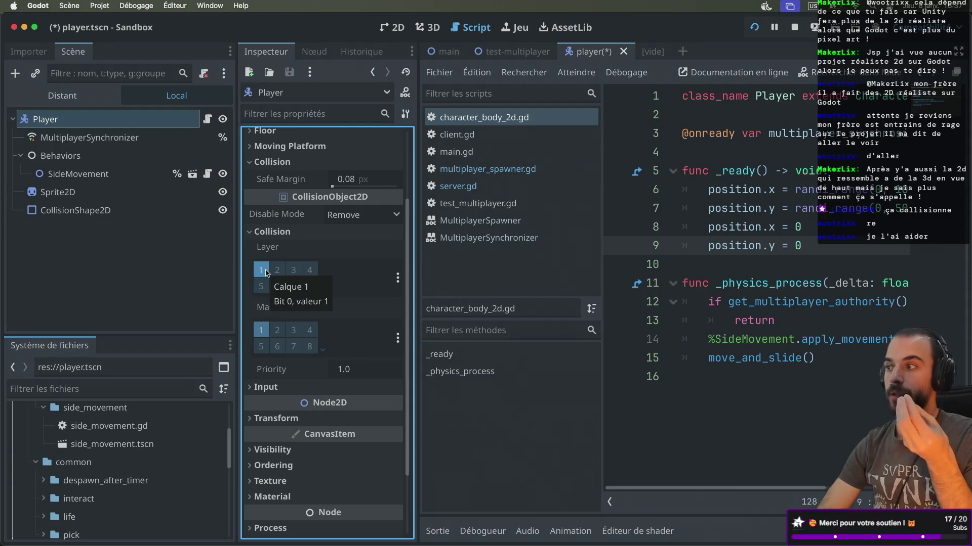
- Rename collision layer 1 to 'Player', toggle mask 1 off and on, then run the game
right_click(267, 273)
click(291, 282)
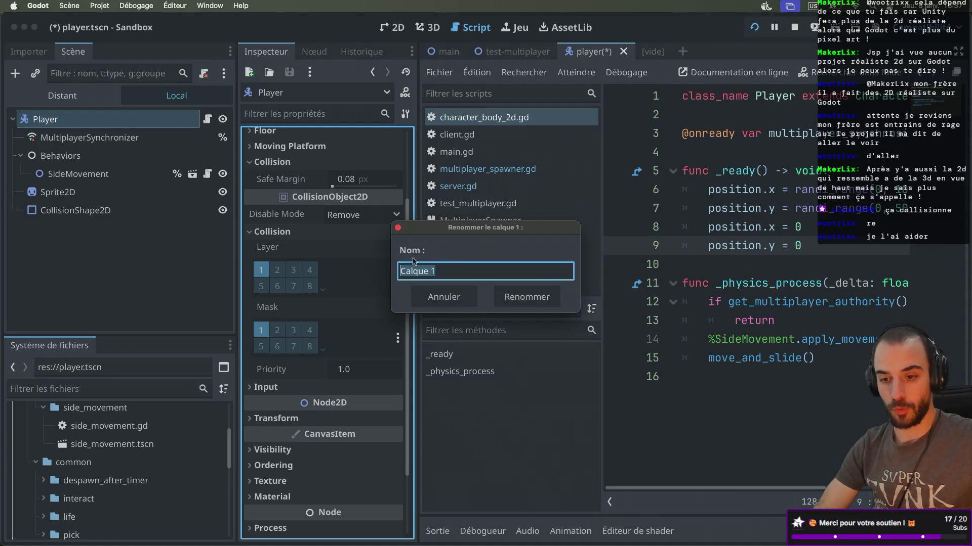
text(Player)
key(Return)
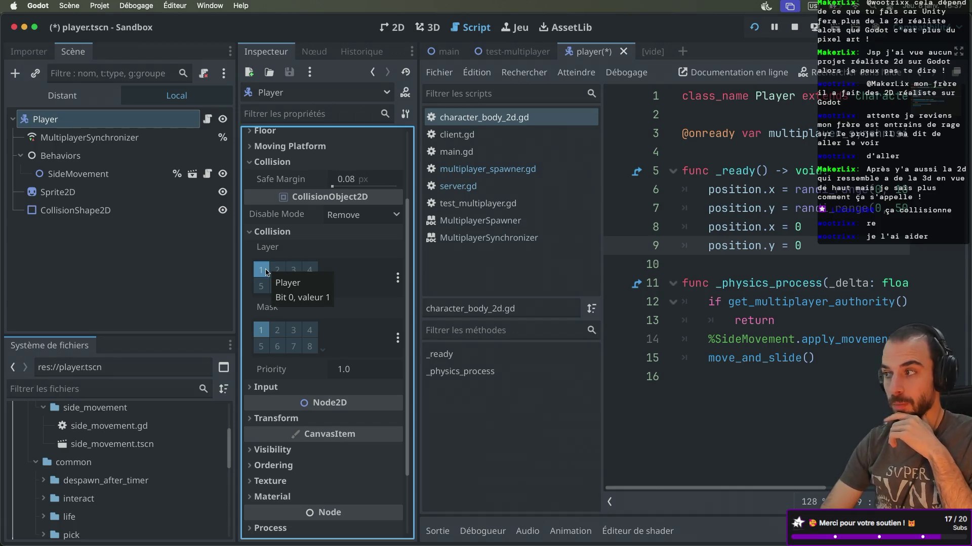
click(264, 335)
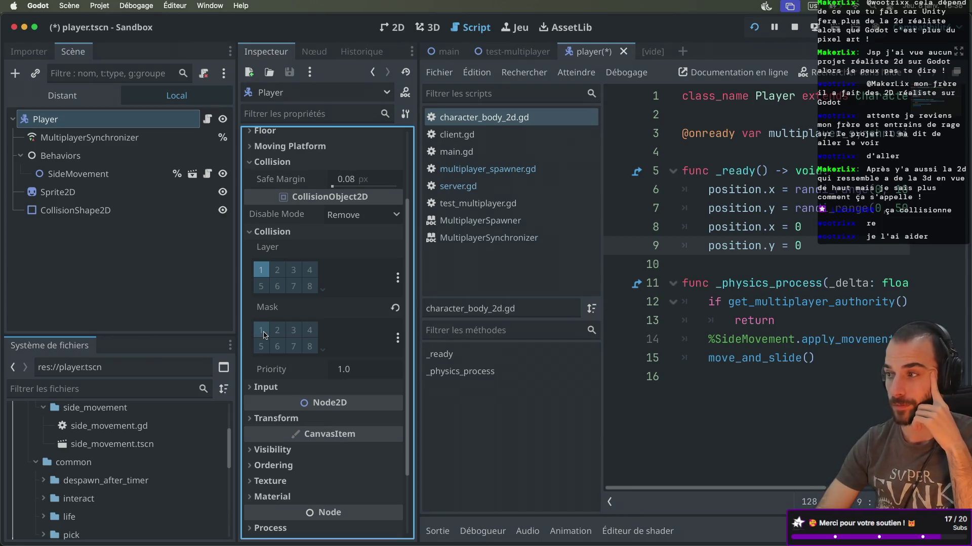
click(263, 335)
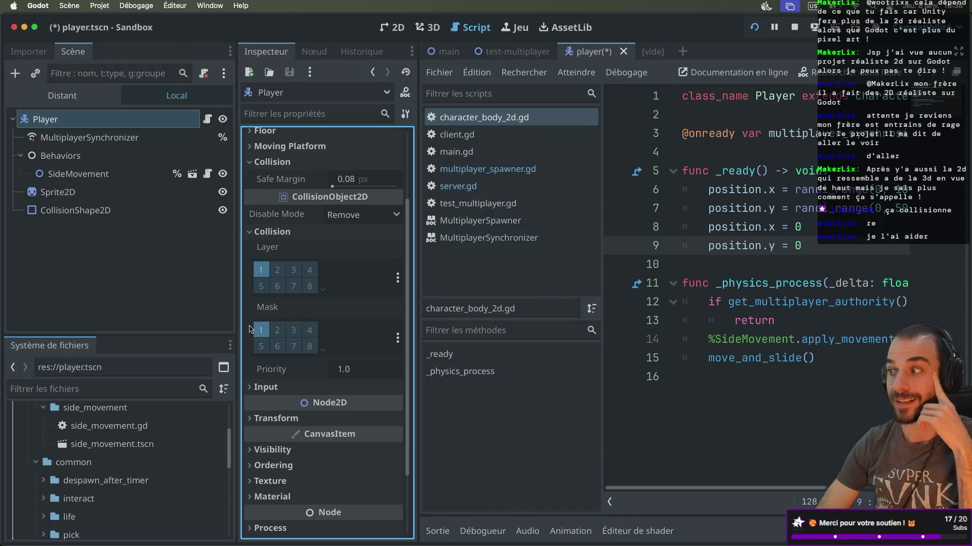
click(754, 27)
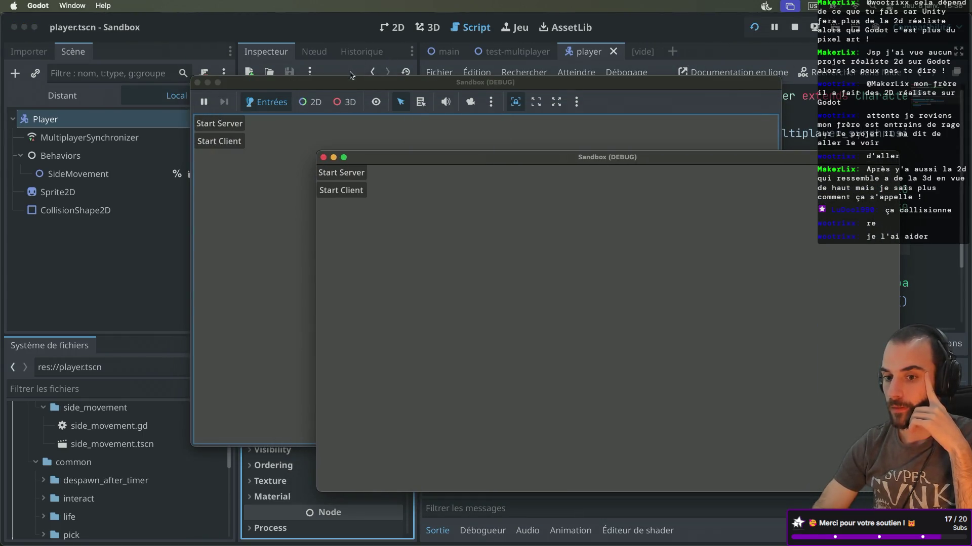
- Arrange the game windows, start a server in one, then restart the game
drag(352, 83, 199, 76)
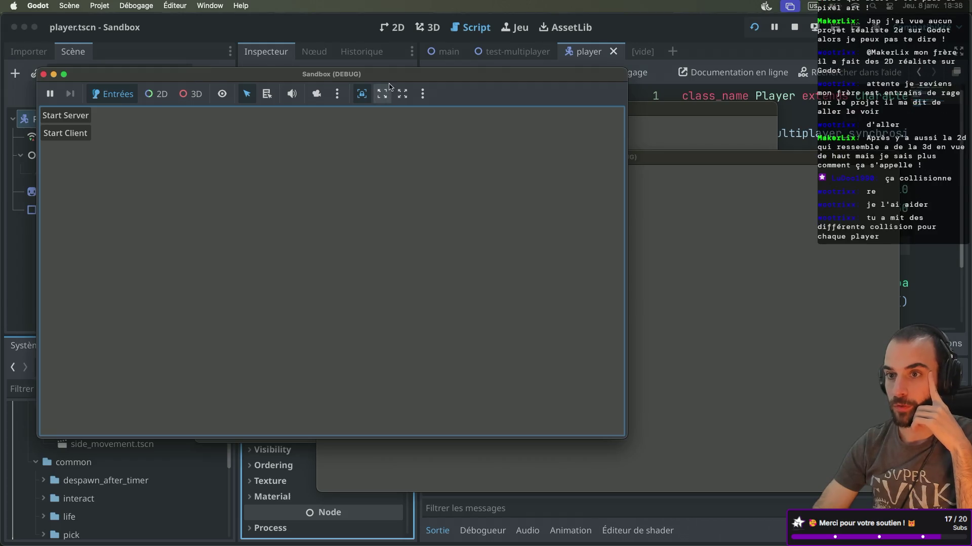
mouse_move(538, 74)
mouse_down()
mouse_move(764, 134)
mouse_move(780, 74)
mouse_up()
mouse_move(270, 111)
mouse_down()
mouse_move(439, 110)
mouse_move(195, 117)
mouse_up()
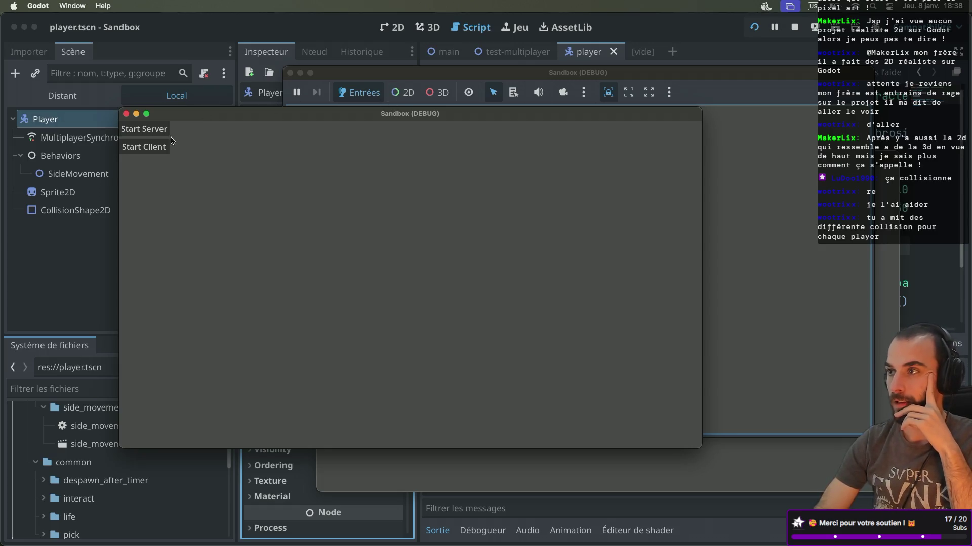
click(155, 131)
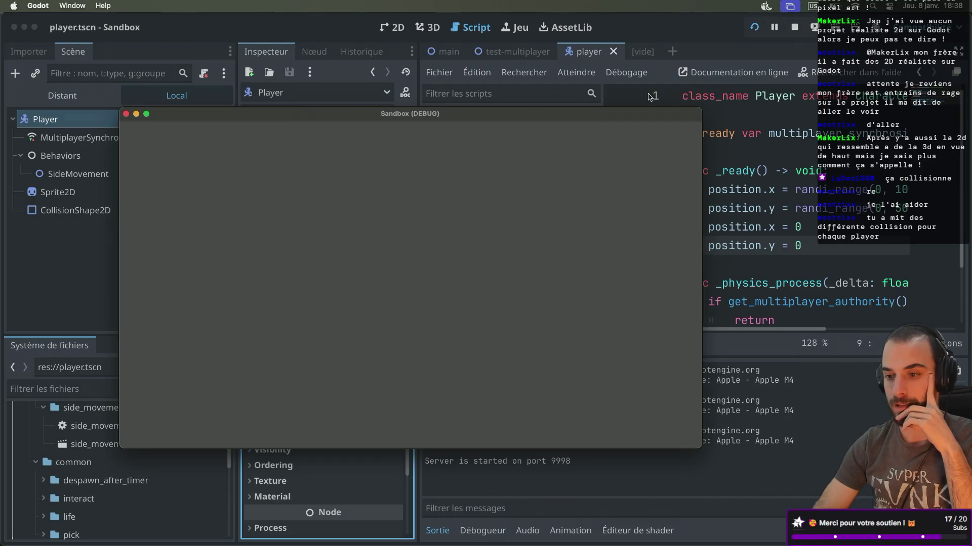
click(754, 27)
- Start a server and two clients side by side and move one player right
mouse_move(301, 109)
mouse_down()
mouse_move(394, 109)
mouse_move(448, 133)
mouse_up()
drag(316, 84, 139, 86)
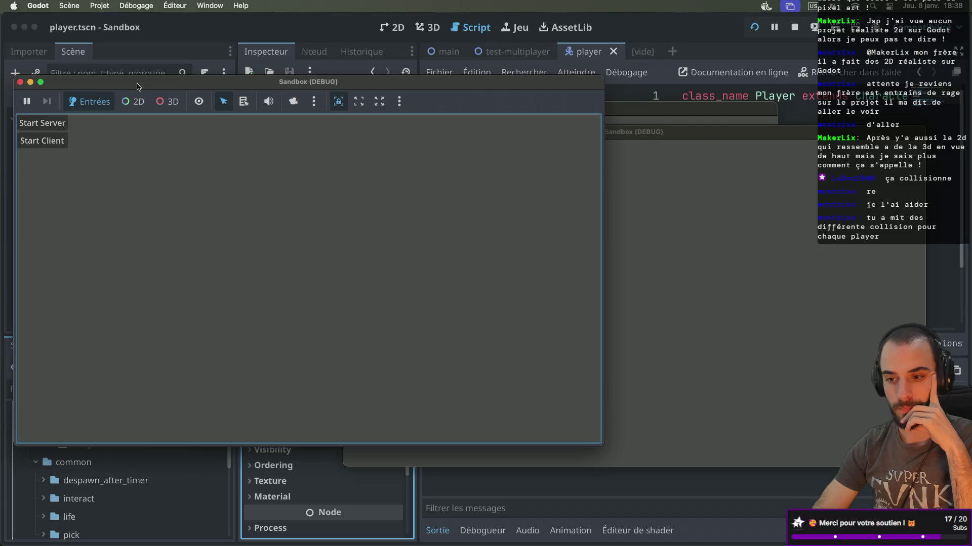
click(48, 124)
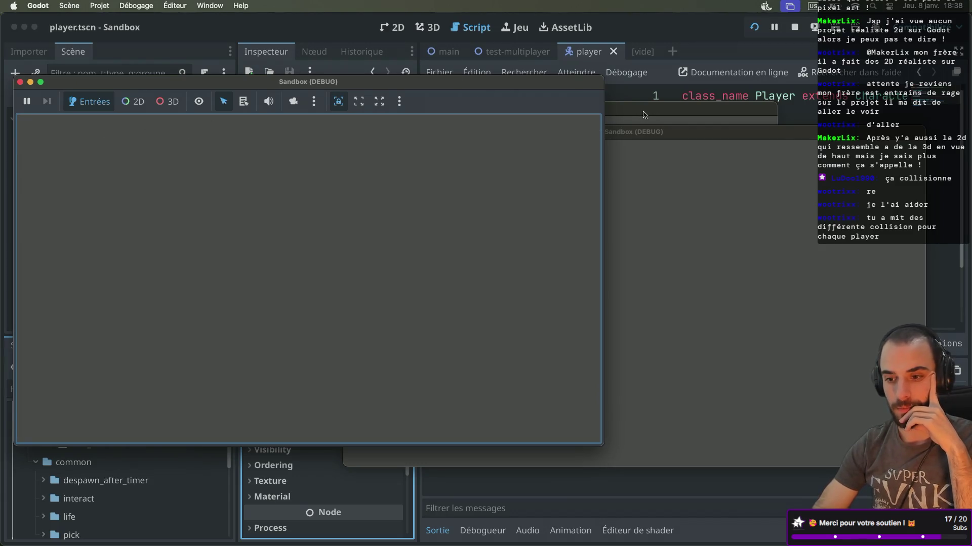
click(229, 141)
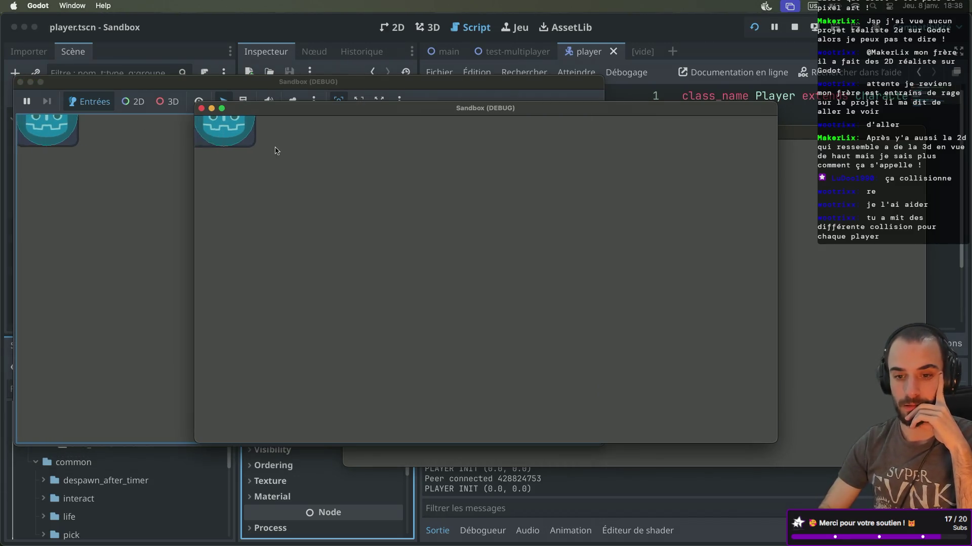
key(Right)
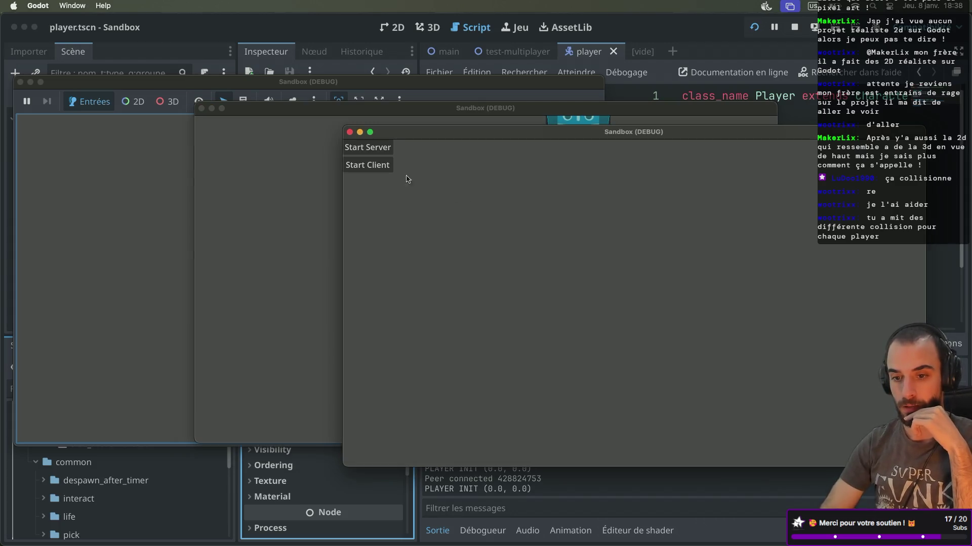
click(386, 169)
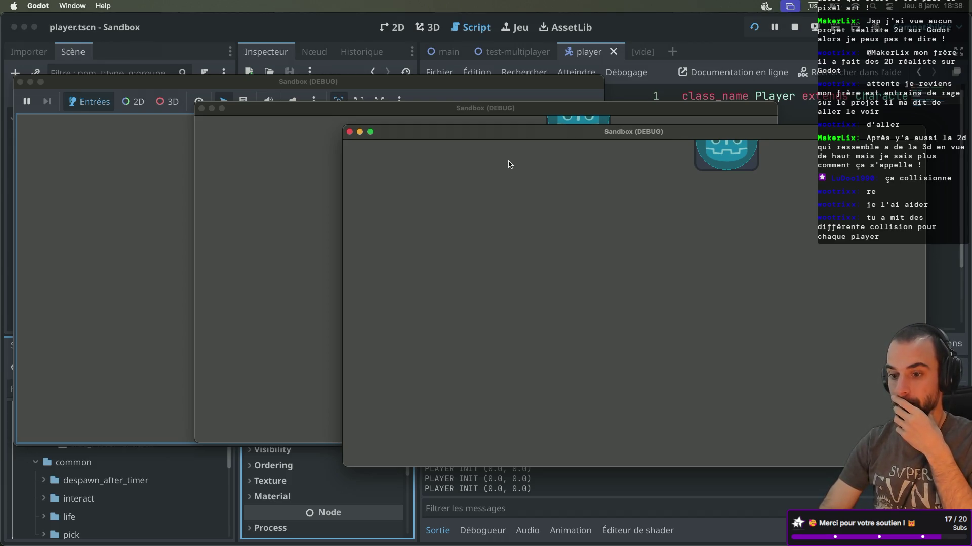
- Close all three debug game windows
click(334, 188)
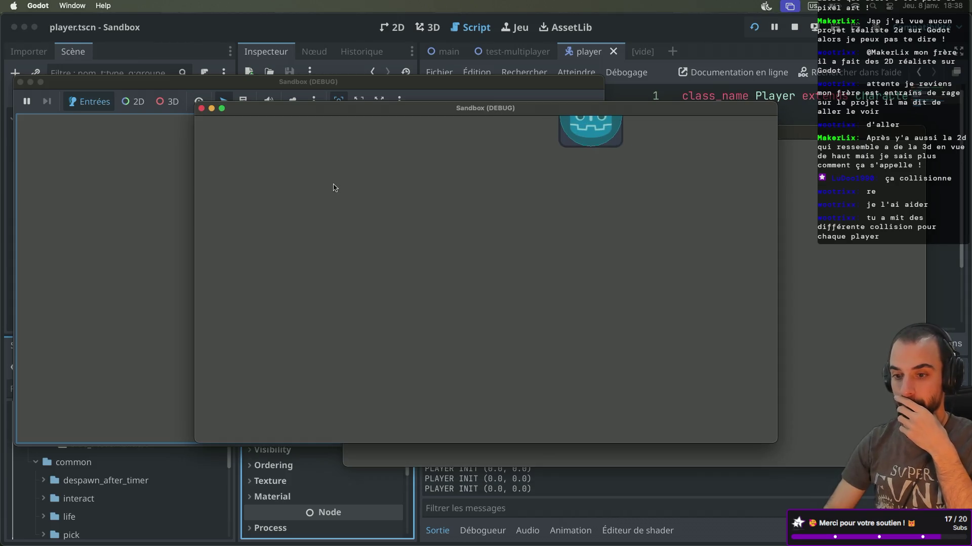
click(838, 295)
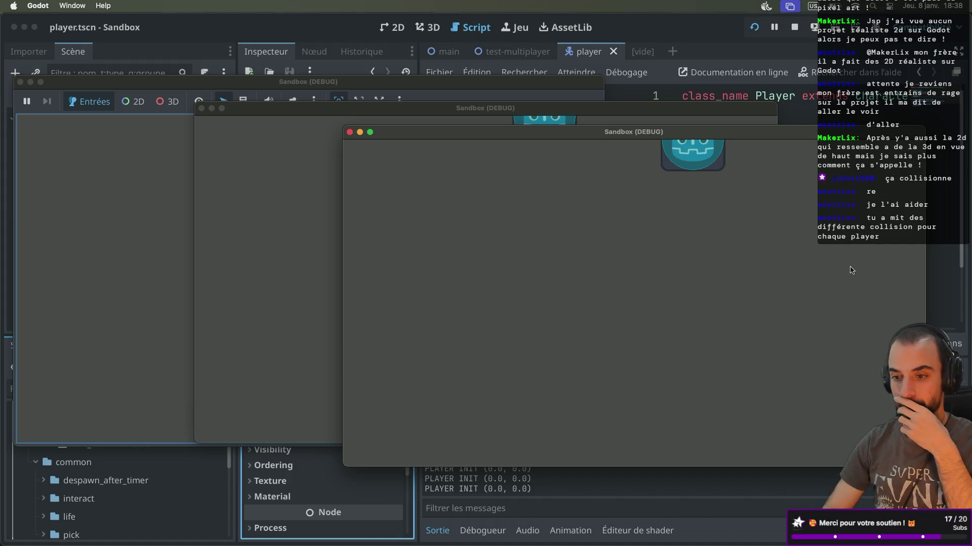
click(349, 133)
click(201, 108)
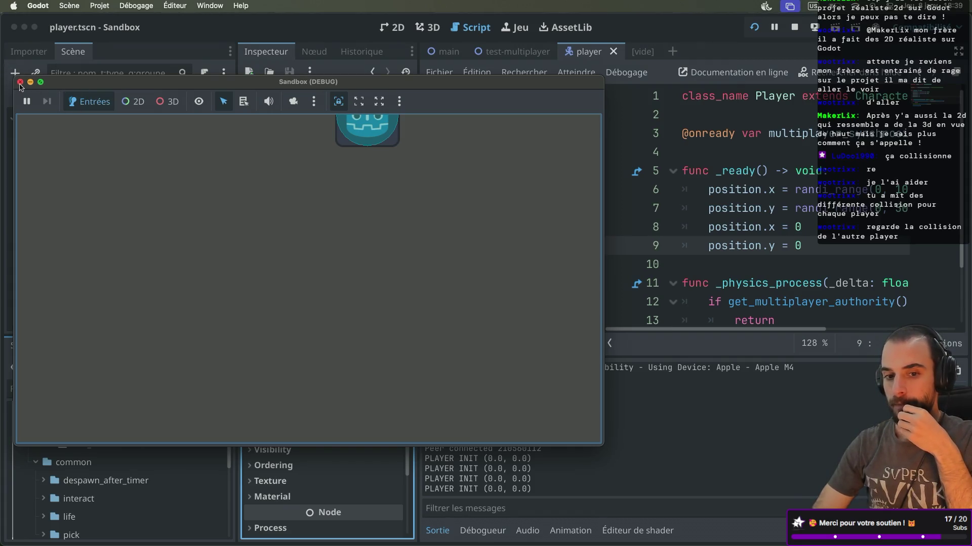
click(20, 83)
- Relaunch the game, connect a client, close both windows, then relaunch and stop the run
click(754, 27)
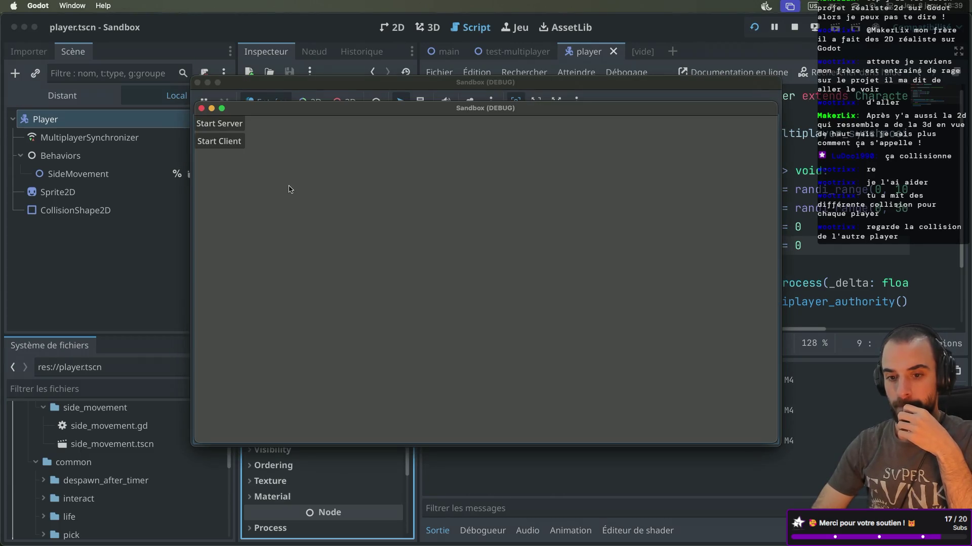
click(231, 144)
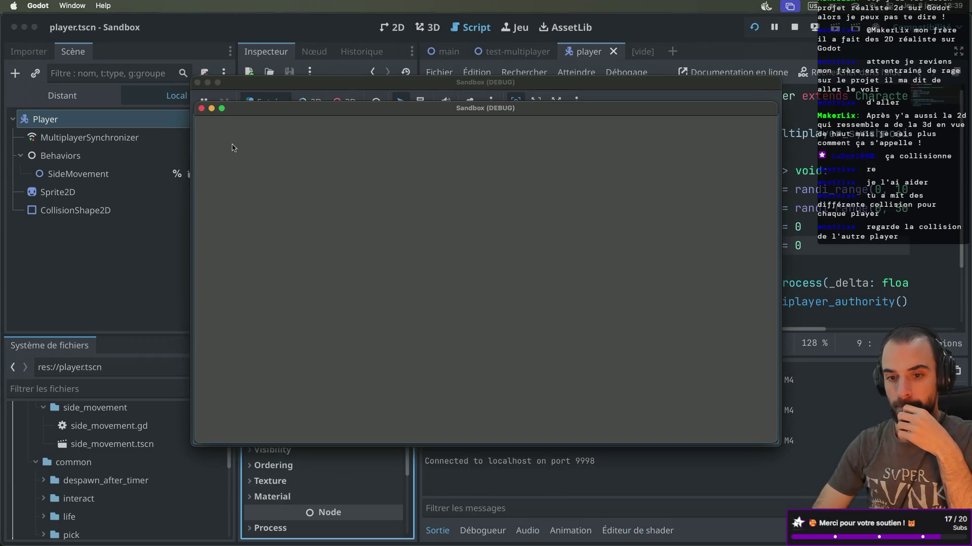
click(201, 109)
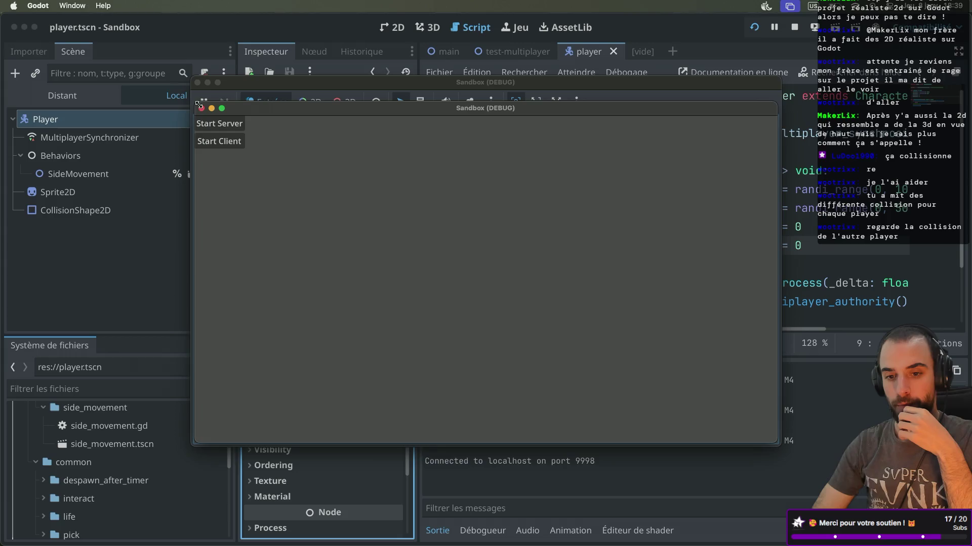
click(197, 83)
click(754, 28)
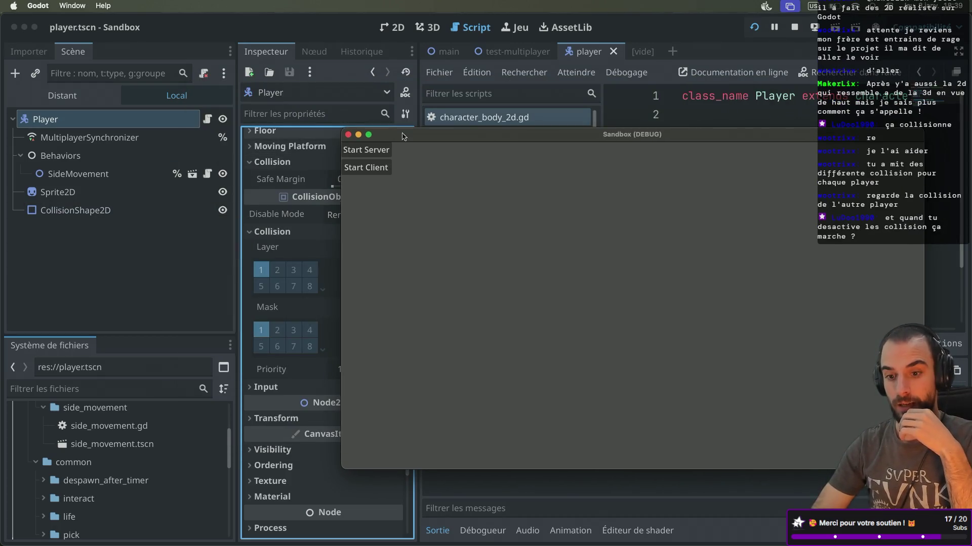
click(794, 28)
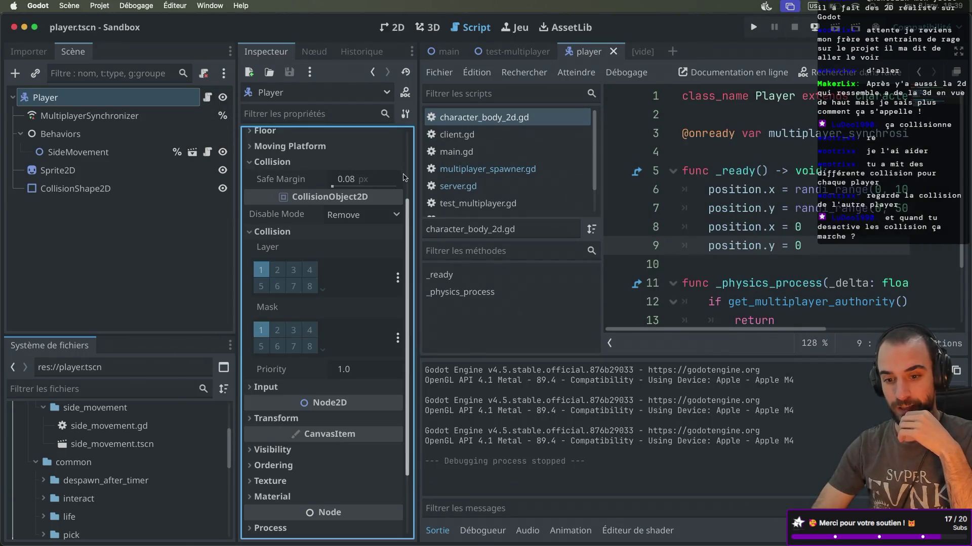
- Clear collision mask bit 1 on the Player body, then save and run the scene
scroll(284, 245, up, 4)
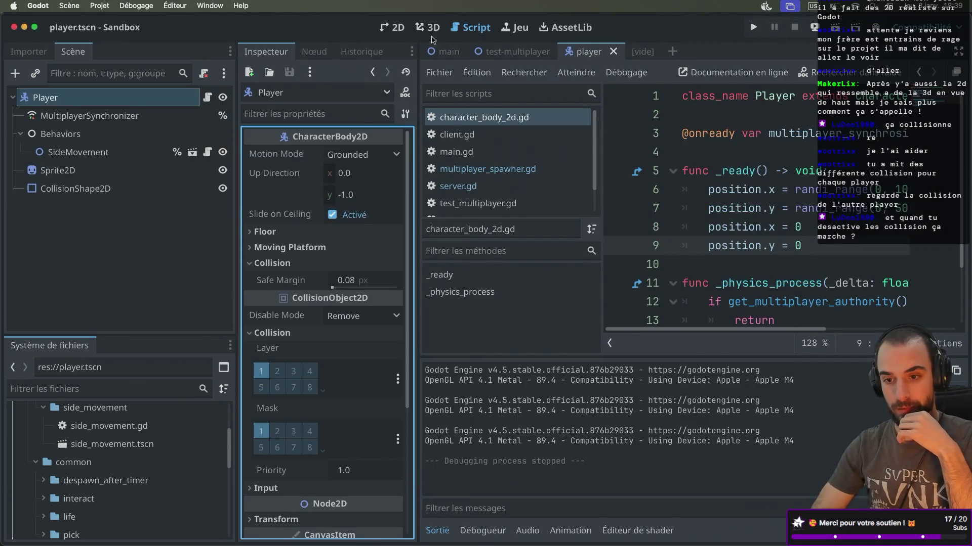
click(392, 27)
scroll(620, 180, up, 4)
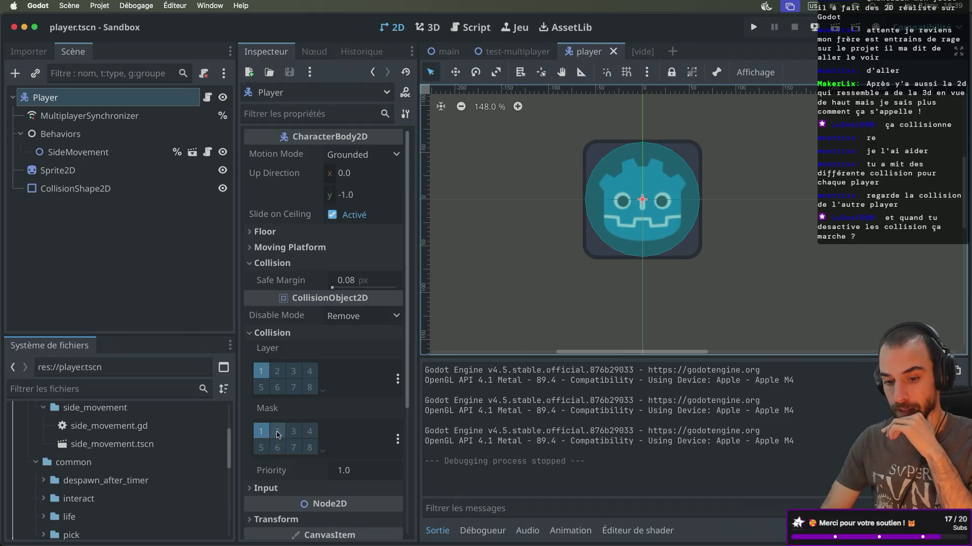
click(262, 435)
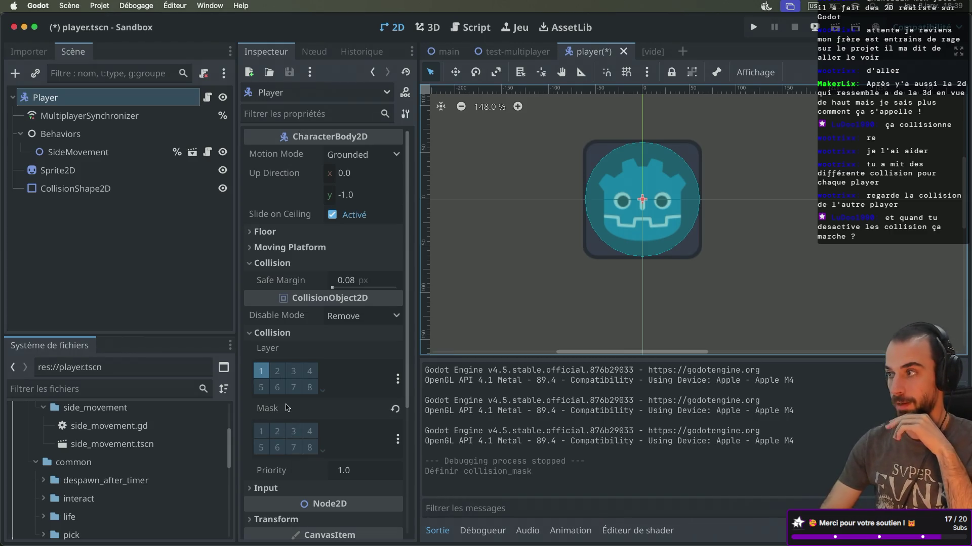
click(753, 27)
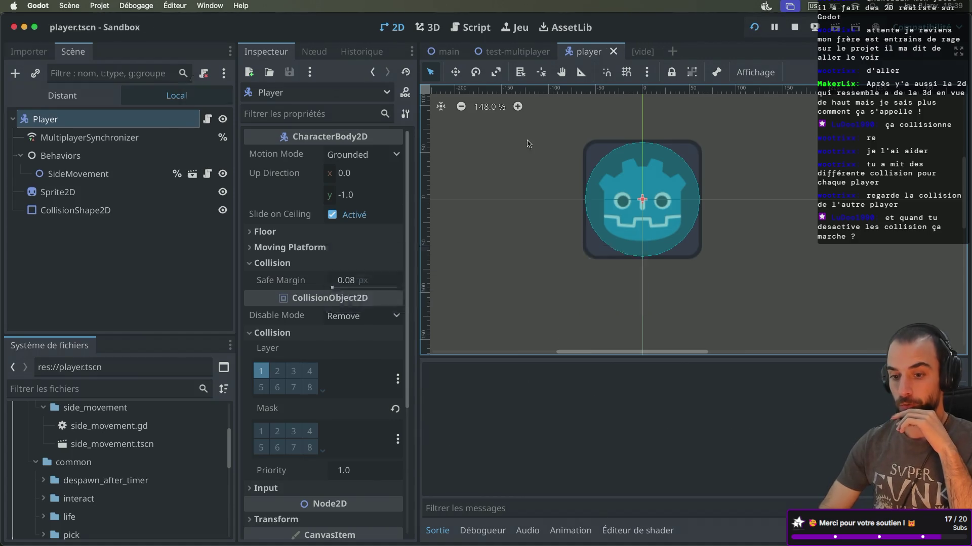
- Start the server in one game window and clients in the other two
click(236, 127)
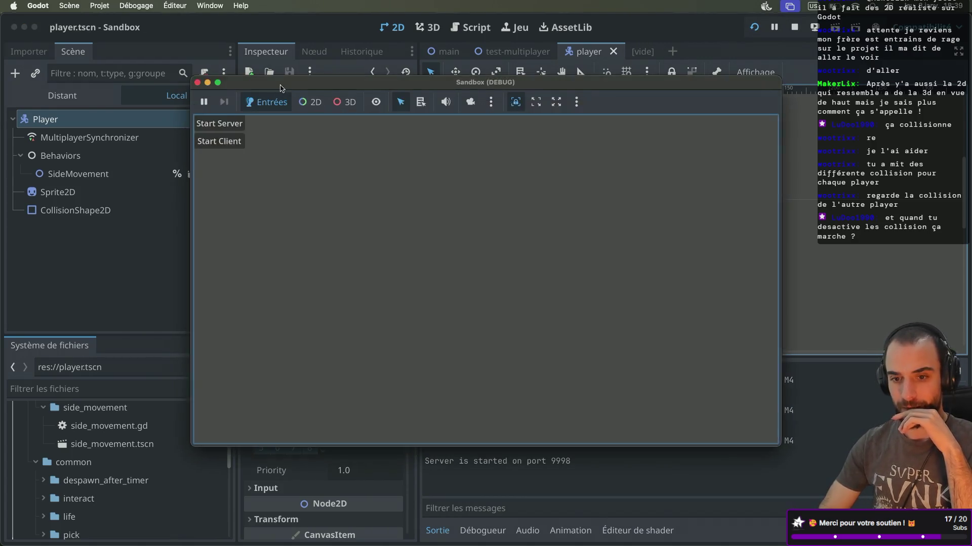
drag(244, 112, 178, 149)
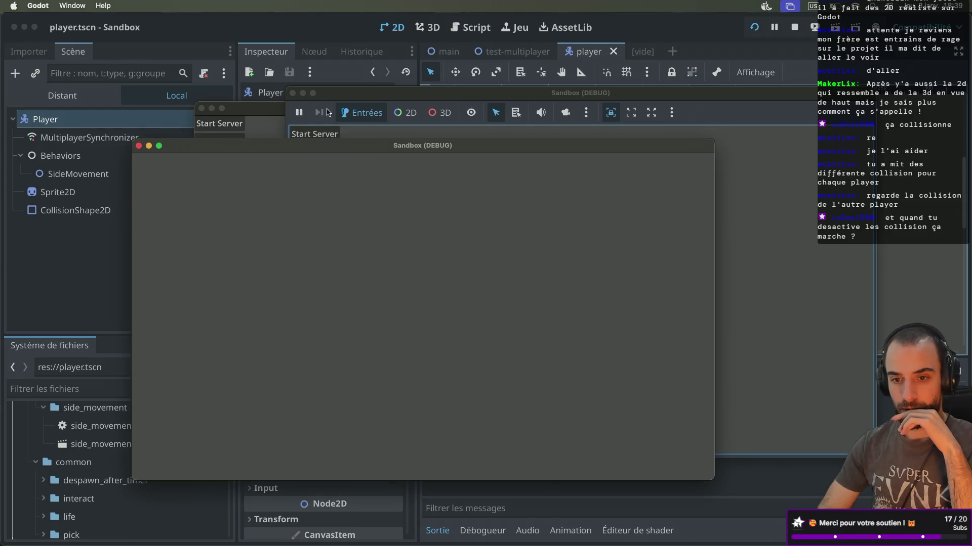
click(231, 141)
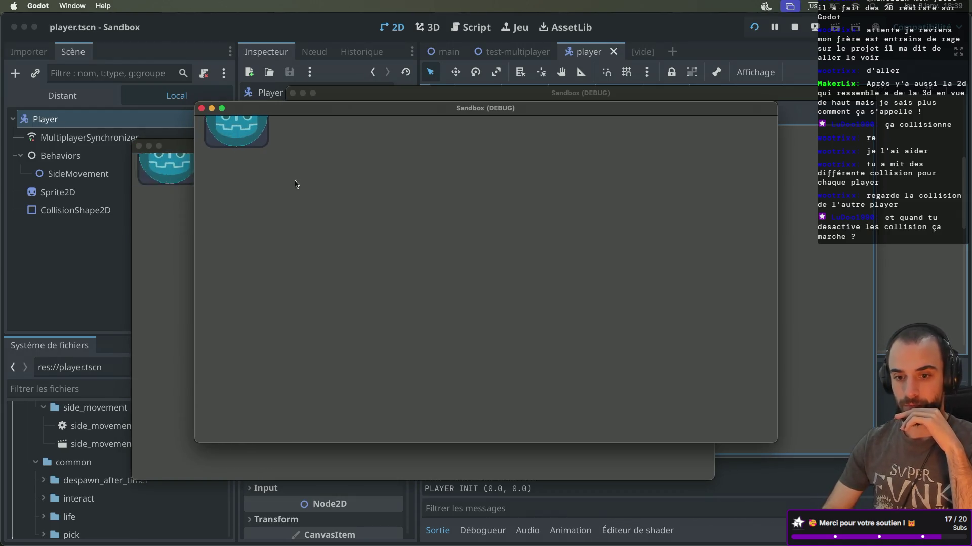
key(Right)
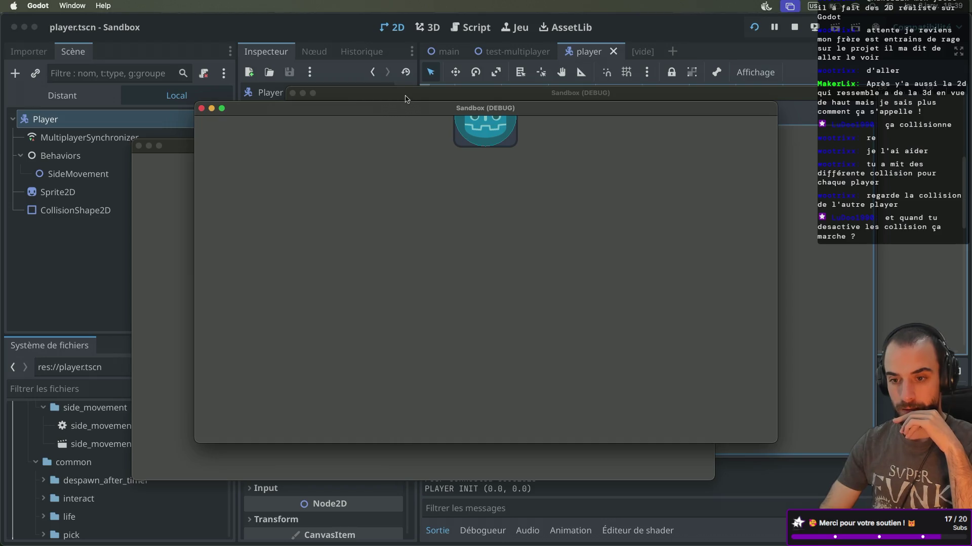
click(407, 95)
click(319, 157)
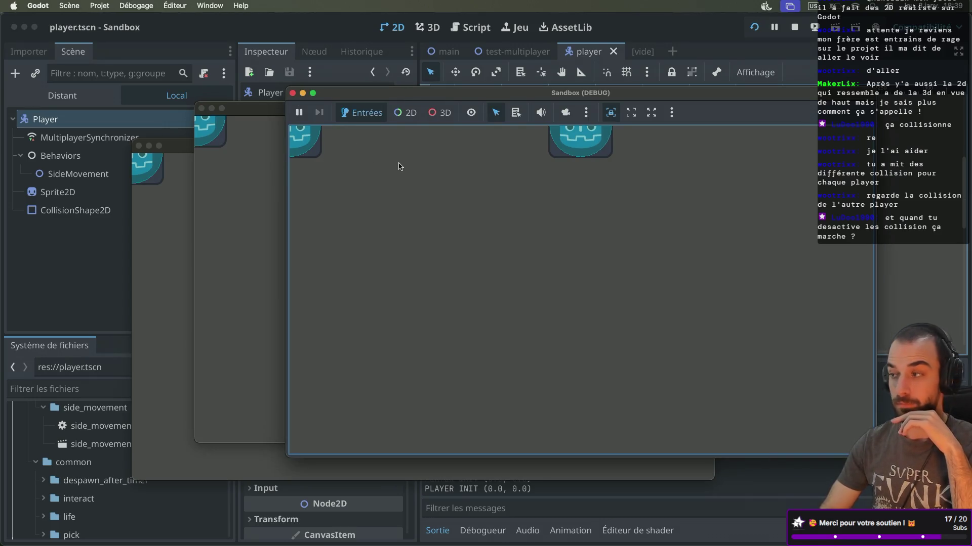
- Walk a player right and left through the other player to test collision
key(Right)
key(Left)
key(Right)
key(Left)
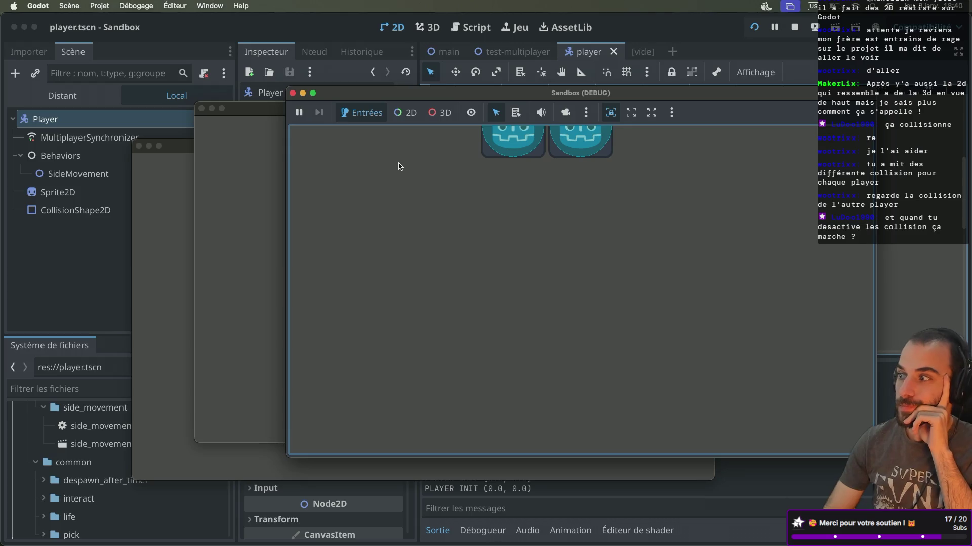
key(Left)
- Close the remaining game windows to end the debug session
click(145, 237)
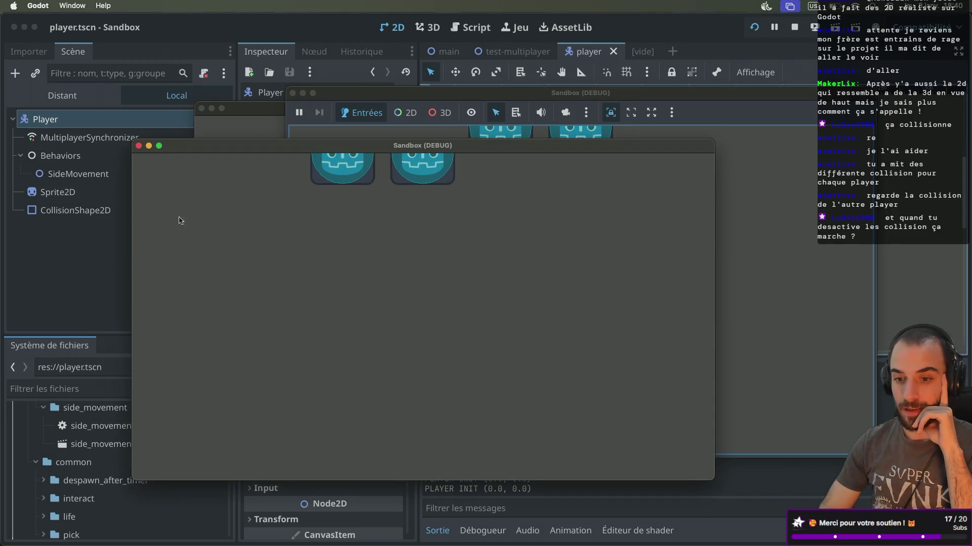
drag(232, 151, 173, 176)
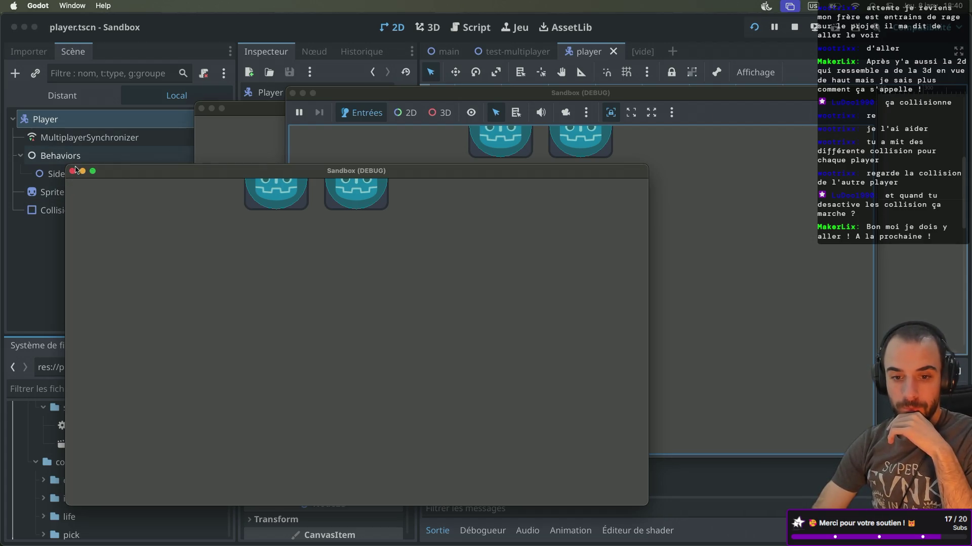
click(72, 171)
click(293, 94)
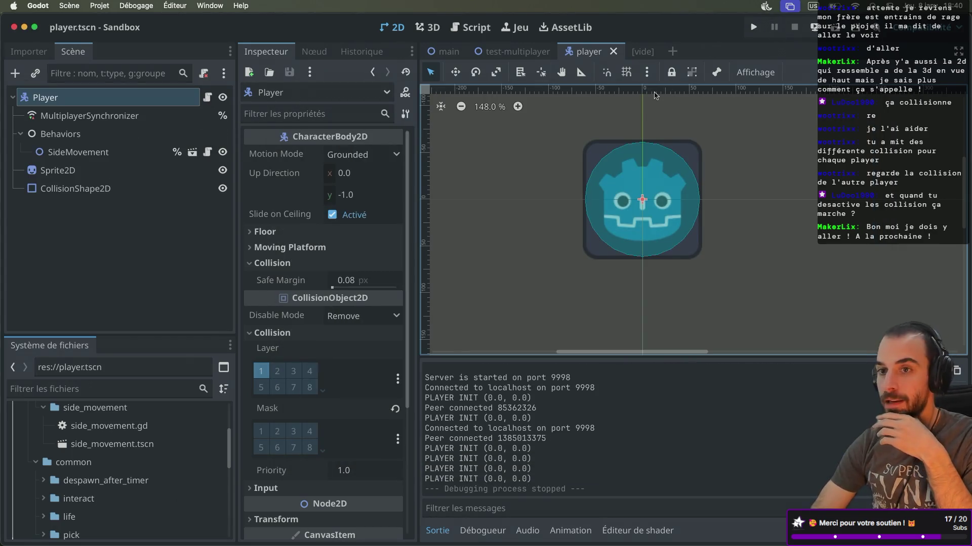
- Select the player's CollisionShape2D and run the game again
mouse_move(259, 208)
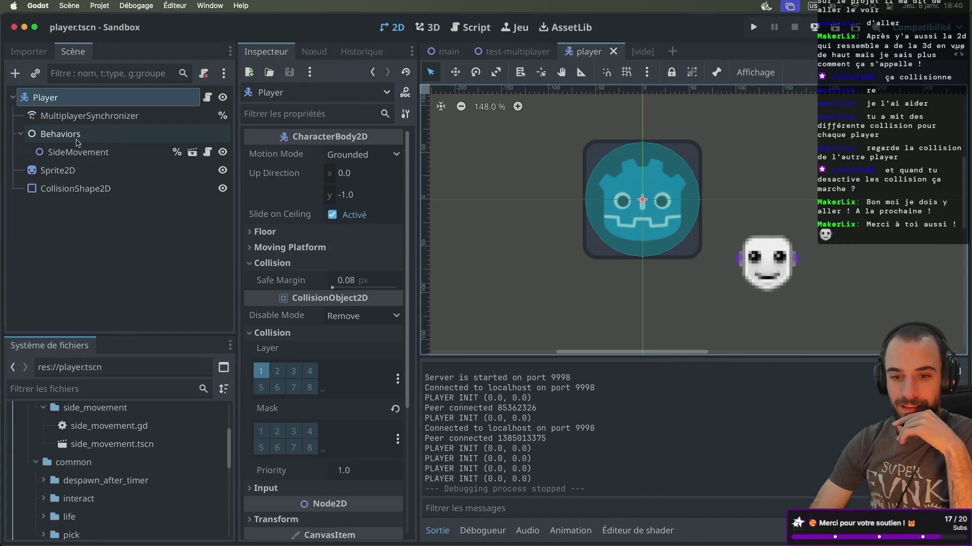
click(69, 186)
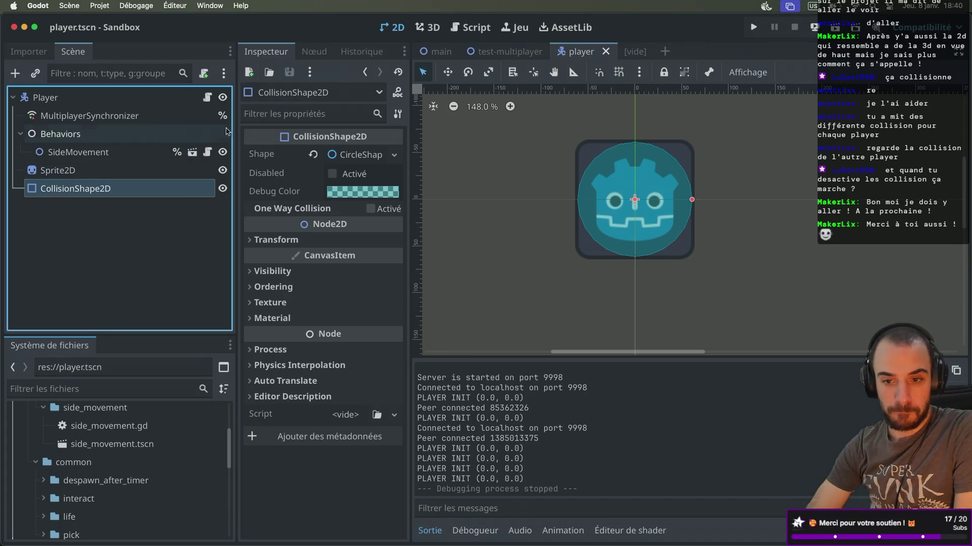
click(749, 29)
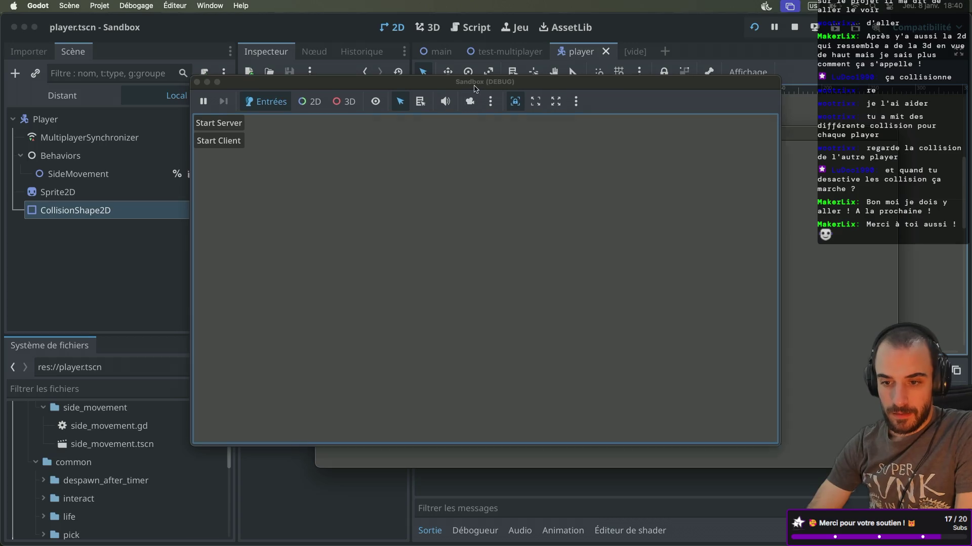
- Start a server and two clients, then expand TestMultiplayer in the remote scene tree
drag(476, 89, 459, 75)
click(221, 111)
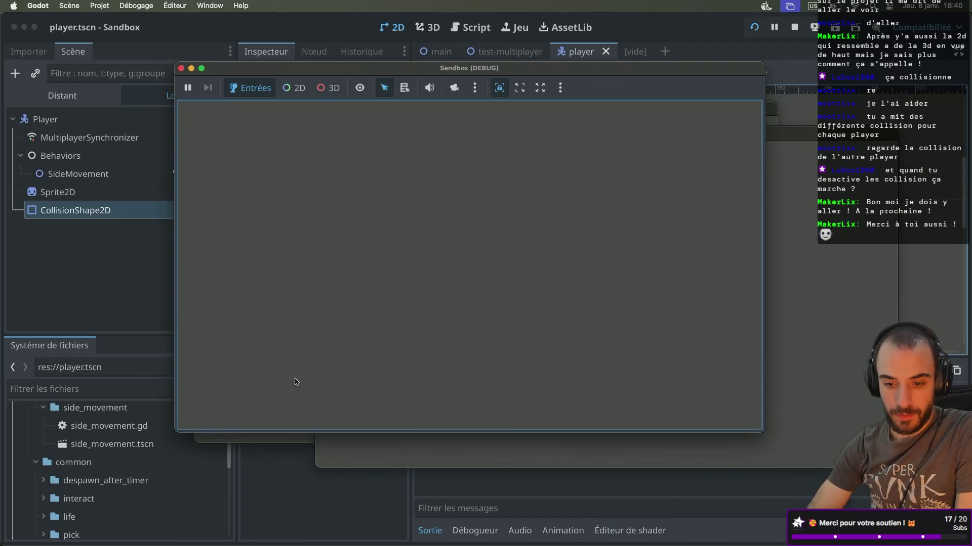
click(265, 439)
click(233, 145)
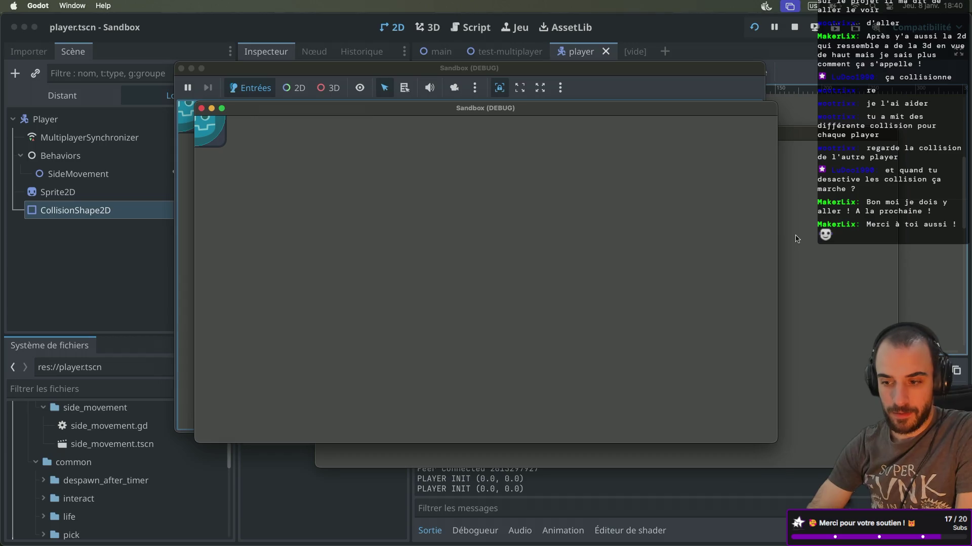
click(353, 168)
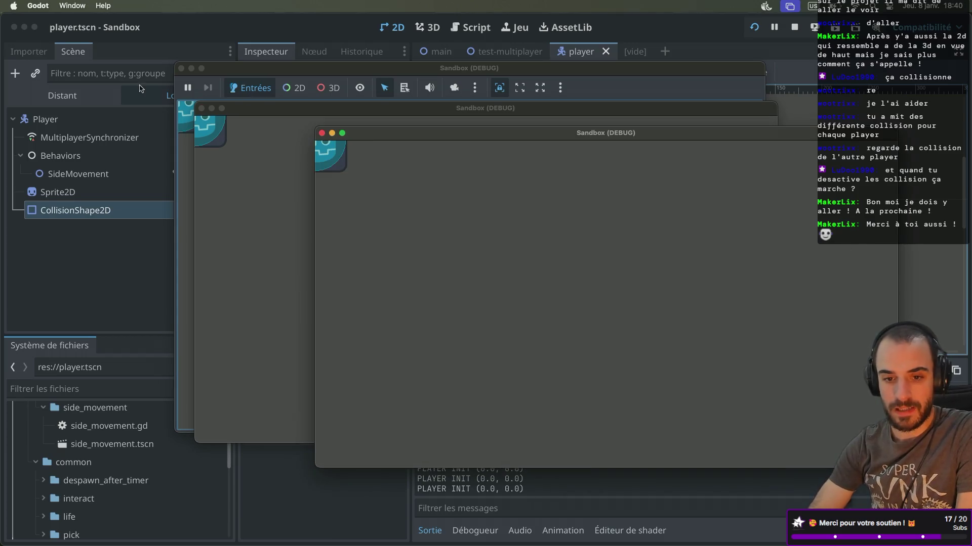
click(71, 102)
click(28, 192)
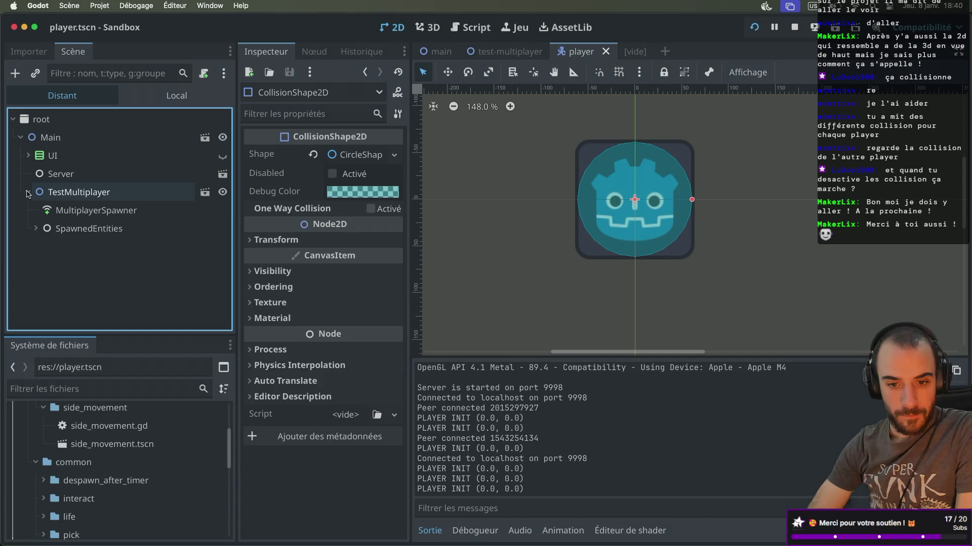
click(35, 229)
click(103, 264)
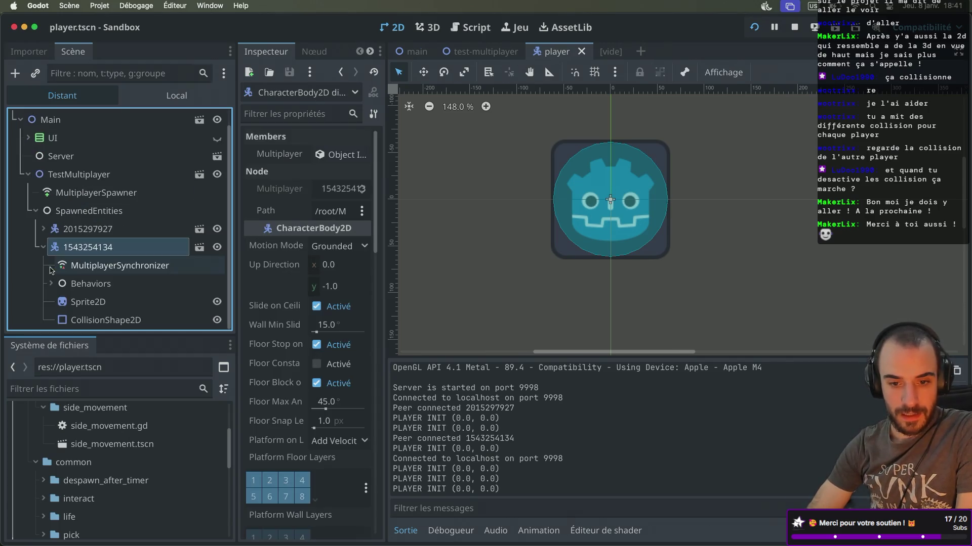
click(97, 318)
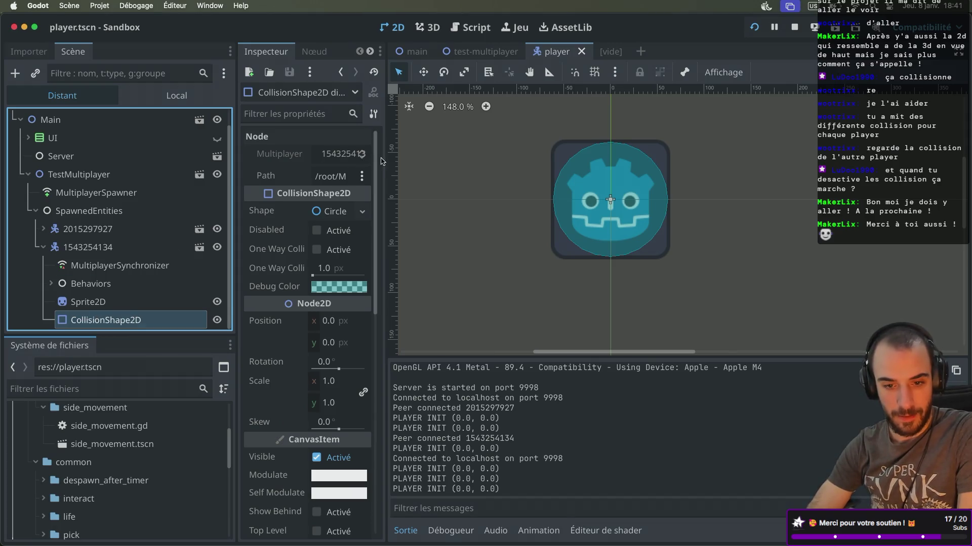
drag(381, 160, 527, 164)
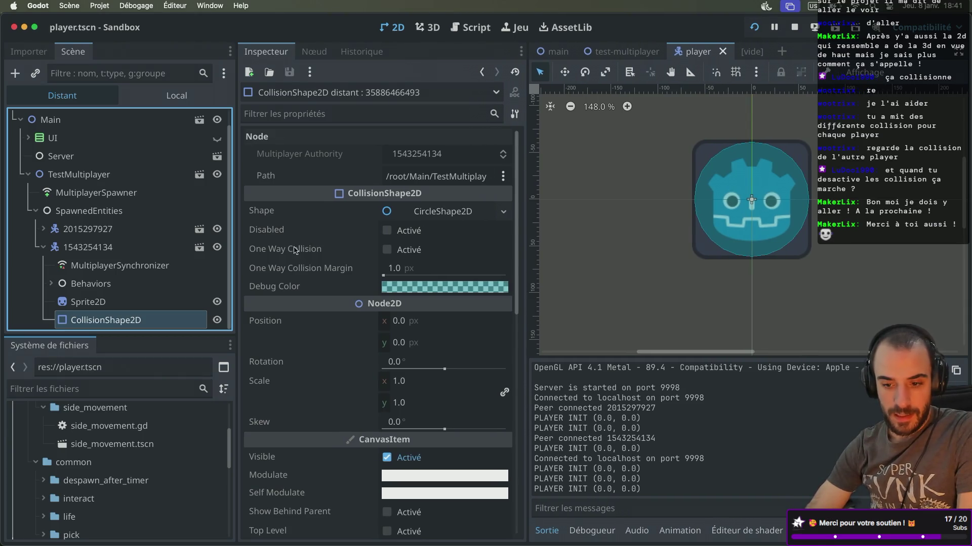
scroll(288, 330, down, 5)
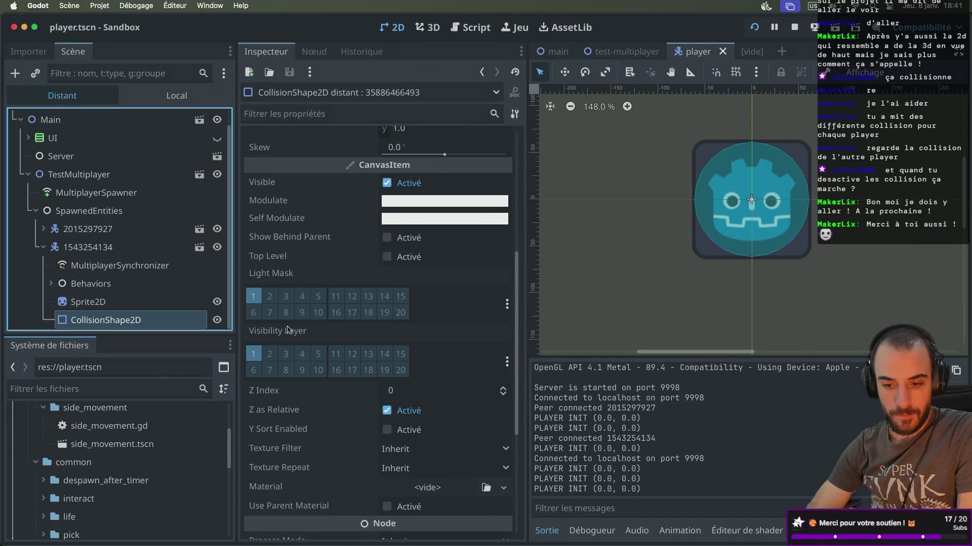
scroll(288, 330, down, 2)
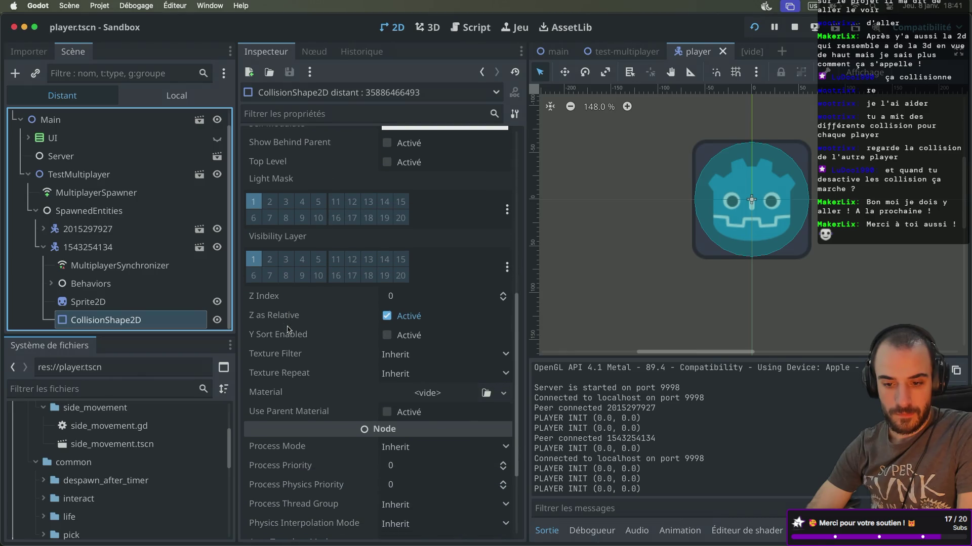
scroll(289, 330, down, 1)
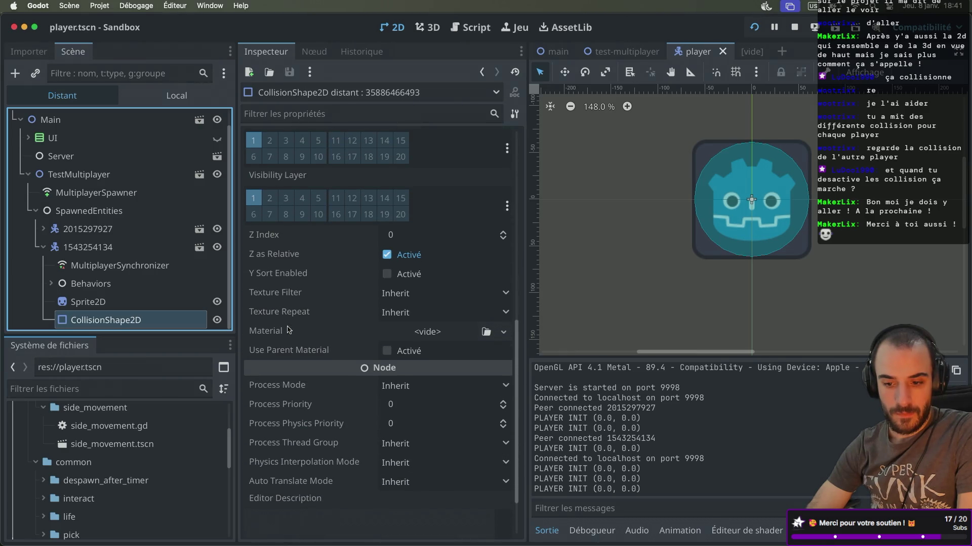
scroll(289, 330, down, 1)
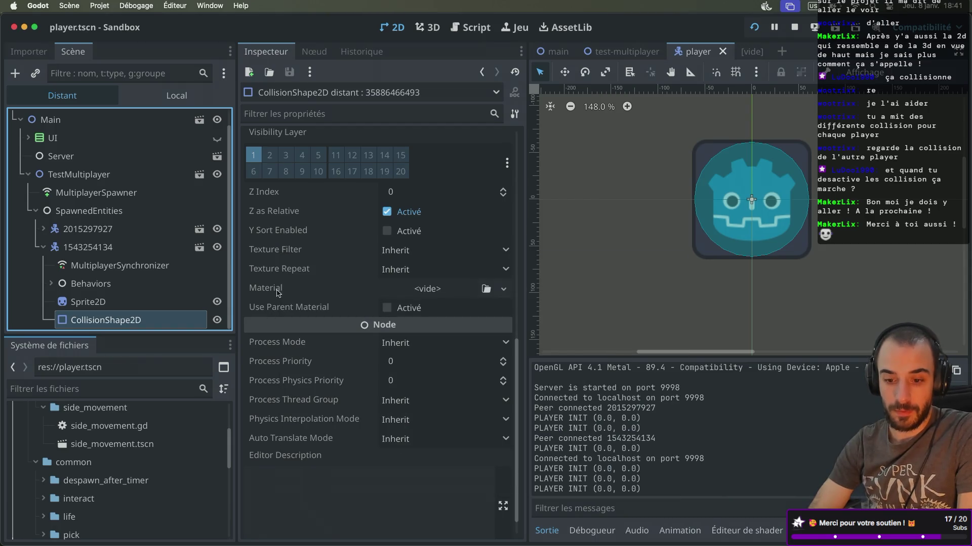
scroll(278, 289, up, 8)
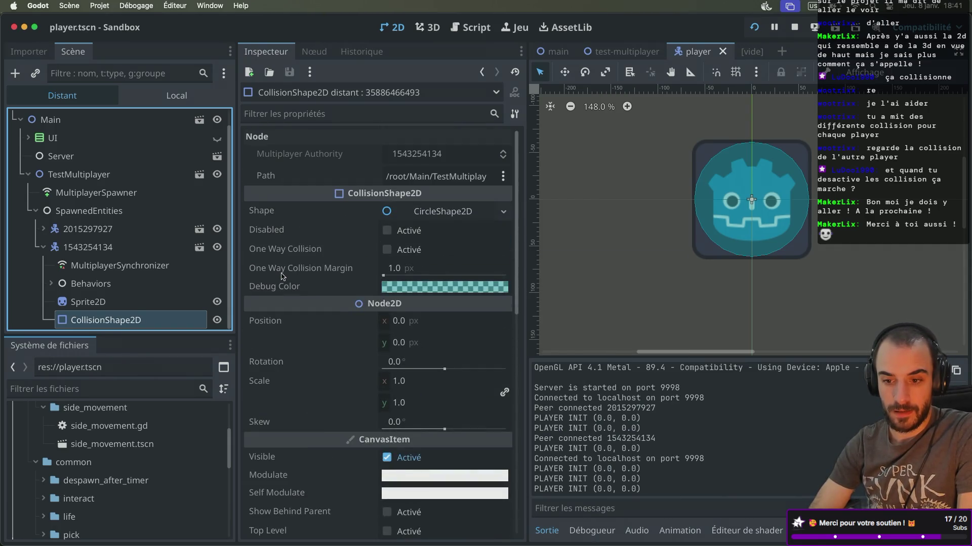
click(415, 213)
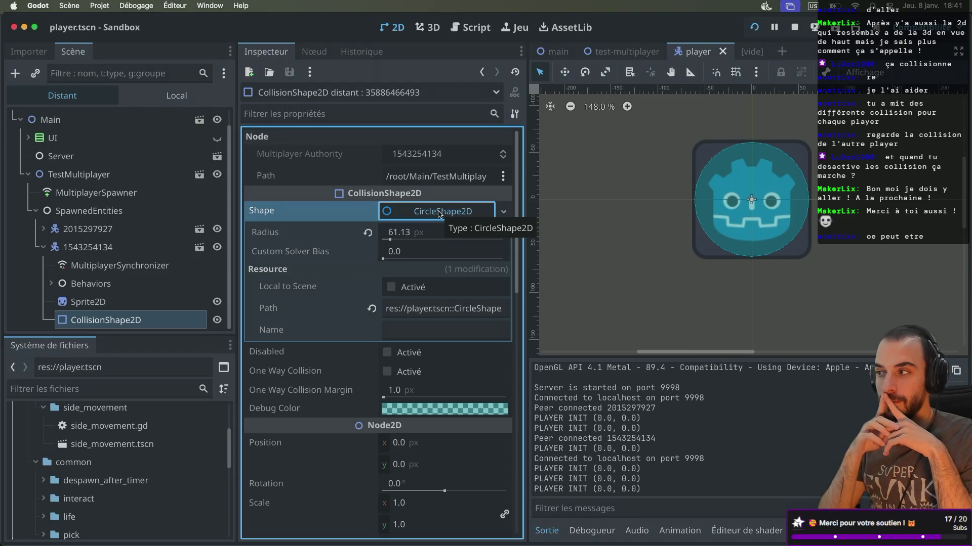
- Stop and restart the game, then close both debug windows
click(794, 27)
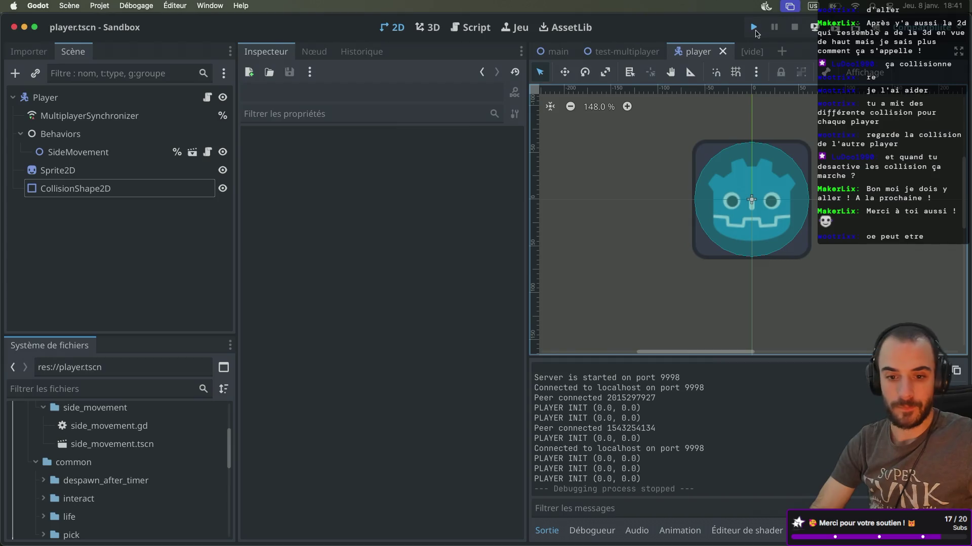
click(755, 30)
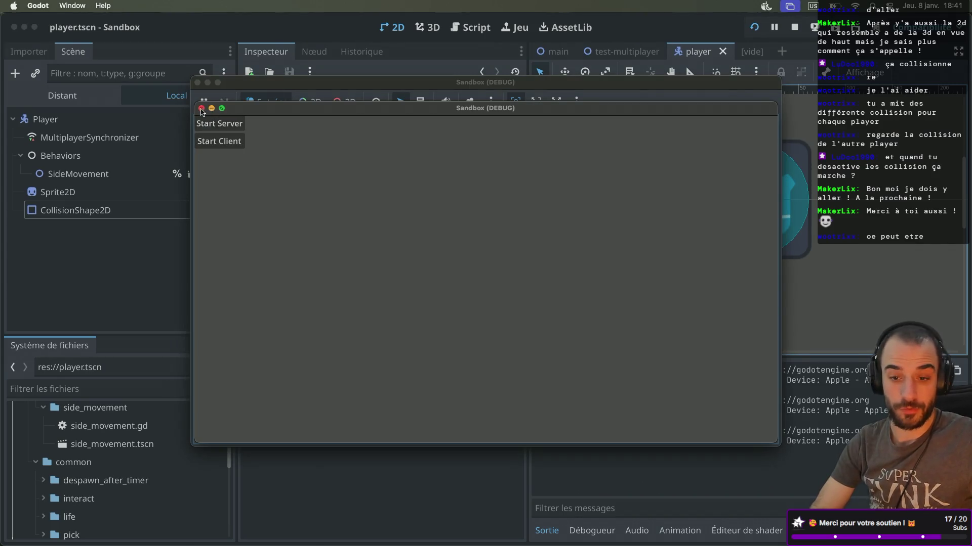
click(201, 109)
click(198, 82)
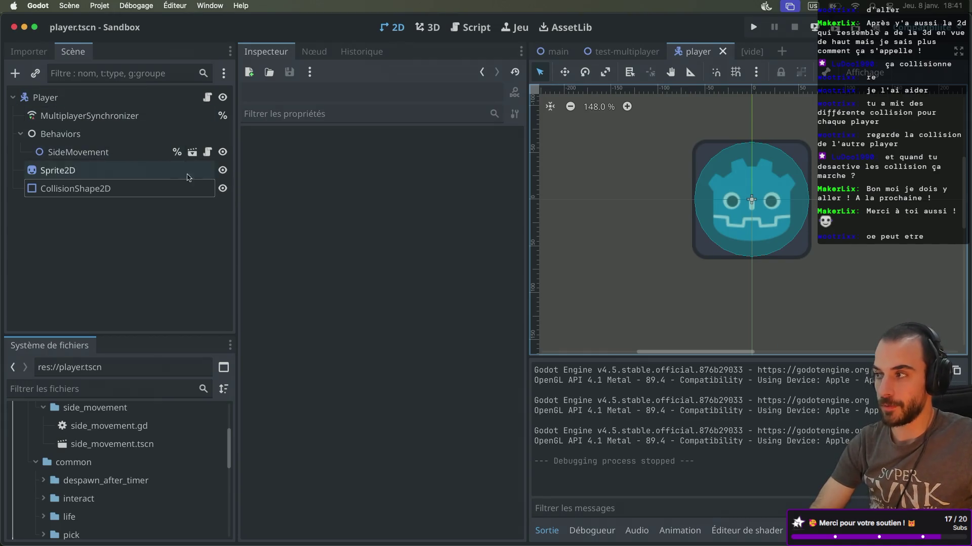
- Enable Local to Scene on the CollisionShape2D's CircleShape2D resource
click(121, 187)
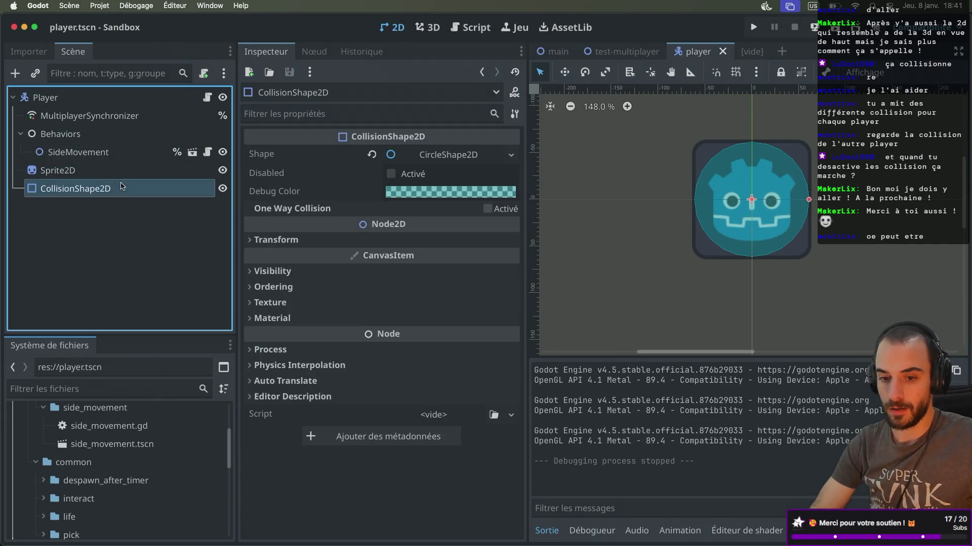
click(449, 155)
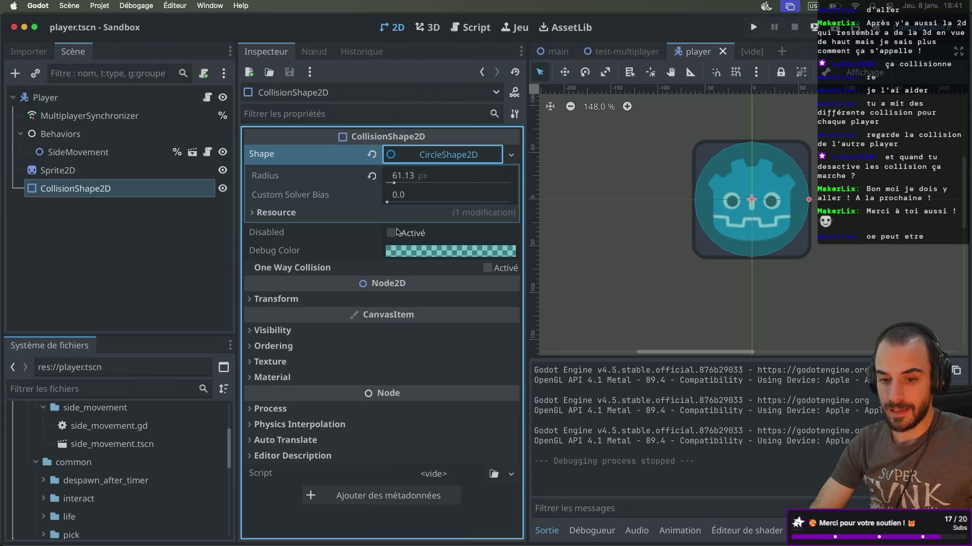
click(260, 213)
click(398, 232)
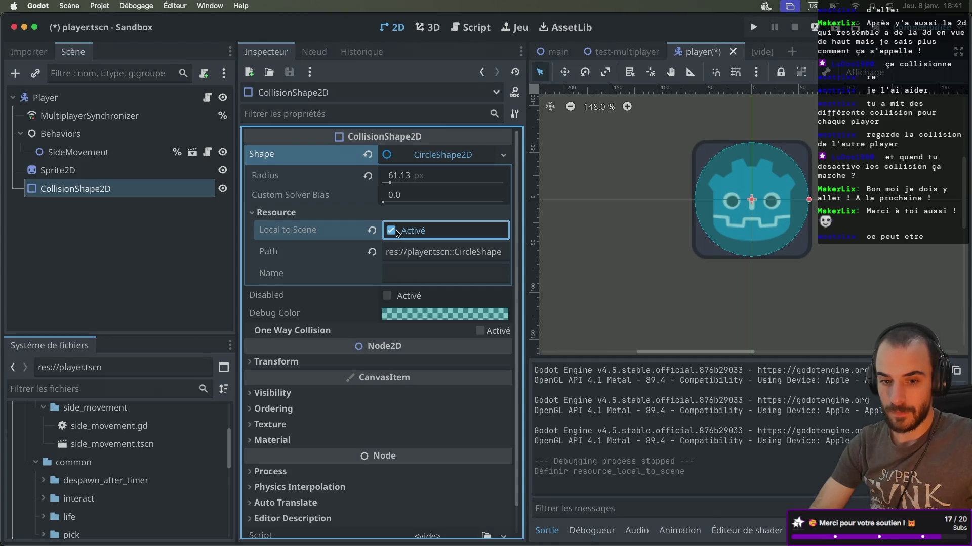
- Recheck the Player and collision shape properties, then save and run the game
click(151, 102)
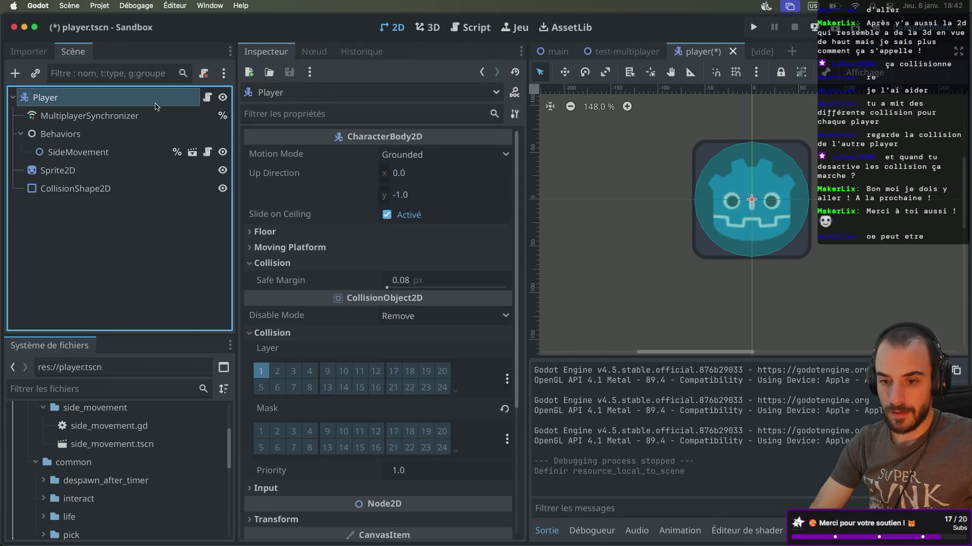
mouse_move(367, 172)
click(91, 192)
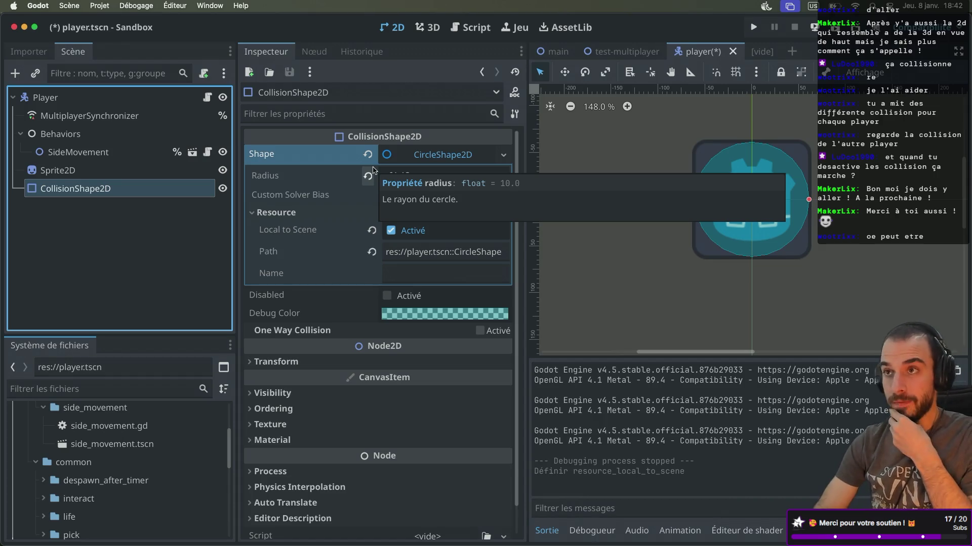
click(753, 26)
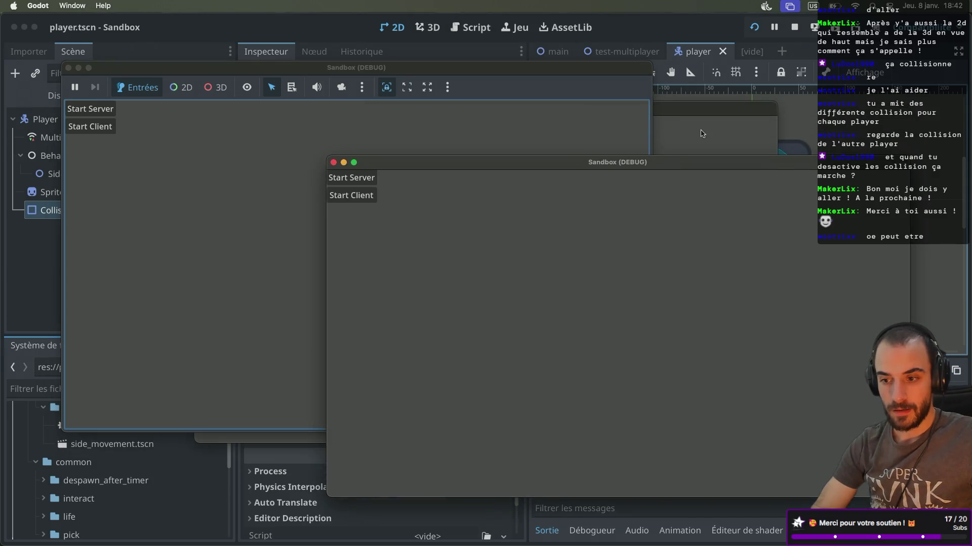
- Start a server and two clients, then push one player right into the other and back
click(79, 116)
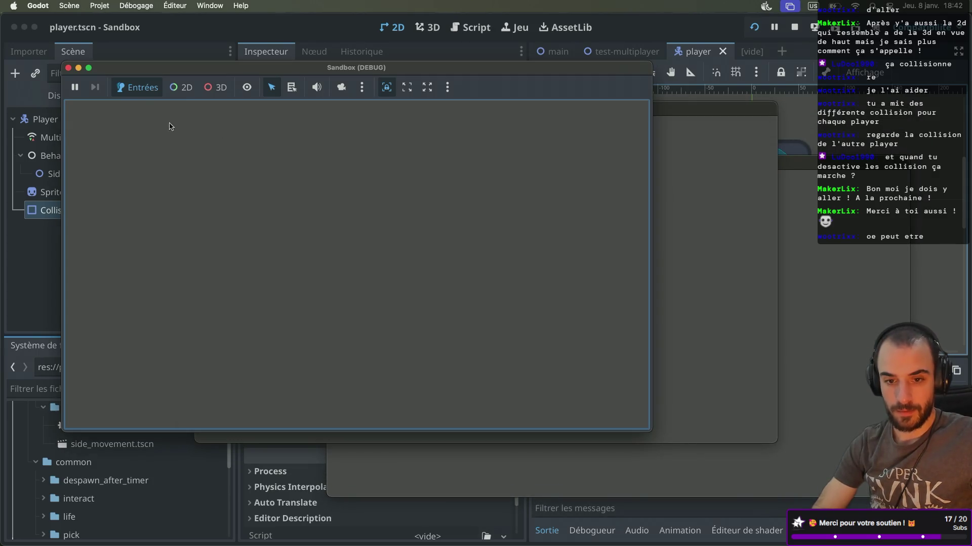
click(673, 135)
click(235, 144)
key(Right)
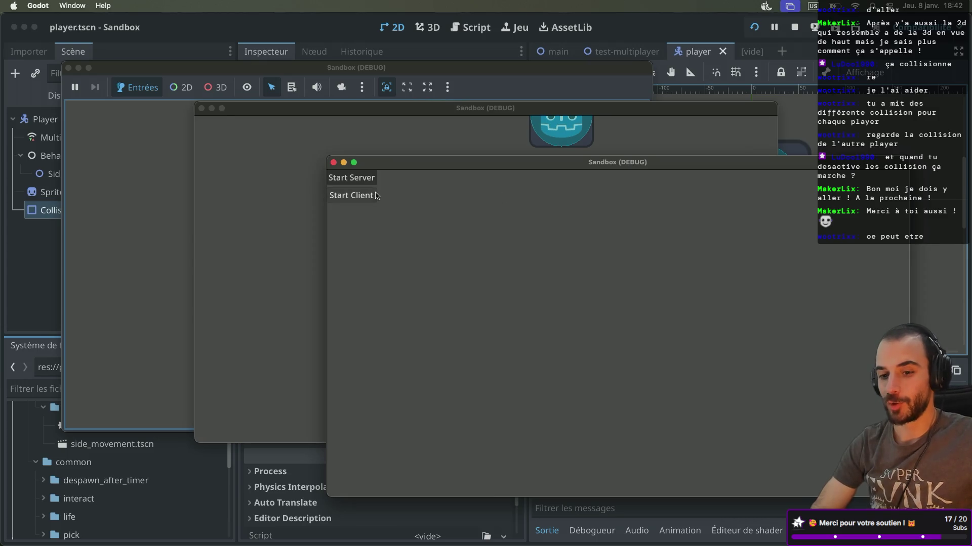
click(370, 196)
key(Right)
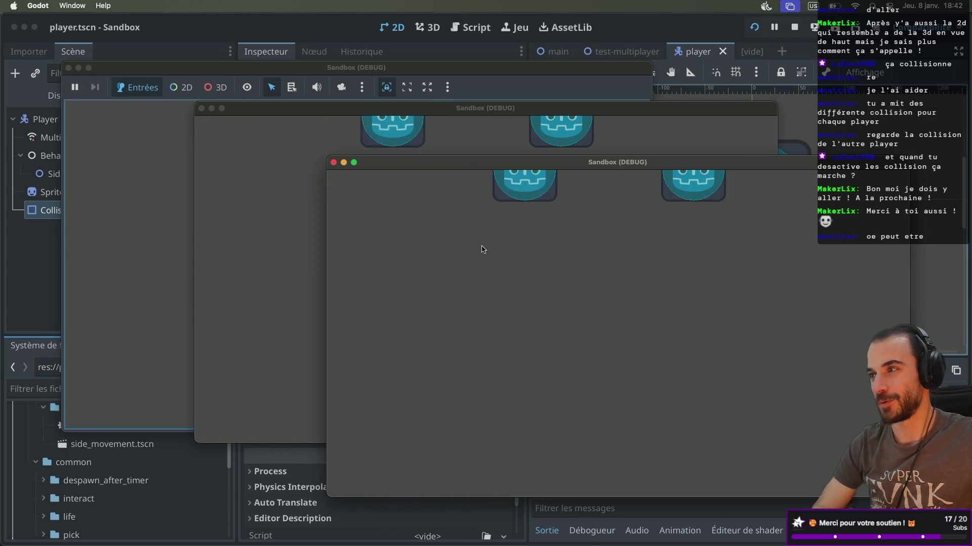
key(Left)
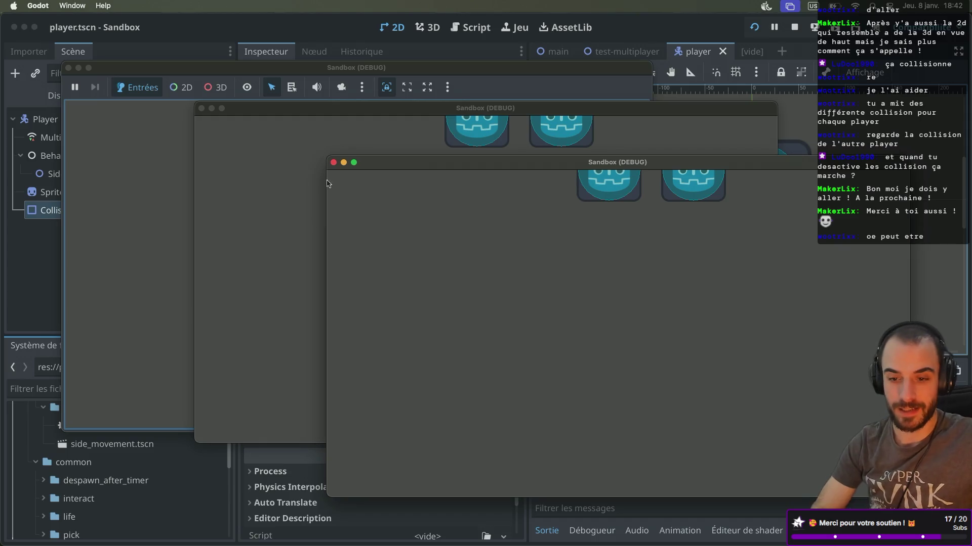
- Close all three game windows to stop debugging
click(334, 163)
click(200, 109)
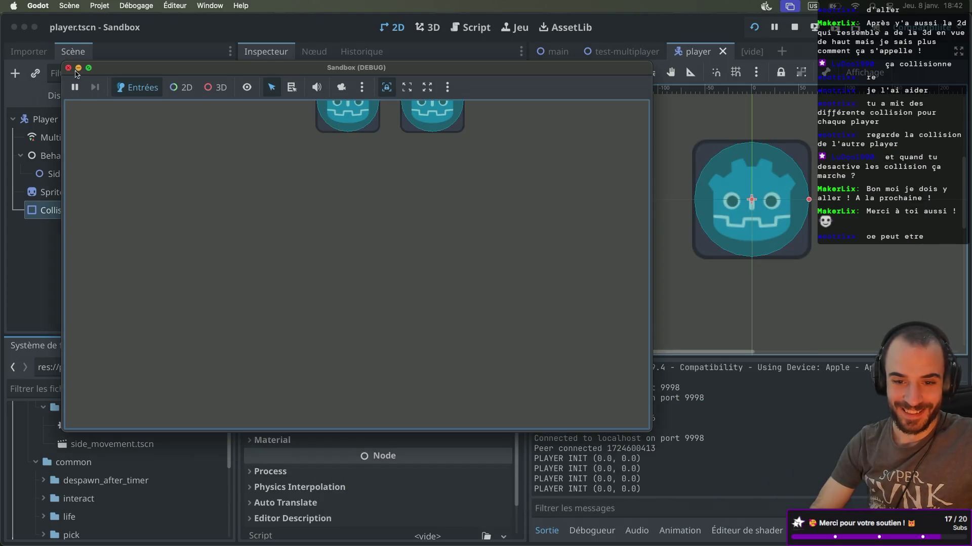
click(69, 68)
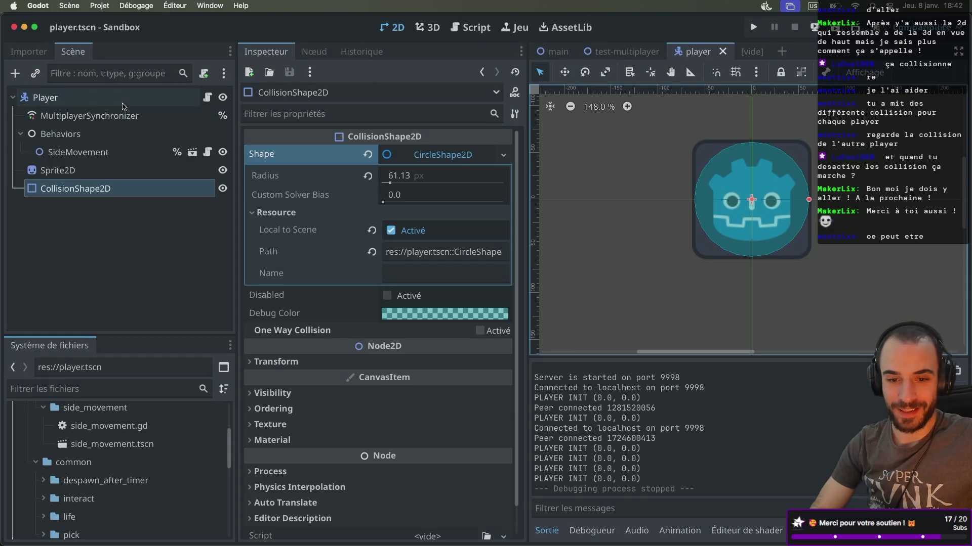
- Re-enable collision mask layer 1 on the Player body, then save and relaunch the game
click(49, 97)
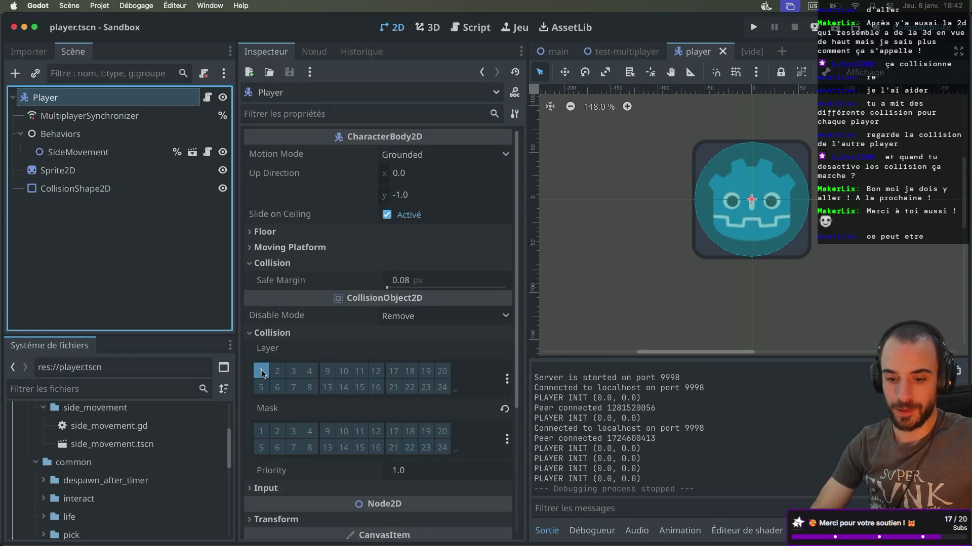
click(261, 432)
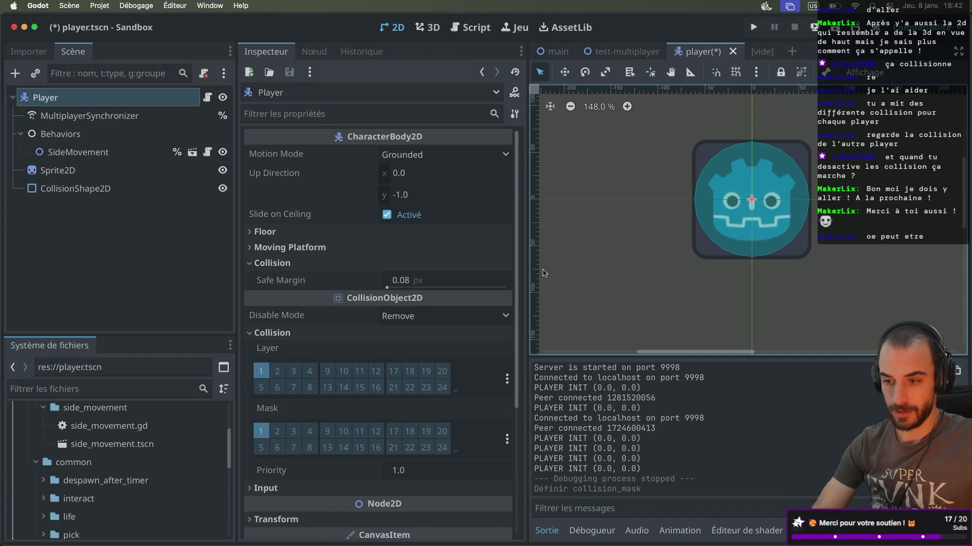
click(754, 28)
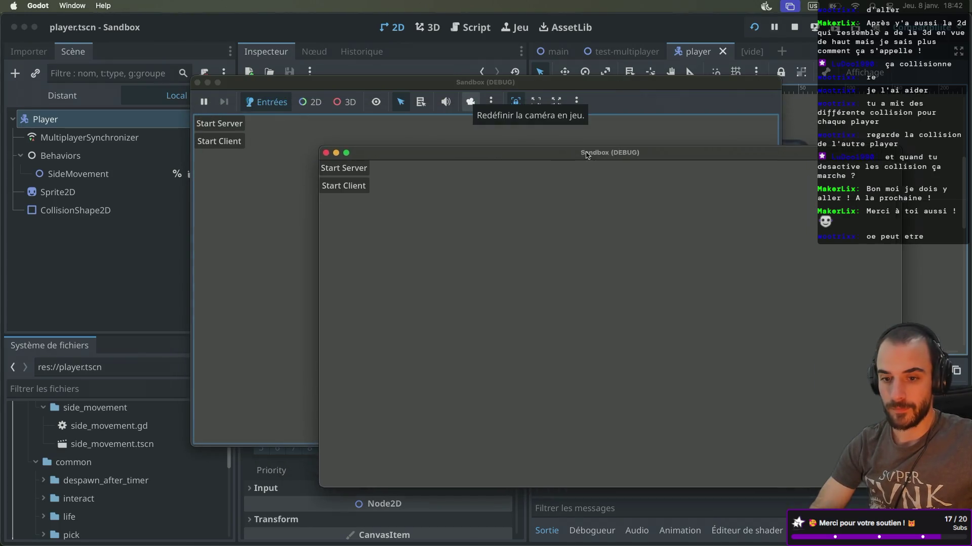
- Place the two game windows side by side and start the server in the left one
click(423, 87)
drag(424, 87, 303, 79)
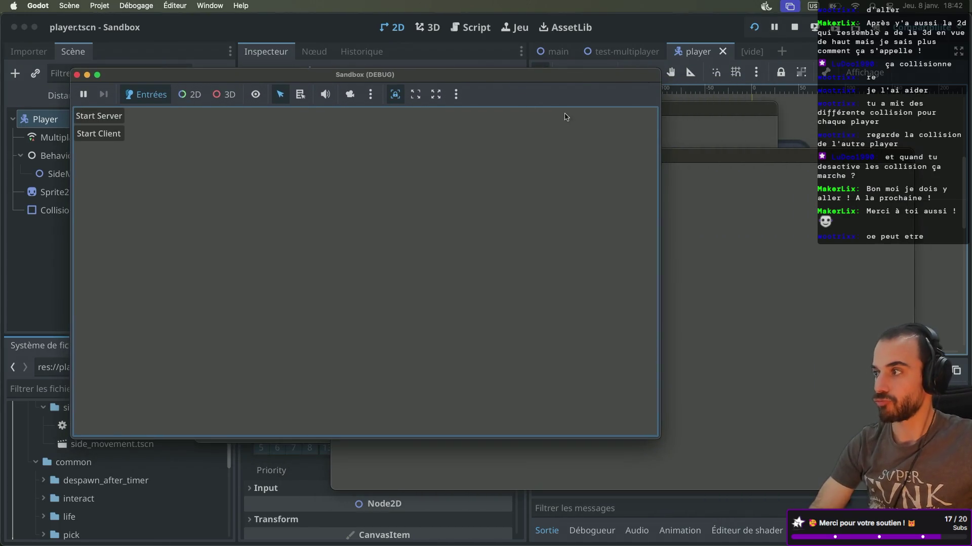
click(720, 114)
drag(720, 114, 778, 96)
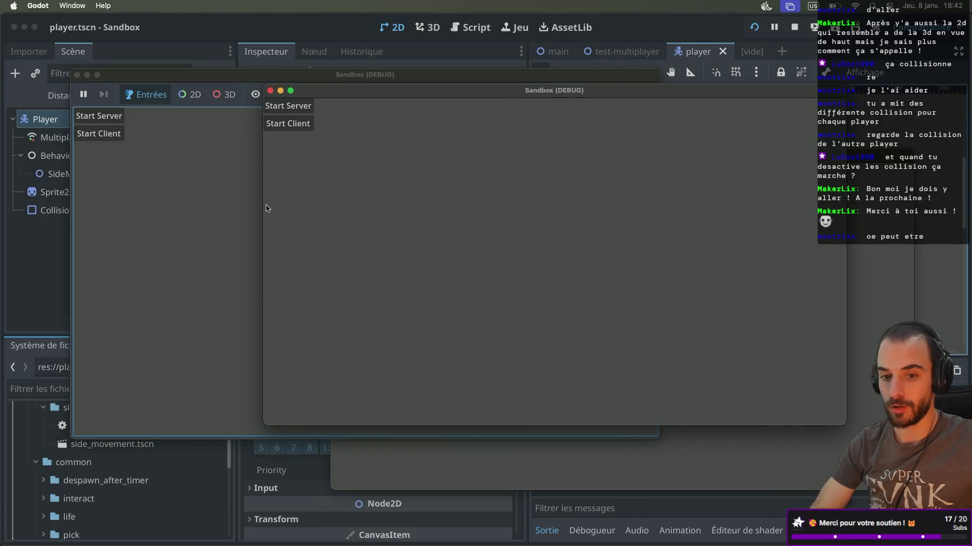
click(98, 115)
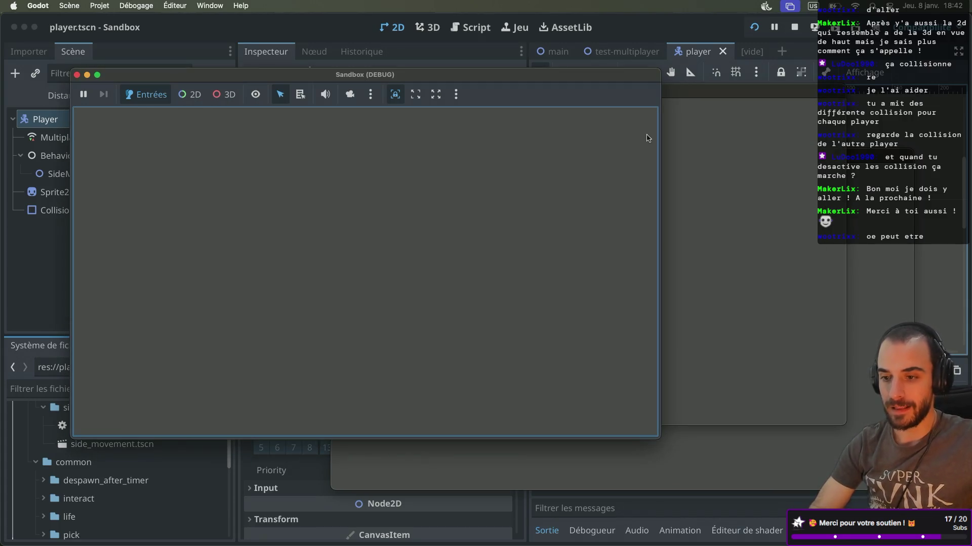
- Connect two clients, move the players right and left, then stop the game
click(703, 147)
click(311, 125)
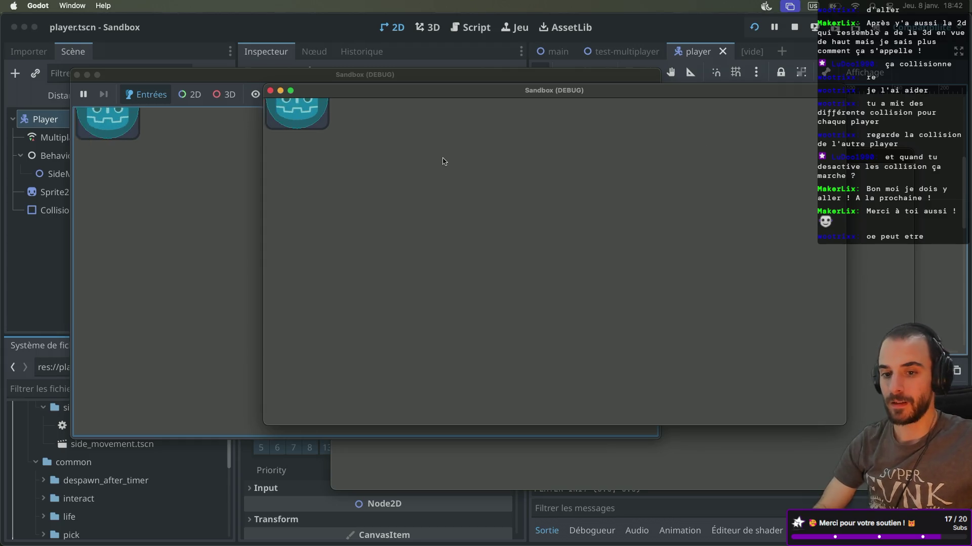
key(Right)
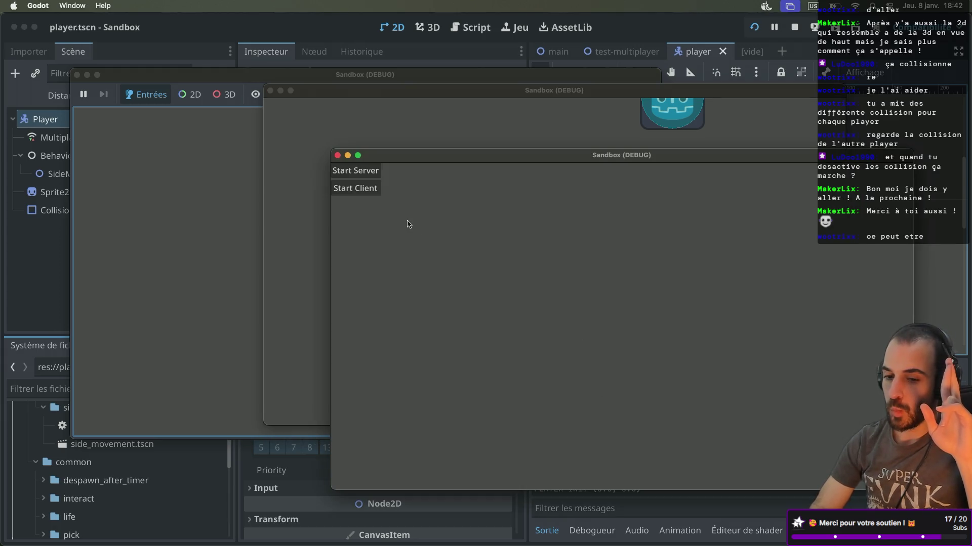
click(375, 190)
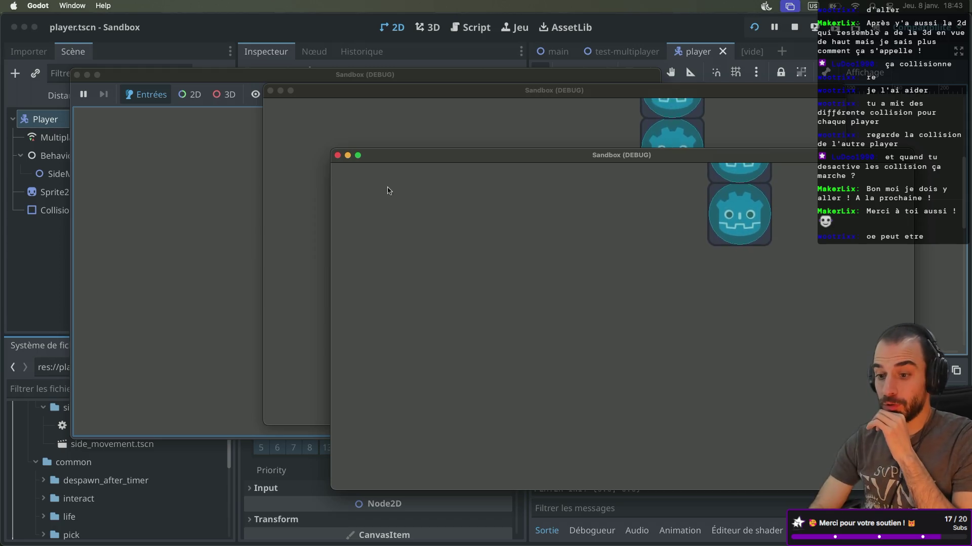
key(Left)
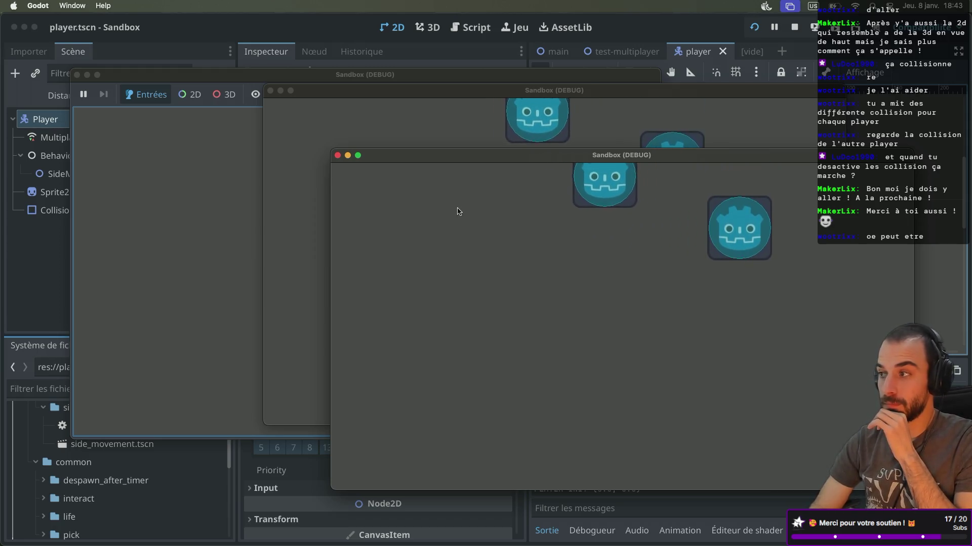
click(322, 203)
key(Left)
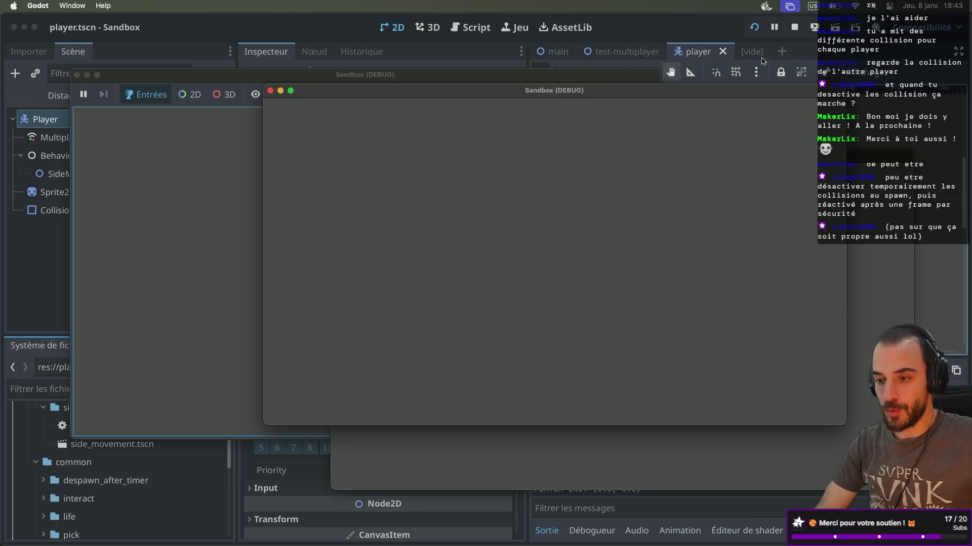
click(791, 28)
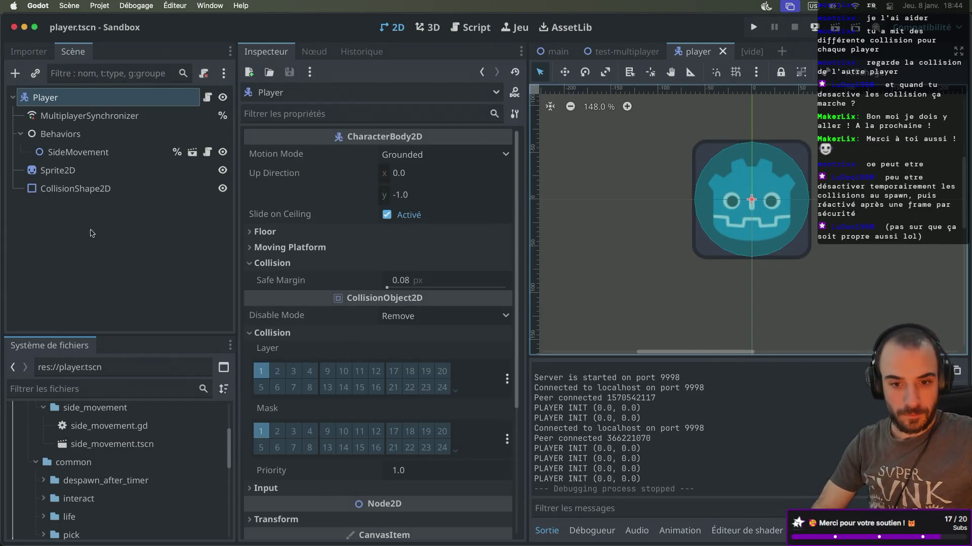
- Inspect Sprite2D and CollisionShape2D, then show the MultiplayerSynchronizer's Player:position replication list
click(74, 175)
click(94, 189)
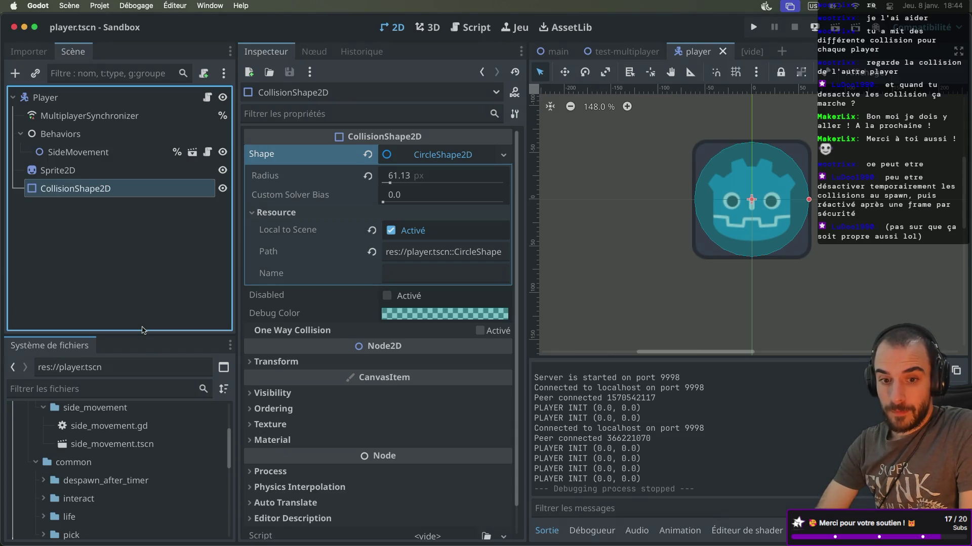
click(143, 121)
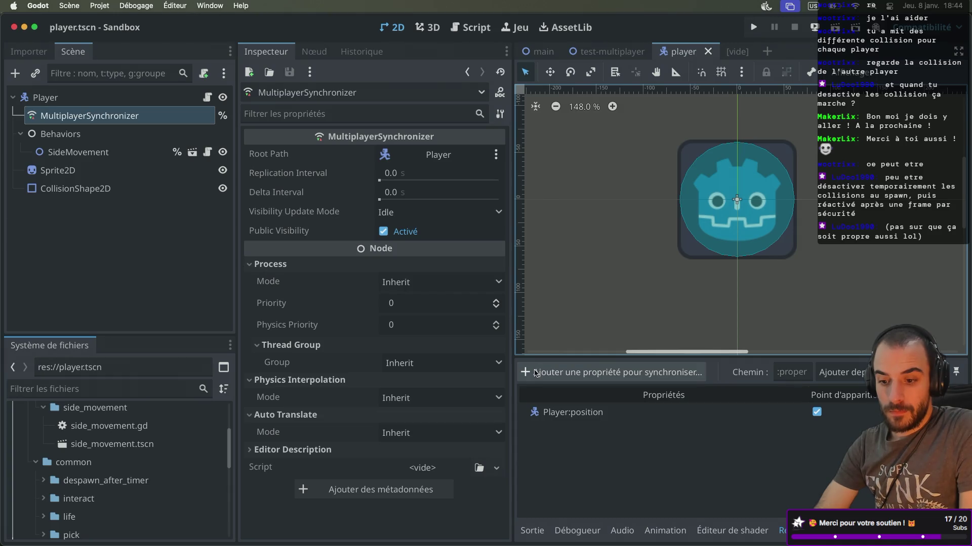
- Add Player:position to the synchronizer's replicated properties, then select Player and save and run
click(536, 373)
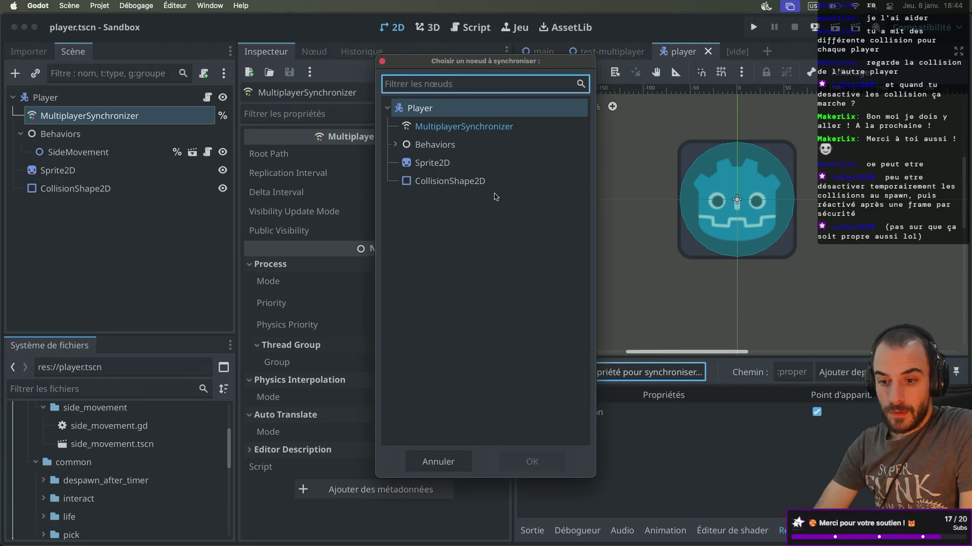
click(457, 183)
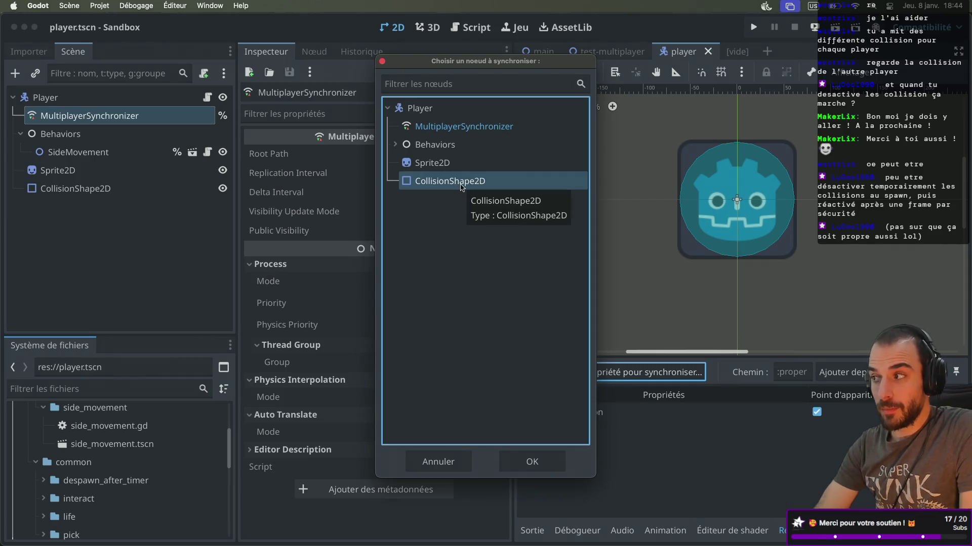
double_click(461, 188)
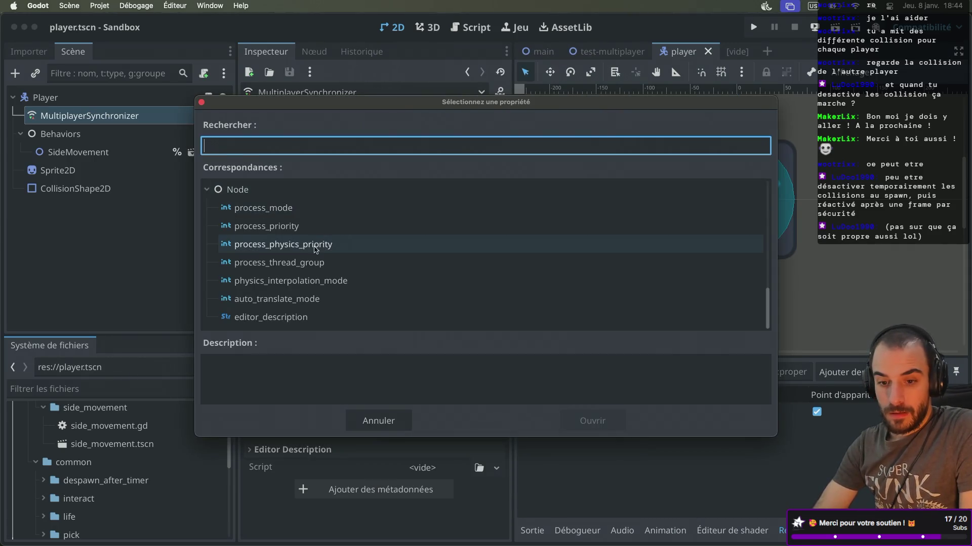
scroll(315, 248, up, 10)
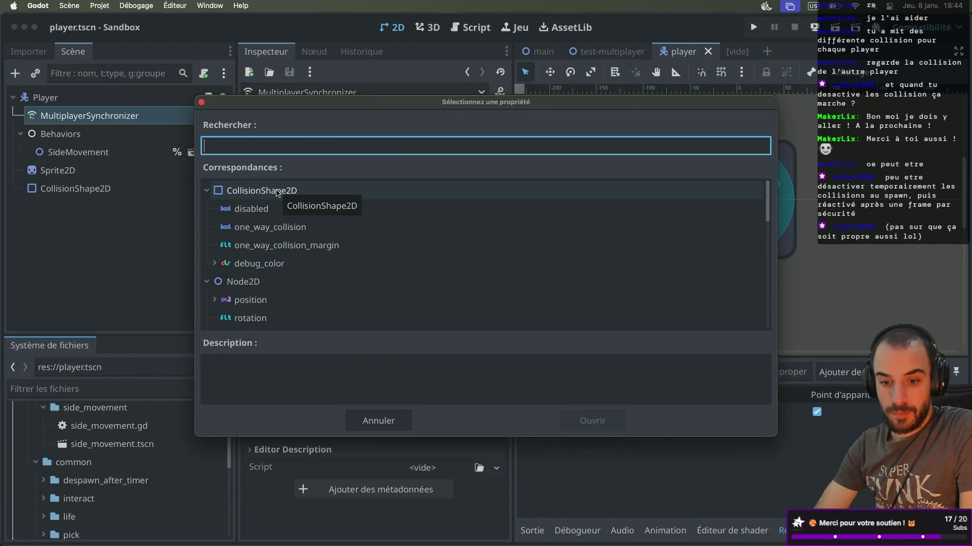
scroll(268, 212, down, 3)
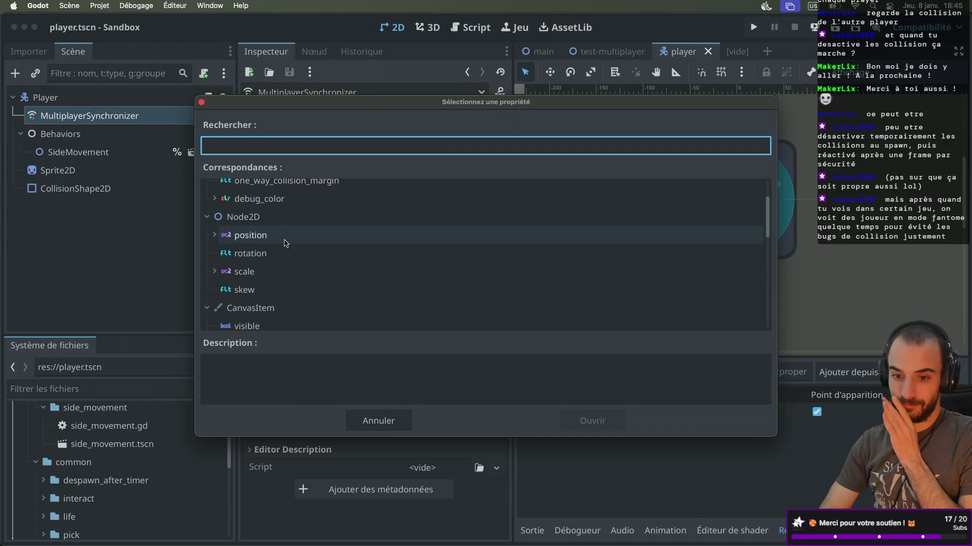
click(281, 237)
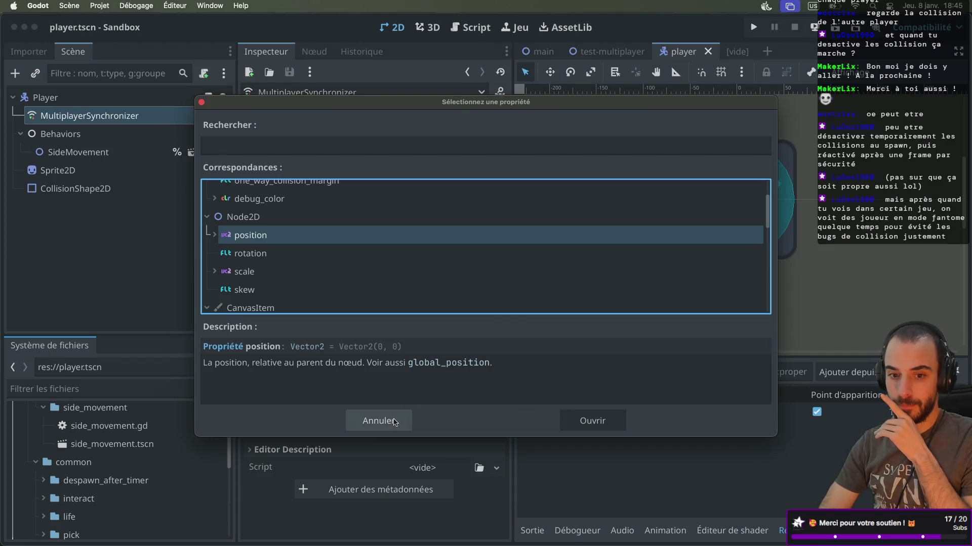
click(605, 422)
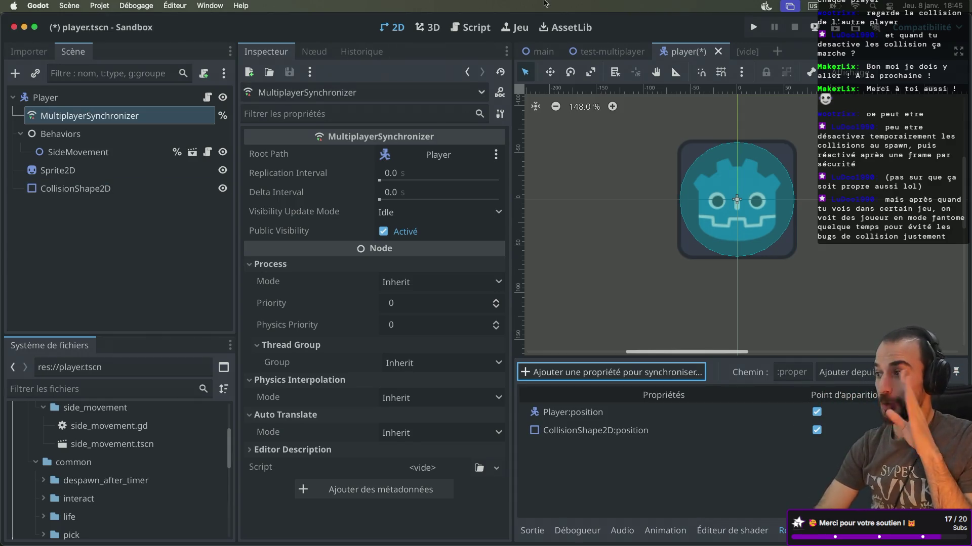
click(146, 97)
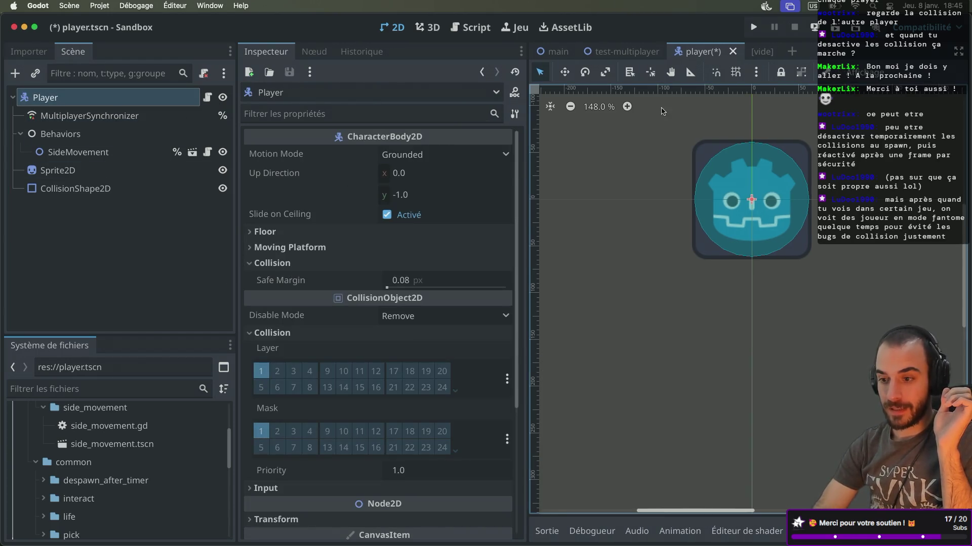
click(756, 27)
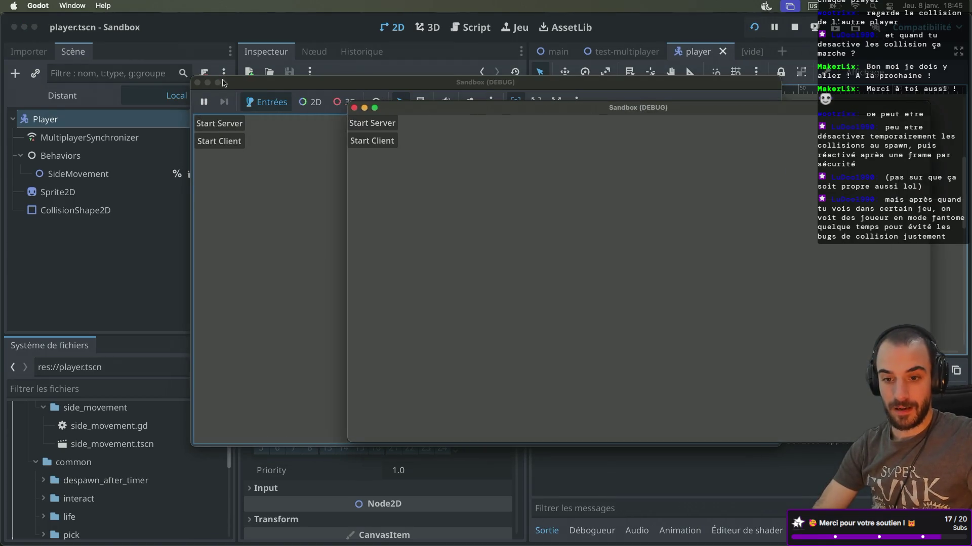
- Start the server in one game window and join two clients from the others
drag(277, 95, 109, 86)
click(60, 116)
click(733, 111)
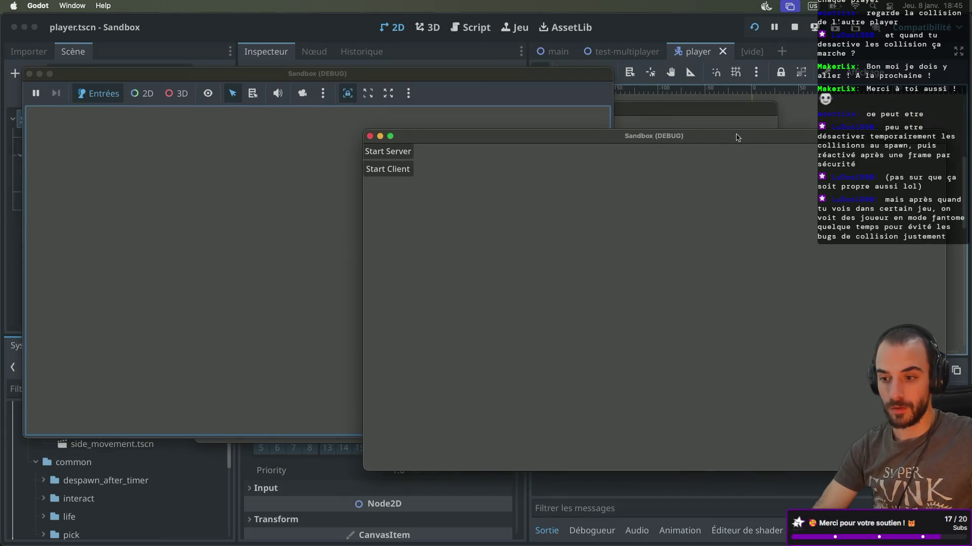
double_click(692, 116)
click(228, 142)
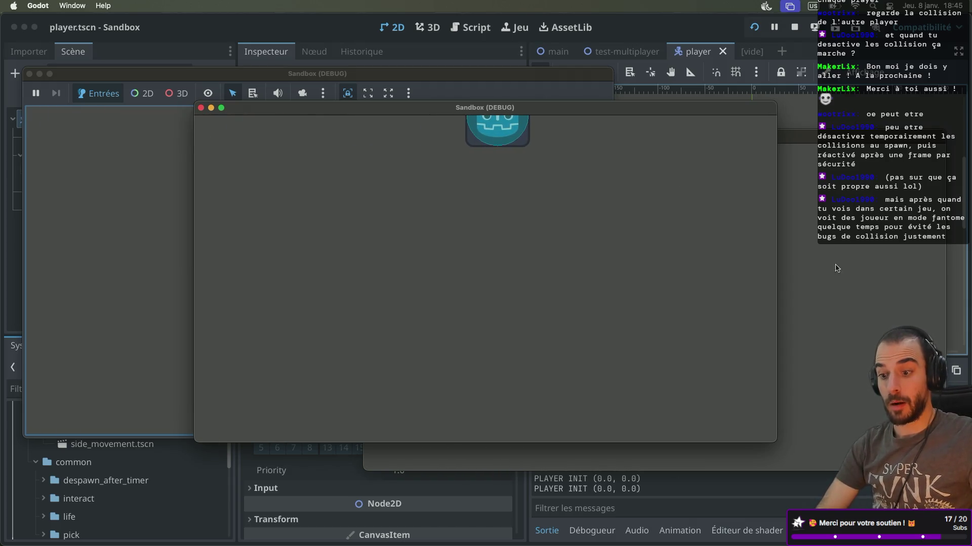
click(395, 170)
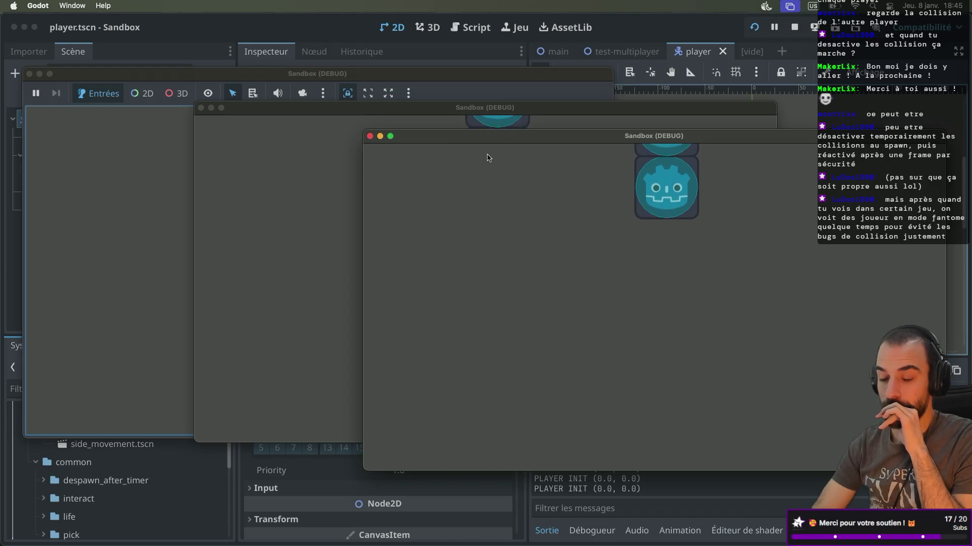
- Close all three Sandbox debug windows to end the run
click(370, 136)
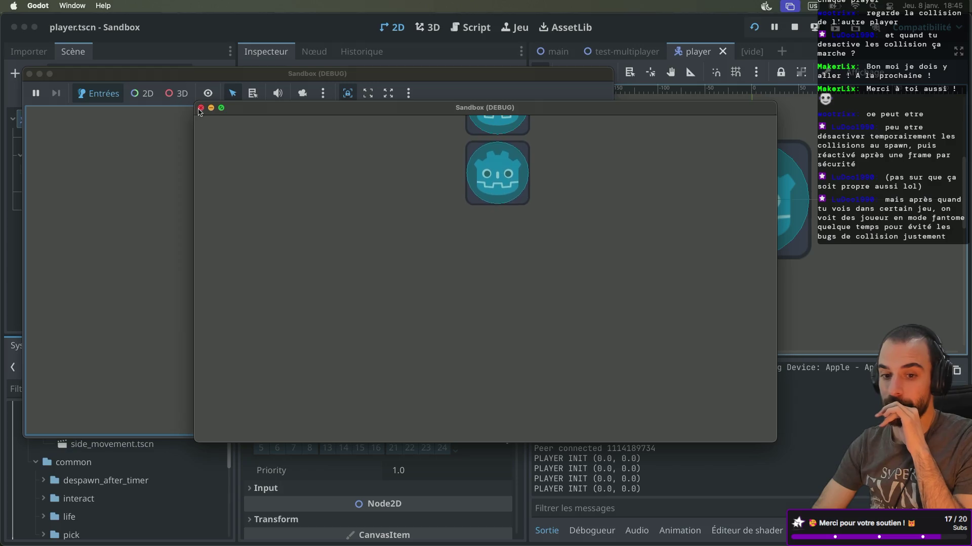
click(200, 108)
click(29, 74)
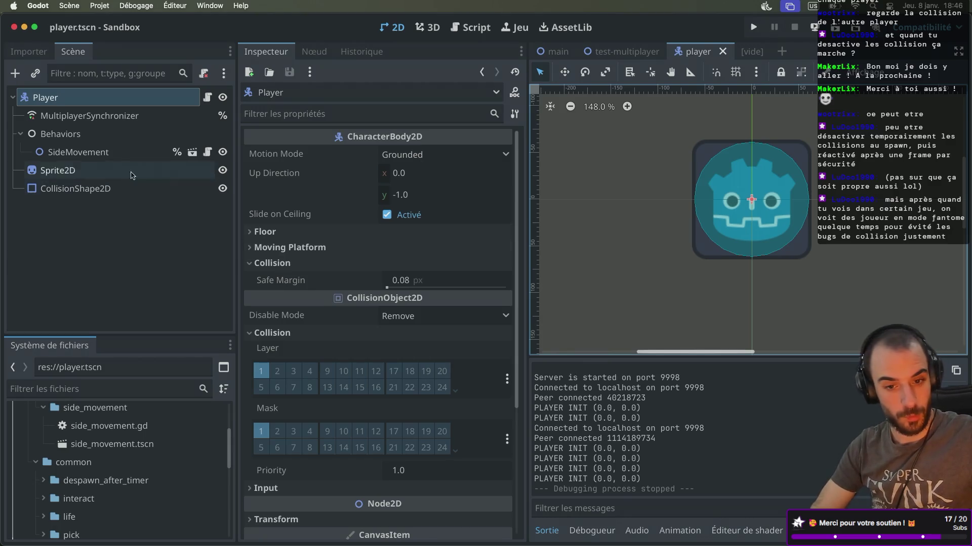
- Delete CollisionShape2D:position from the MultiplayerSynchronizer's replication list, keeping only Player:position
click(119, 122)
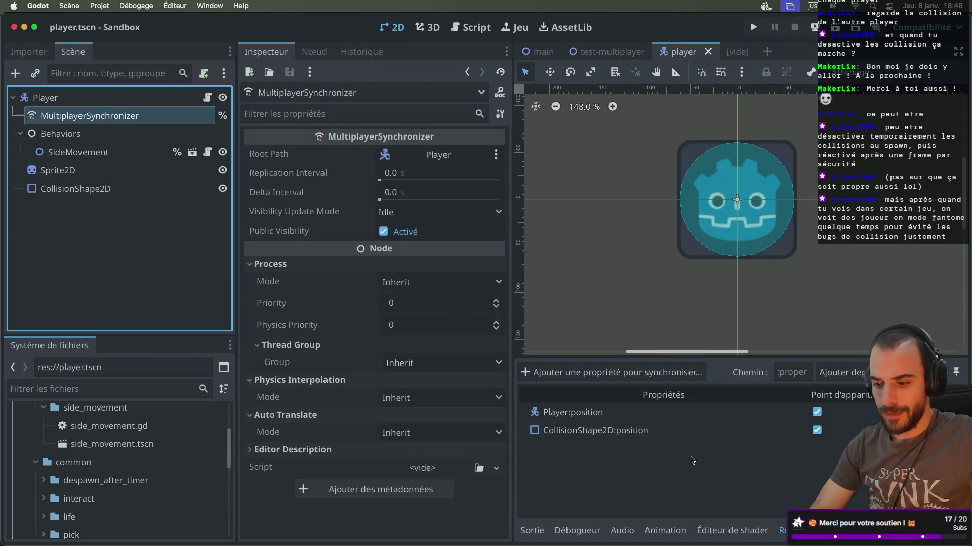
click(957, 431)
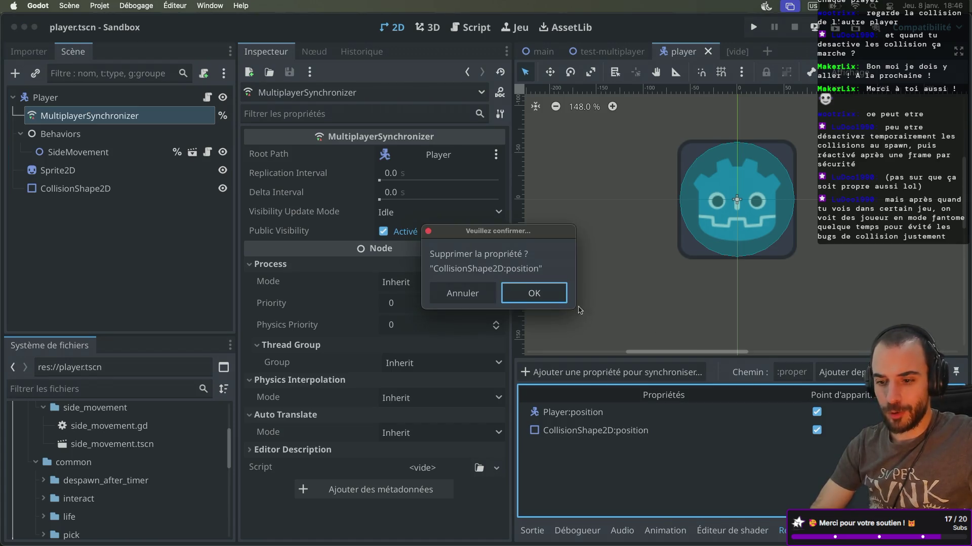
click(521, 289)
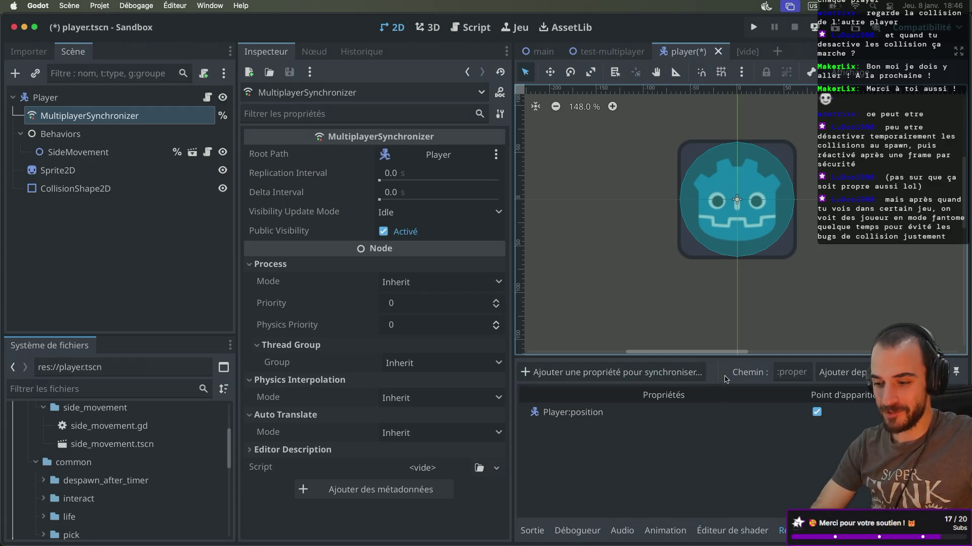
click(98, 170)
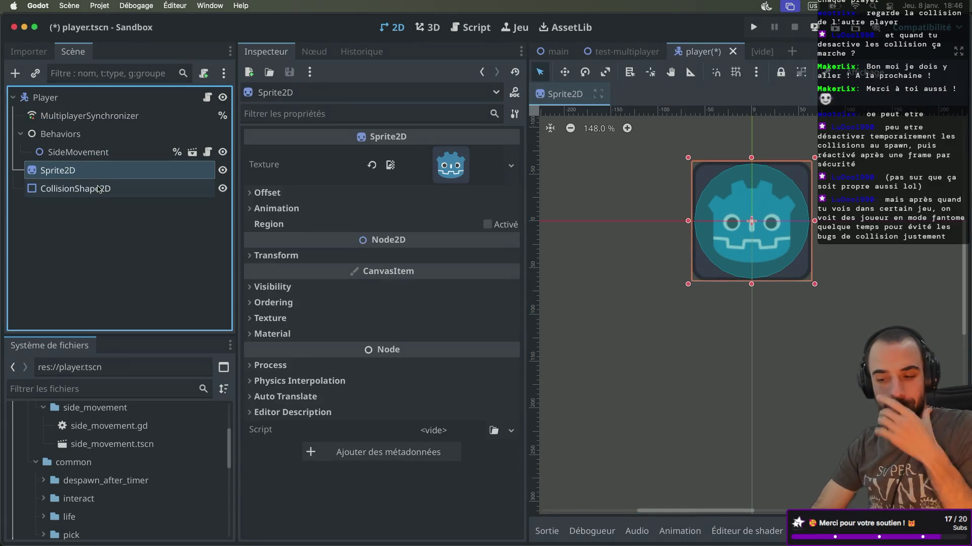
- Turn off Local to Scene on the CollisionShape2D's CircleShape2D resource
click(99, 189)
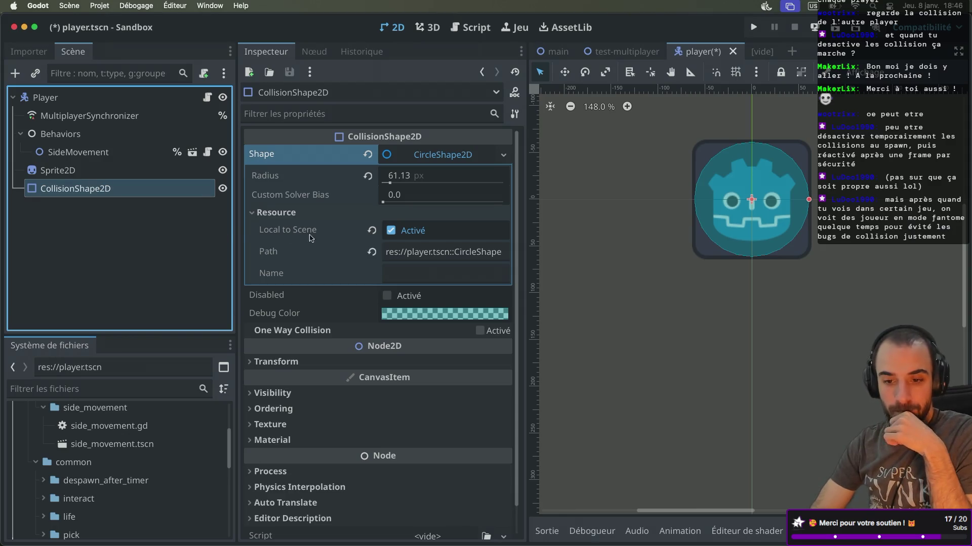
mouse_move(374, 232)
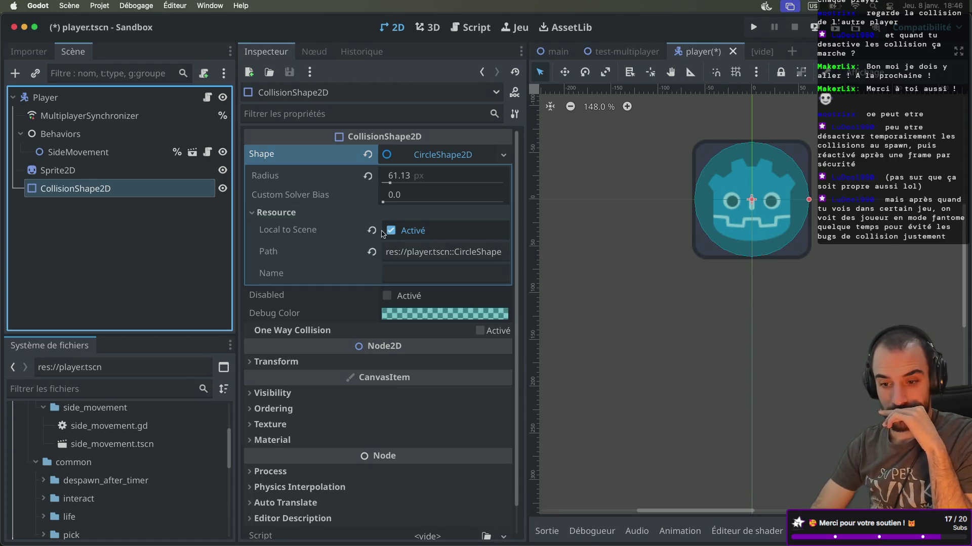
click(387, 232)
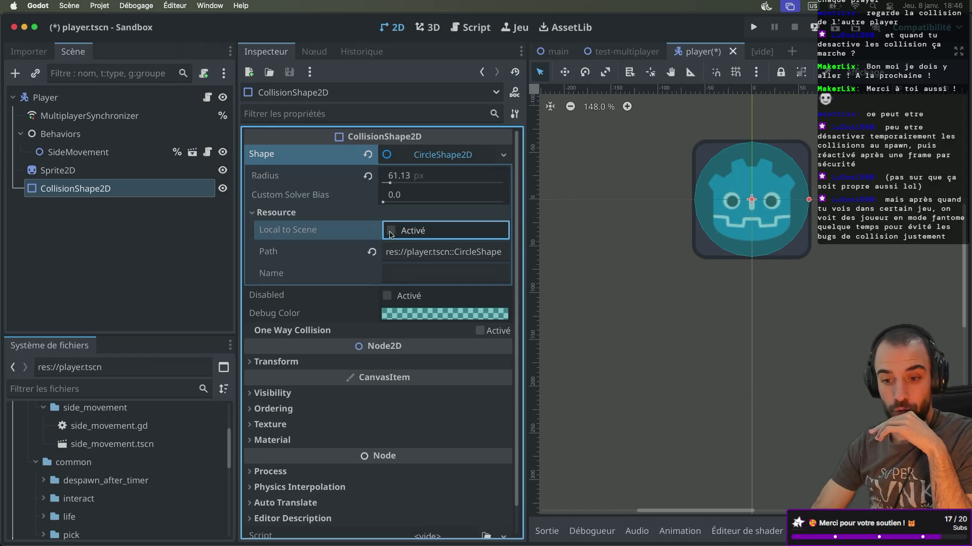
scroll(347, 258, down, 1)
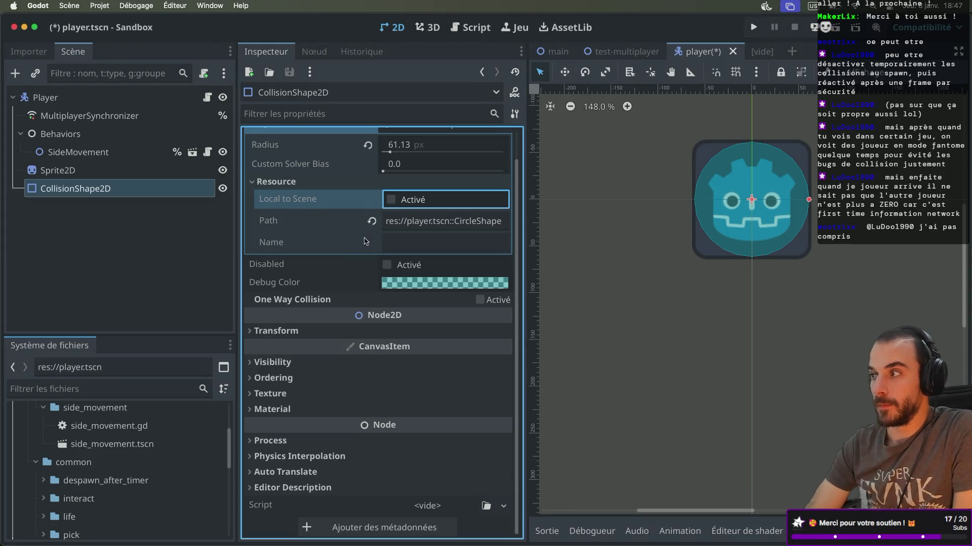
mouse_move(358, 243)
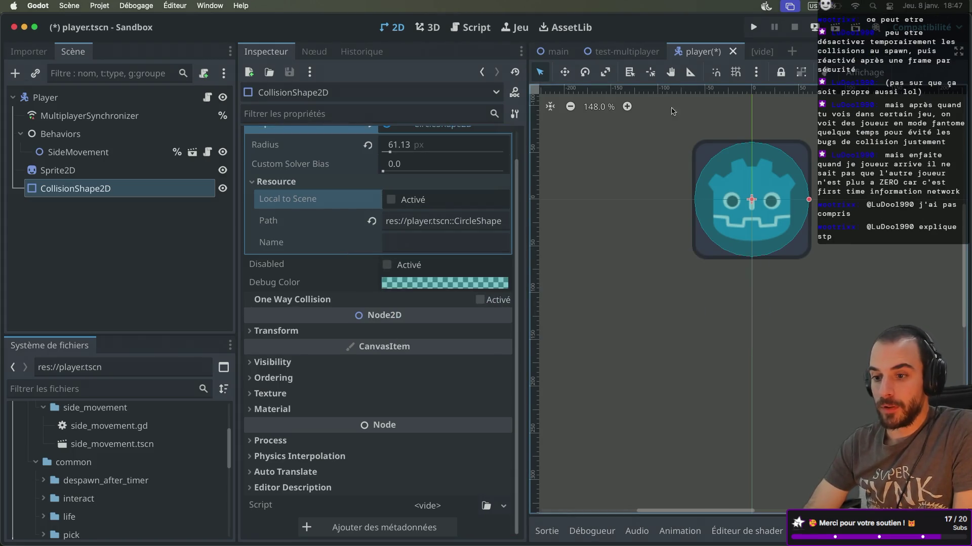
- Save the player scene and show the Output log
key(ctrl+s)
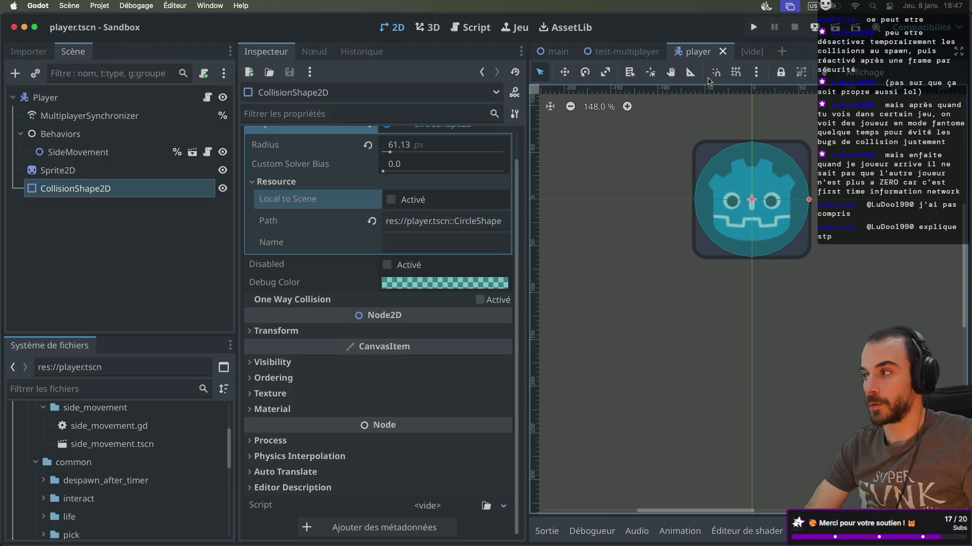
key(ctrl+super+d)
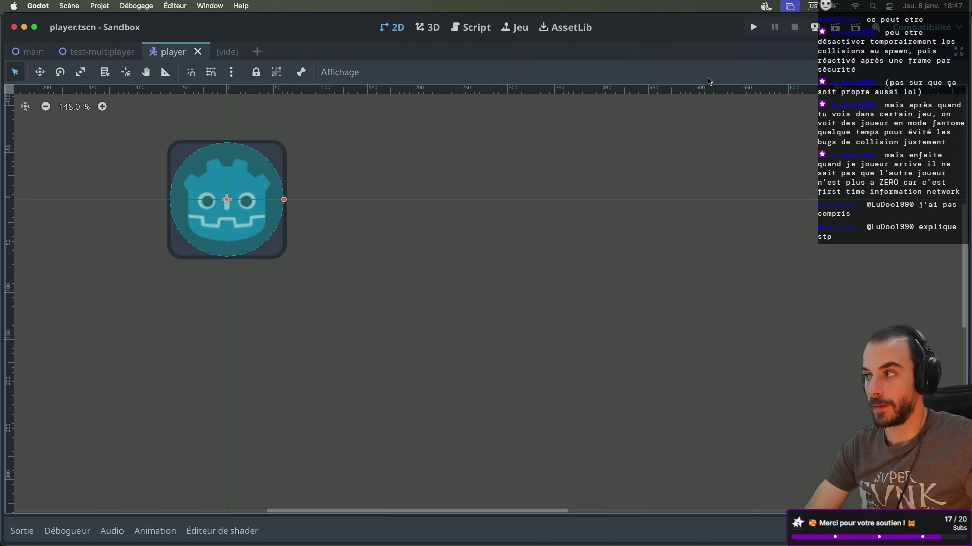
key(ctrl+super+d)
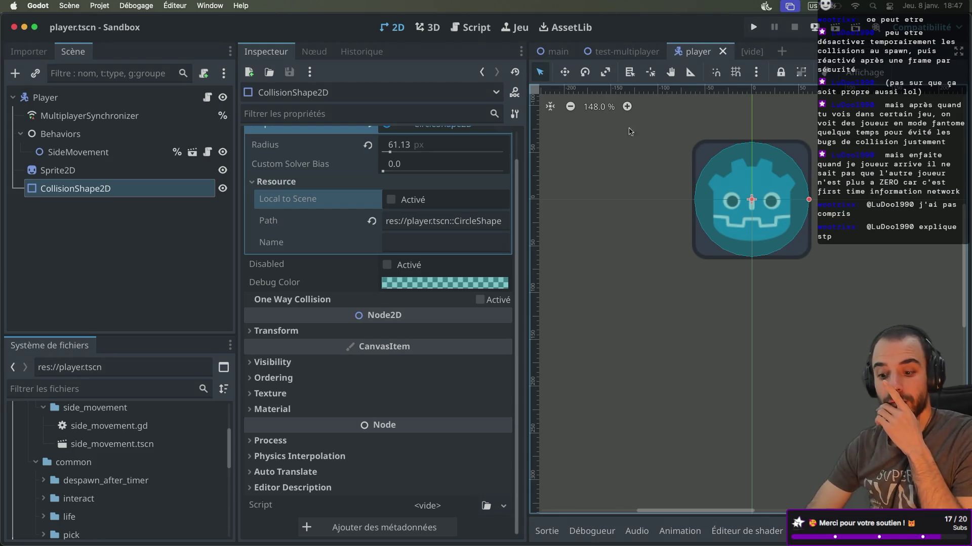
click(546, 530)
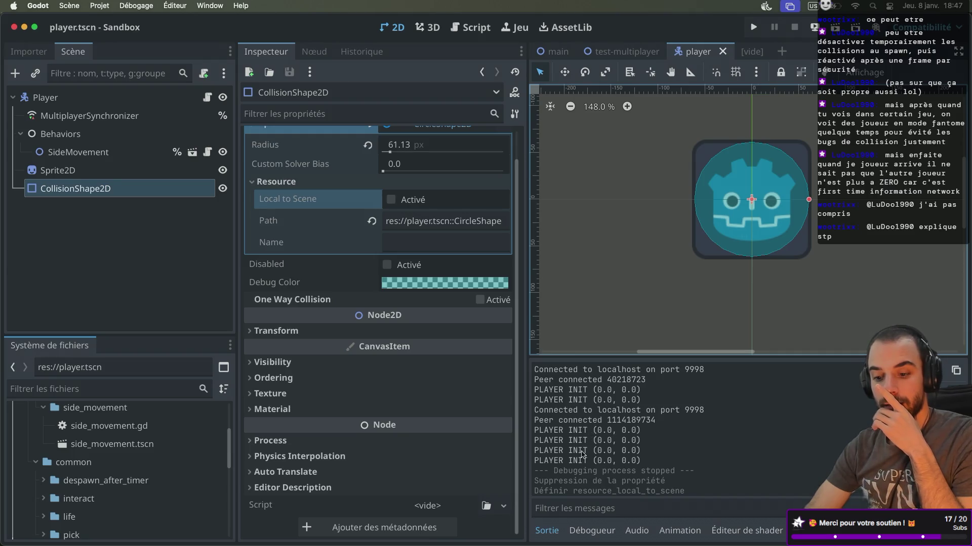
scroll(580, 452, up, 1)
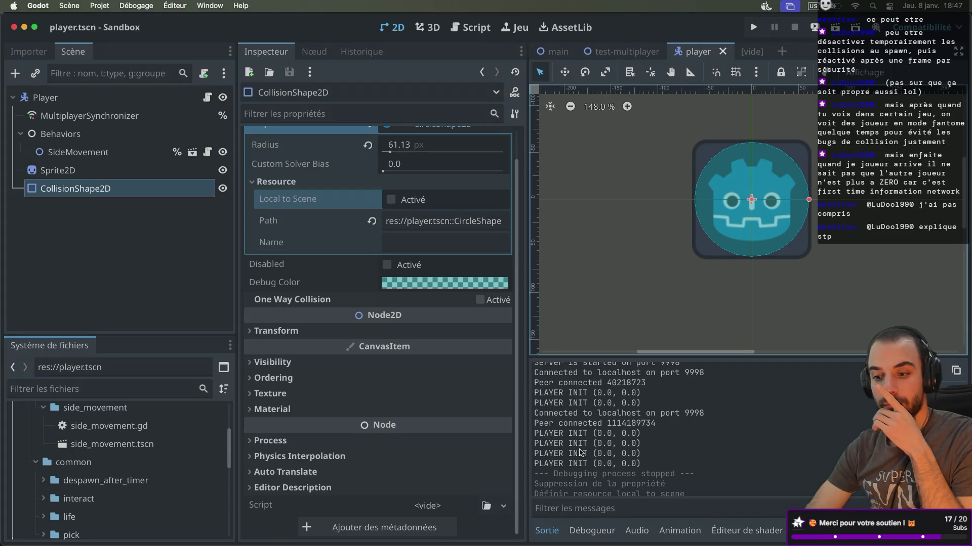
- Run the project, start the server in one window and join a client
click(754, 31)
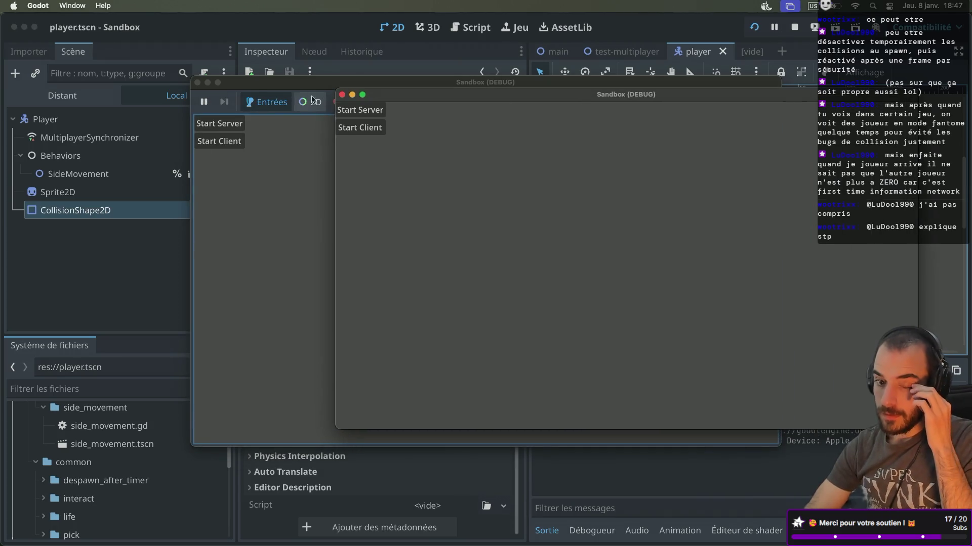
drag(238, 110, 119, 97)
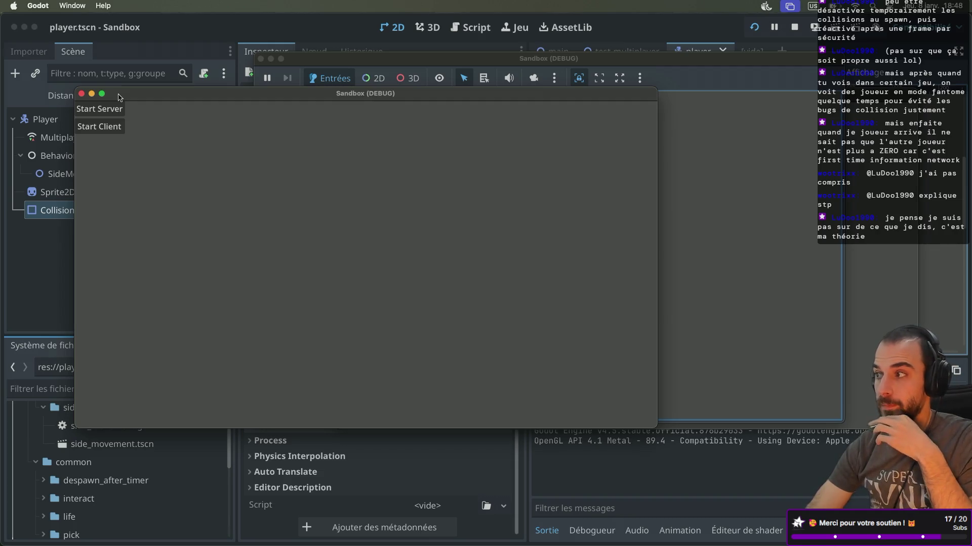
drag(209, 96, 171, 109)
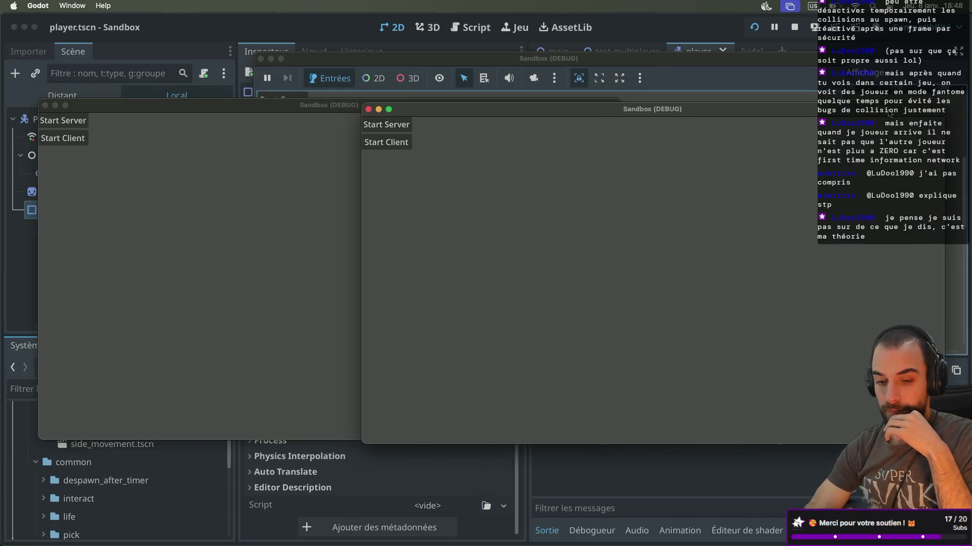
click(291, 100)
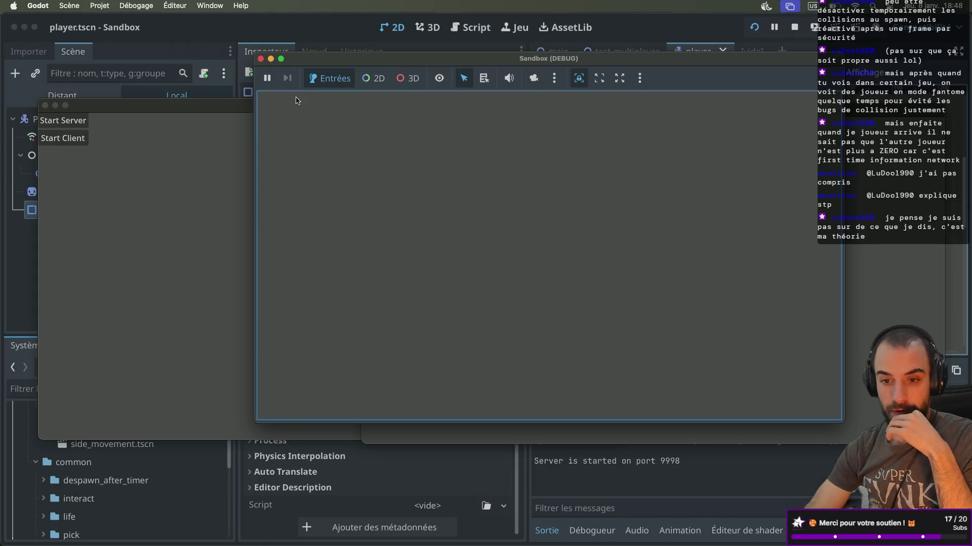
click(166, 182)
click(82, 139)
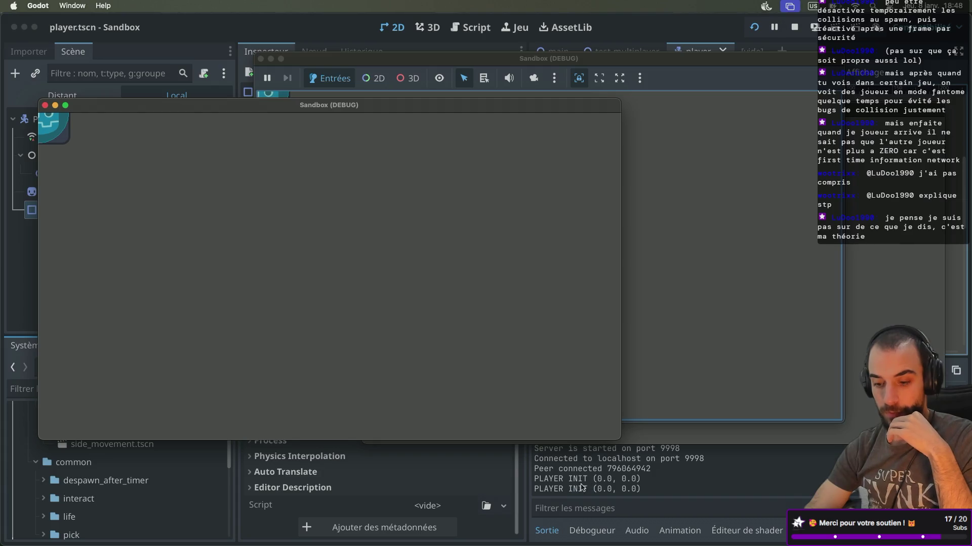
- Arrange the game windows side by side and clear the output log
click(653, 353)
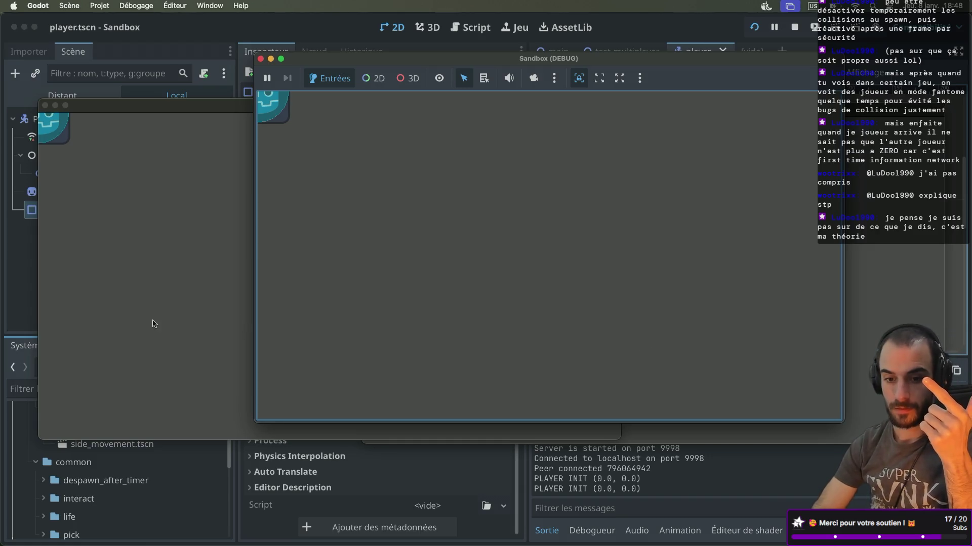
click(167, 314)
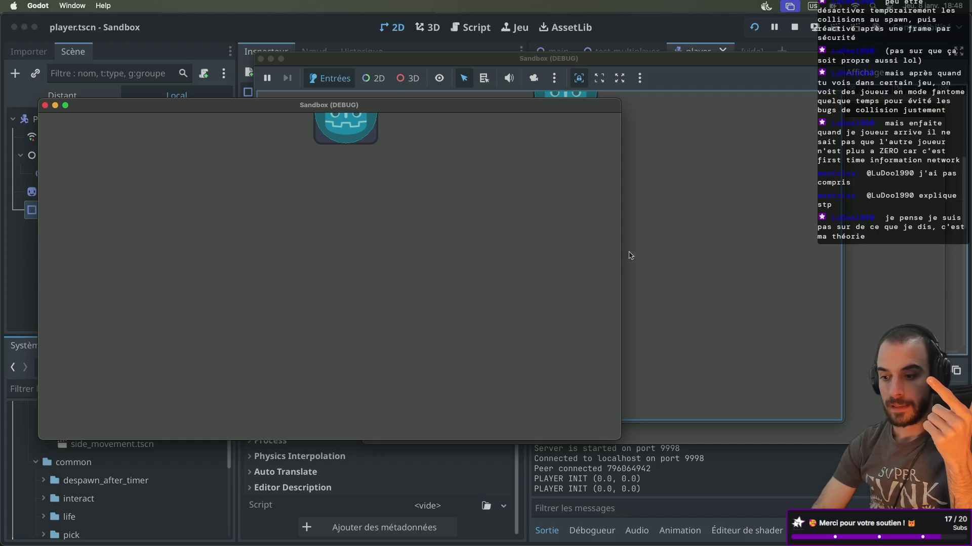
click(895, 222)
drag(778, 114, 804, 122)
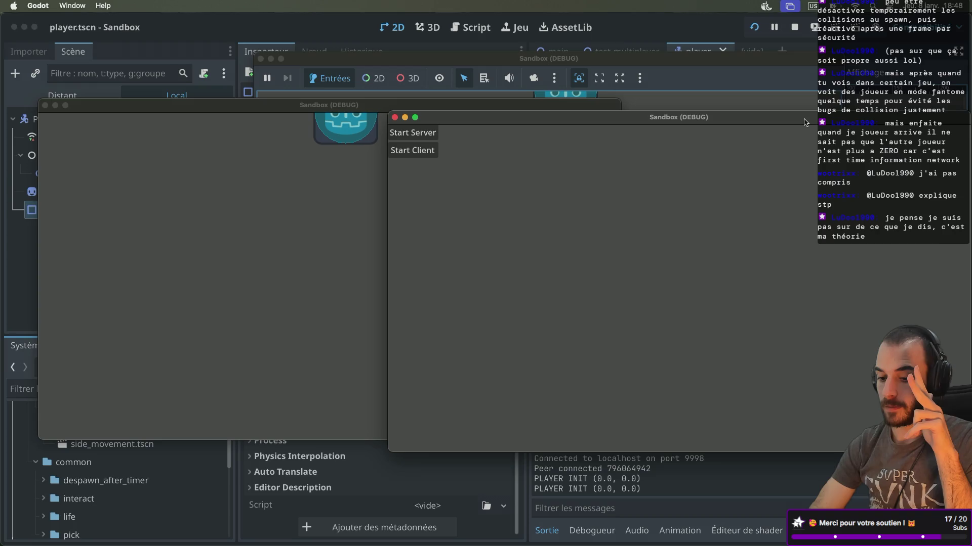
click(618, 501)
click(955, 371)
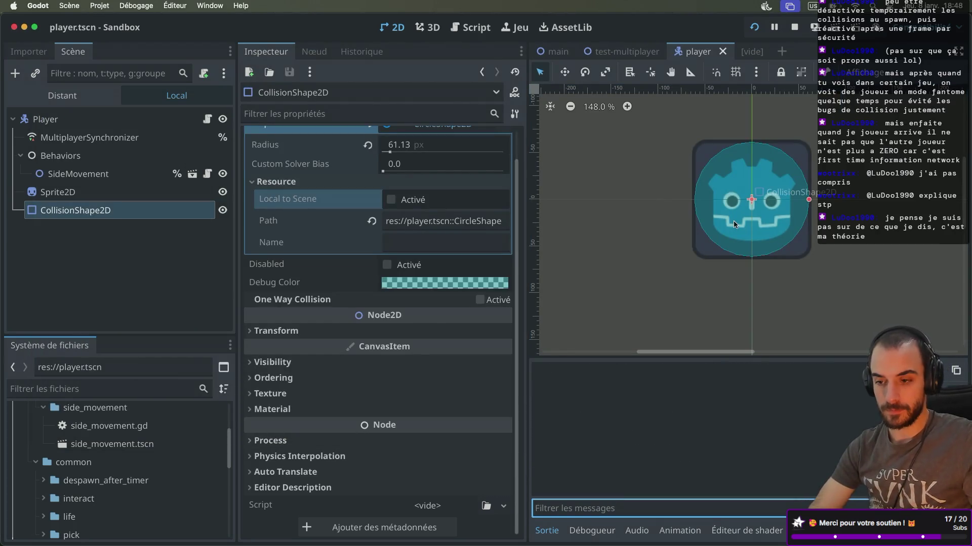
- Connect the remaining instance as a client, watch the players spawn, then close the game
key(super+Tab)
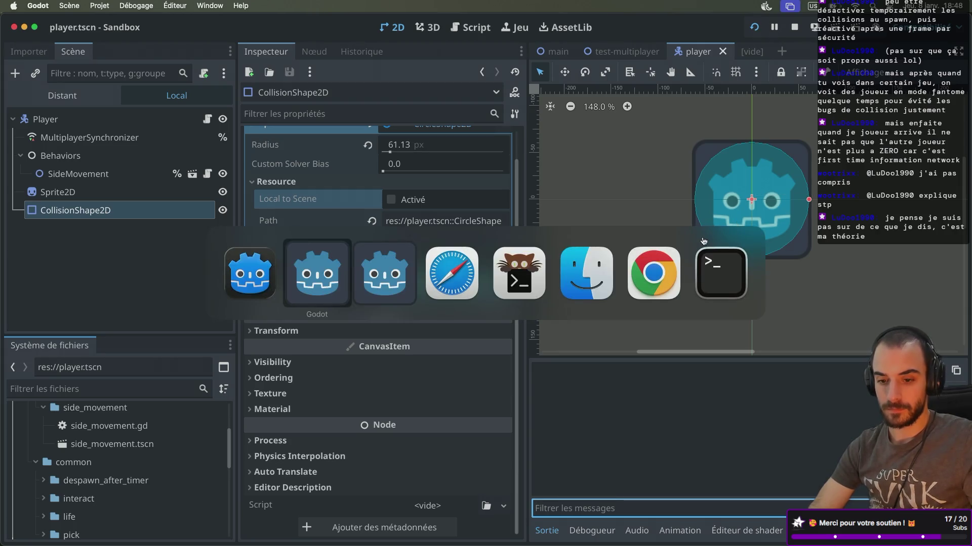
click(420, 151)
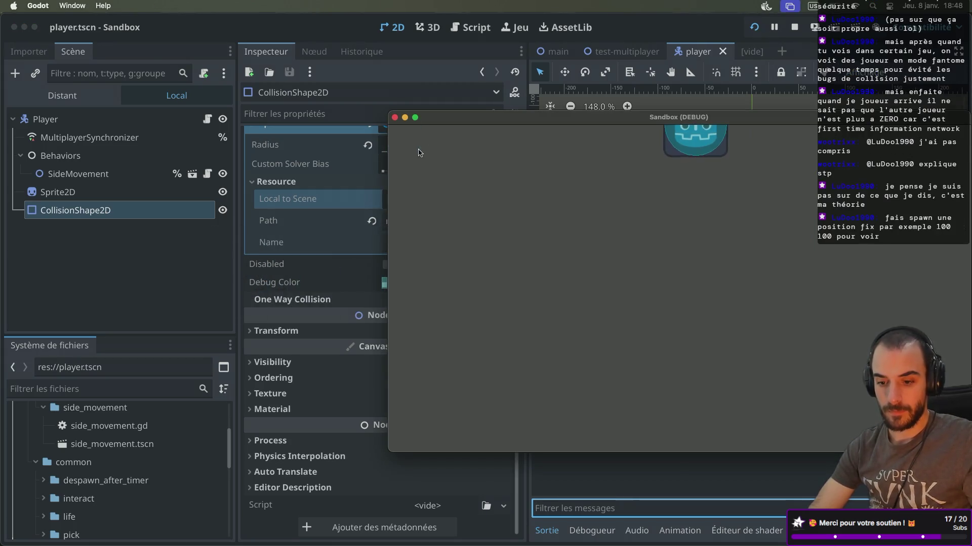
drag(572, 120, 550, 33)
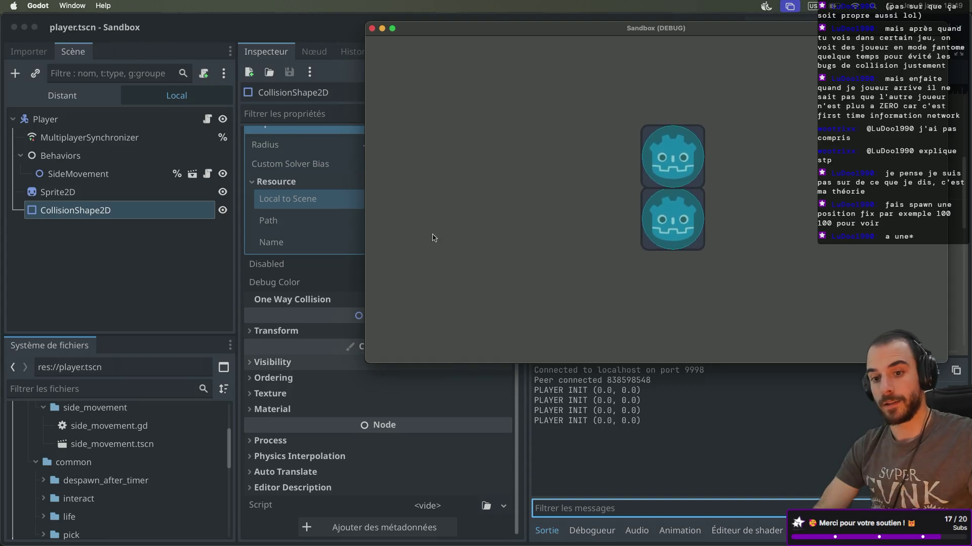
click(372, 29)
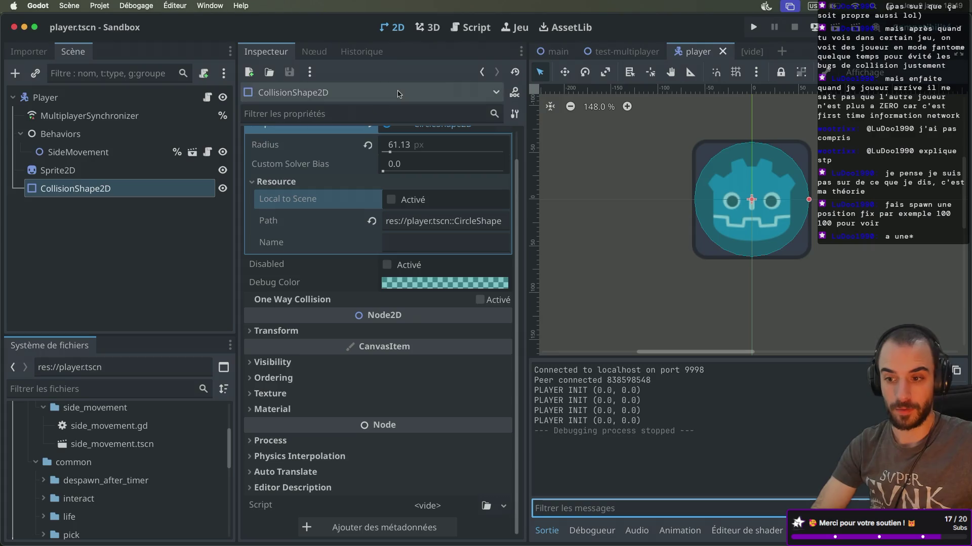
- In character_body_2d.gd, change _ready to set position.x and position.y to 100
click(470, 27)
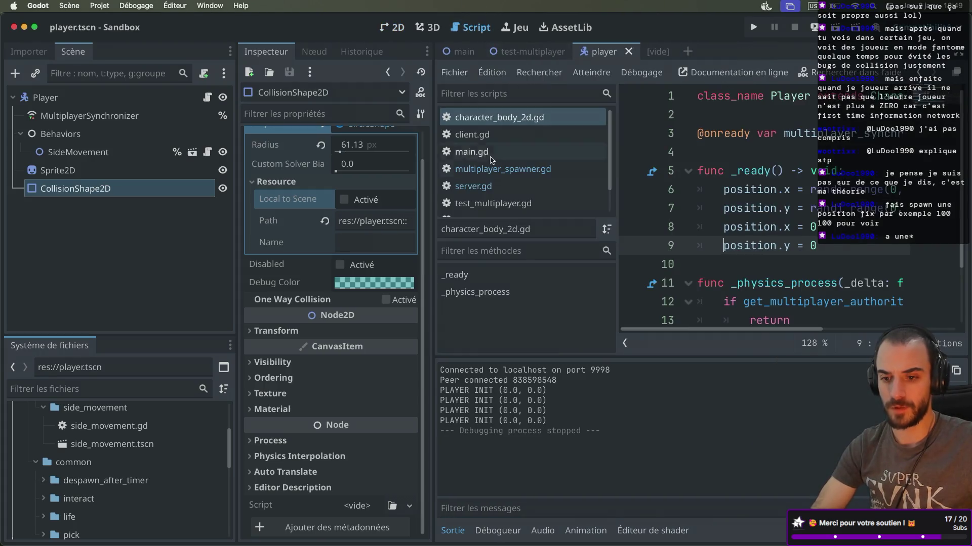
click(525, 171)
click(514, 117)
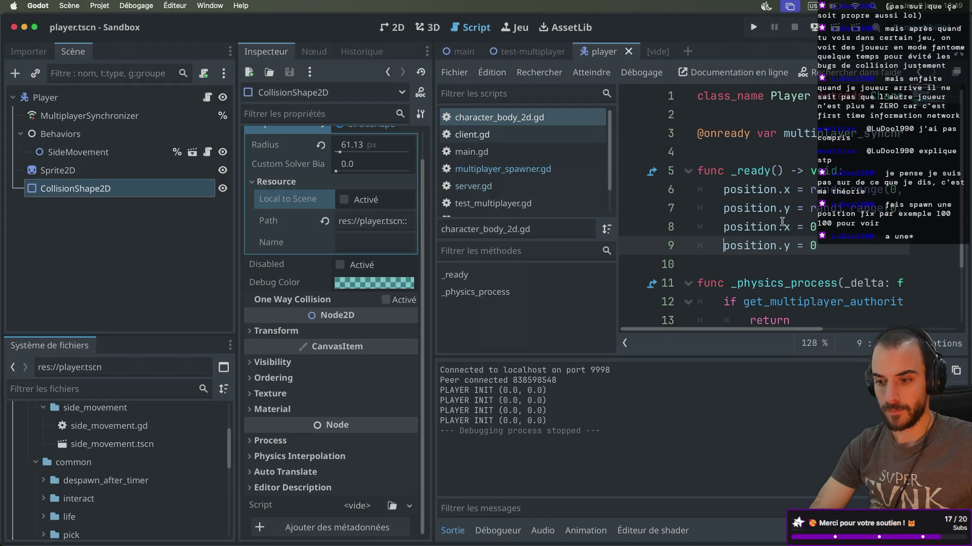
click(825, 229)
key(BackSpace)
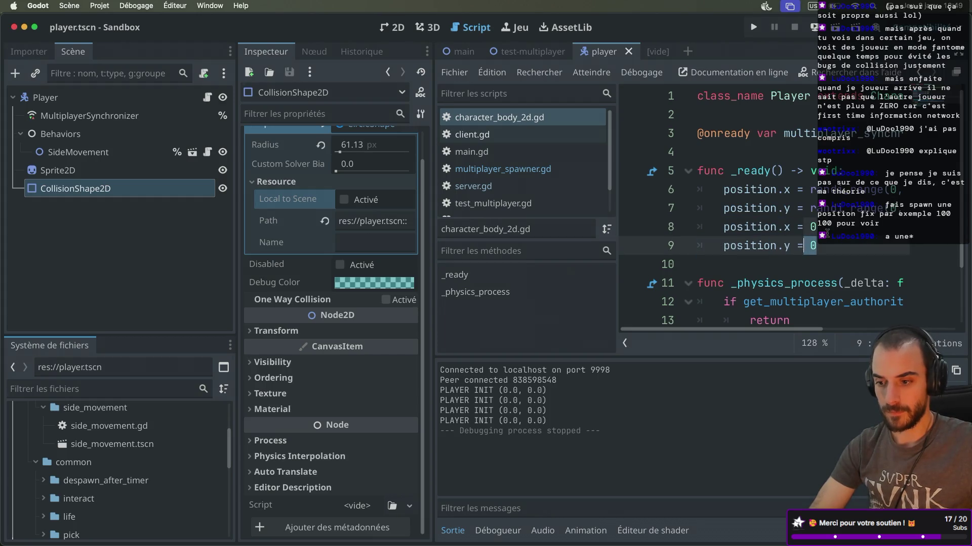
text(100)
click(825, 245)
key(BackSpace)
text(100)
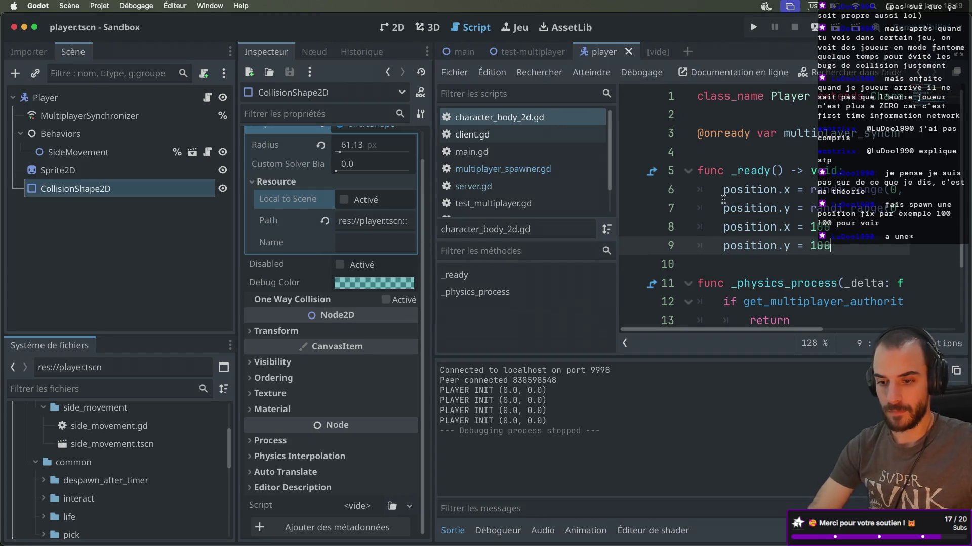
- Review multiplayer_spawner.gd and run the project to test spawning
click(502, 169)
scroll(767, 213, down, 2)
scroll(767, 213, up, 5)
scroll(767, 213, down, 5)
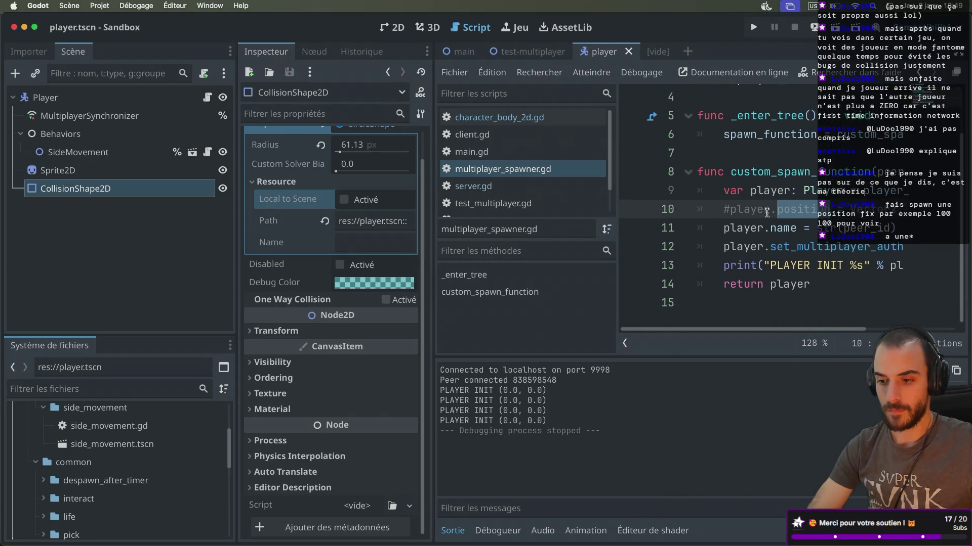
scroll(767, 213, up, 3)
scroll(766, 213, down, 3)
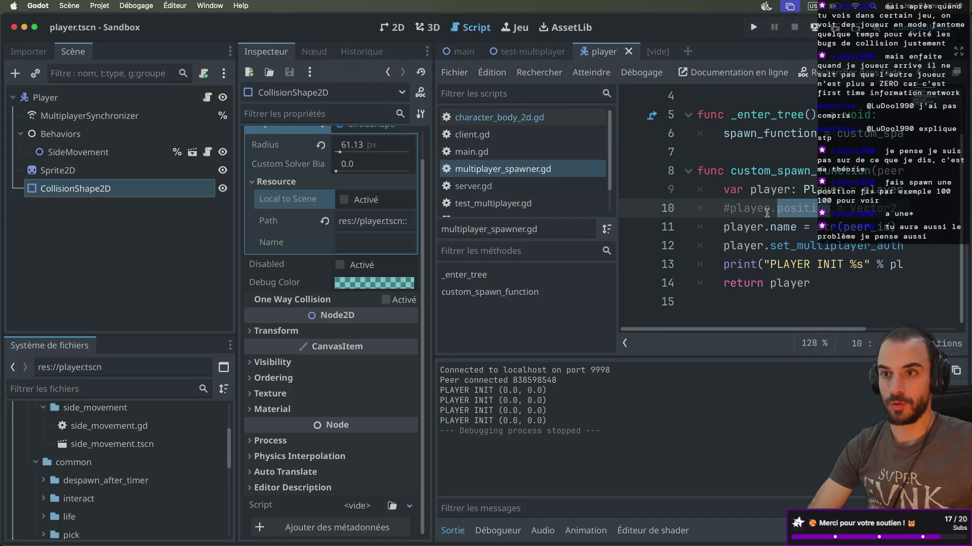
click(759, 31)
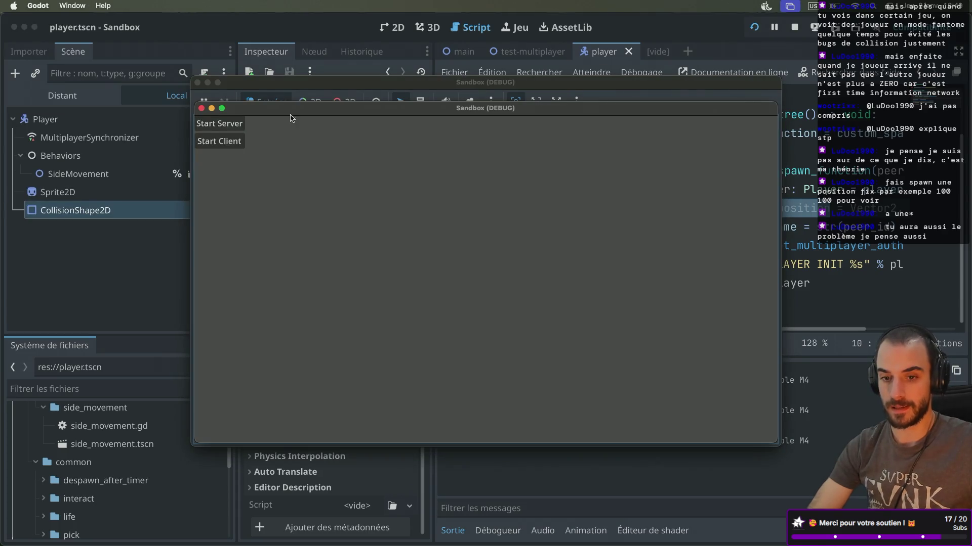
- Start the server and connect two client instances, checking where players spawn
drag(413, 83, 309, 54)
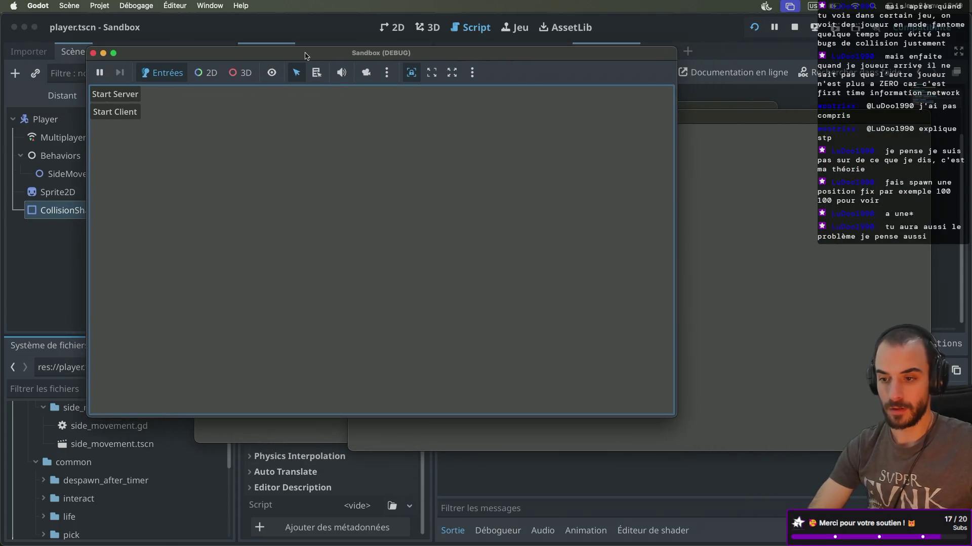
click(691, 109)
click(130, 98)
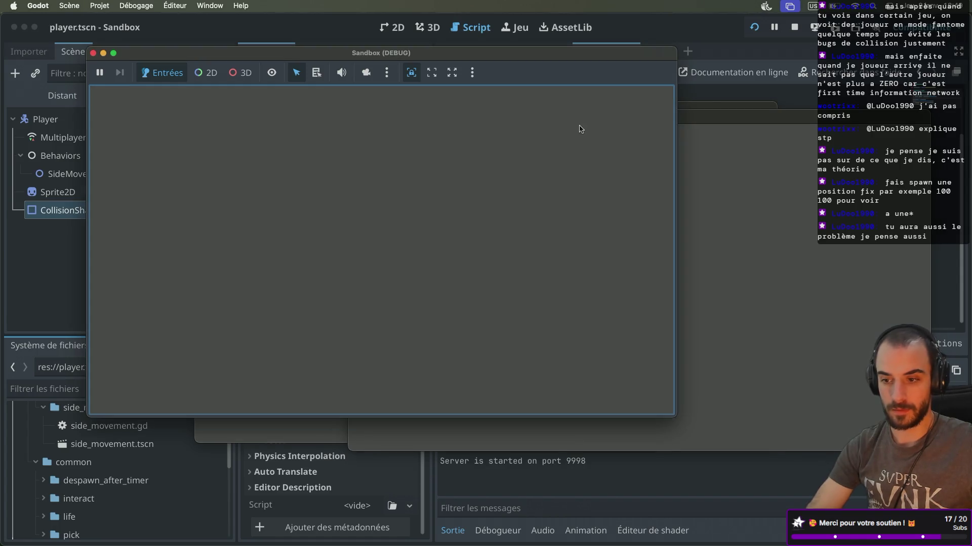
click(706, 109)
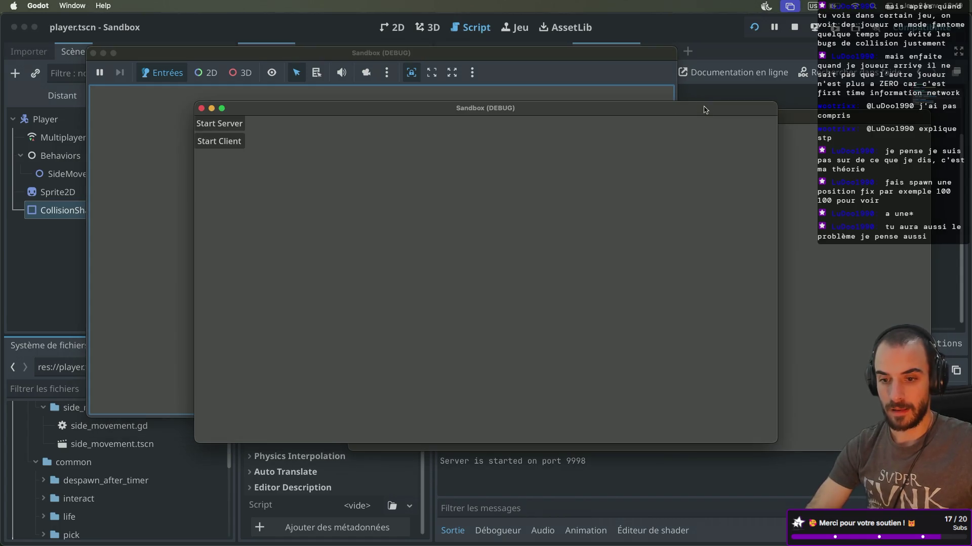
click(232, 144)
drag(329, 111, 267, 224)
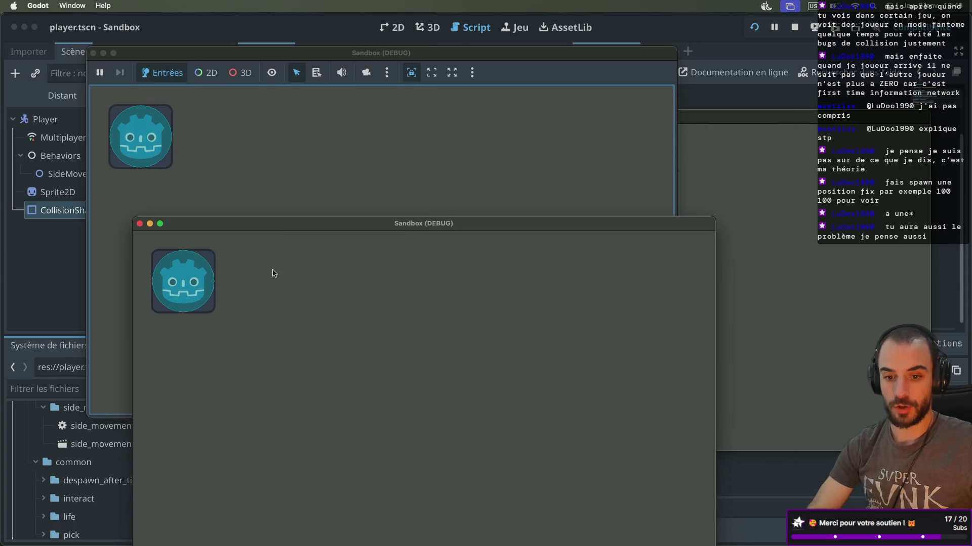
key(Right)
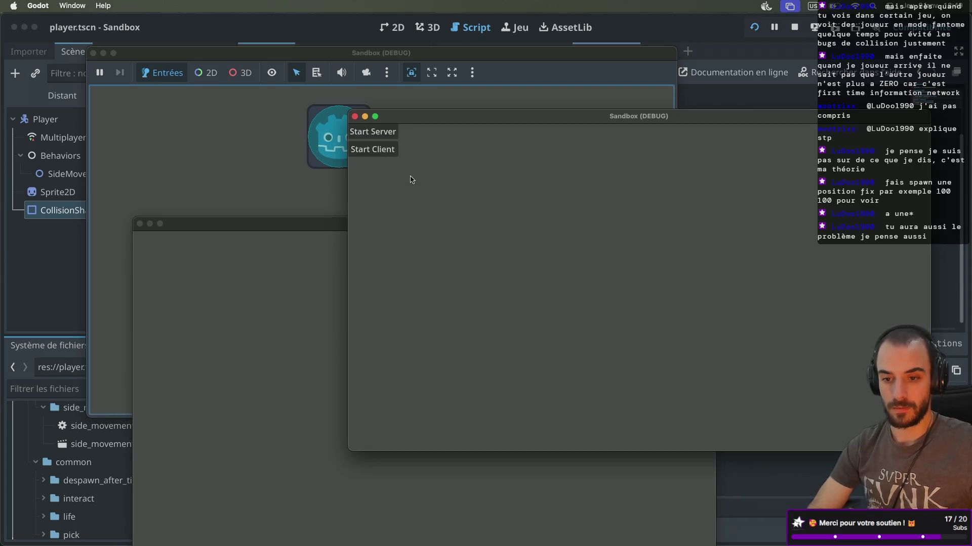
click(390, 152)
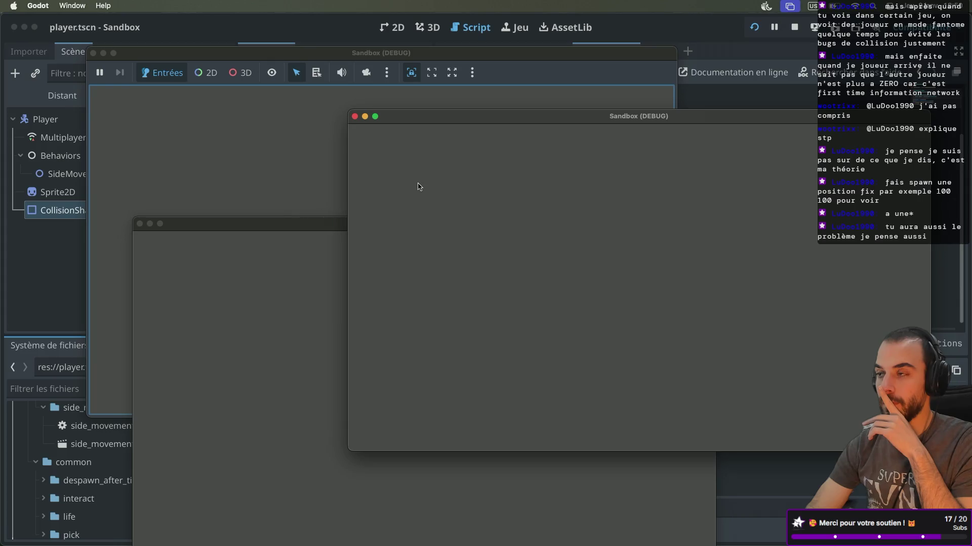
- Close all three game windows to end the run and review the log
click(354, 117)
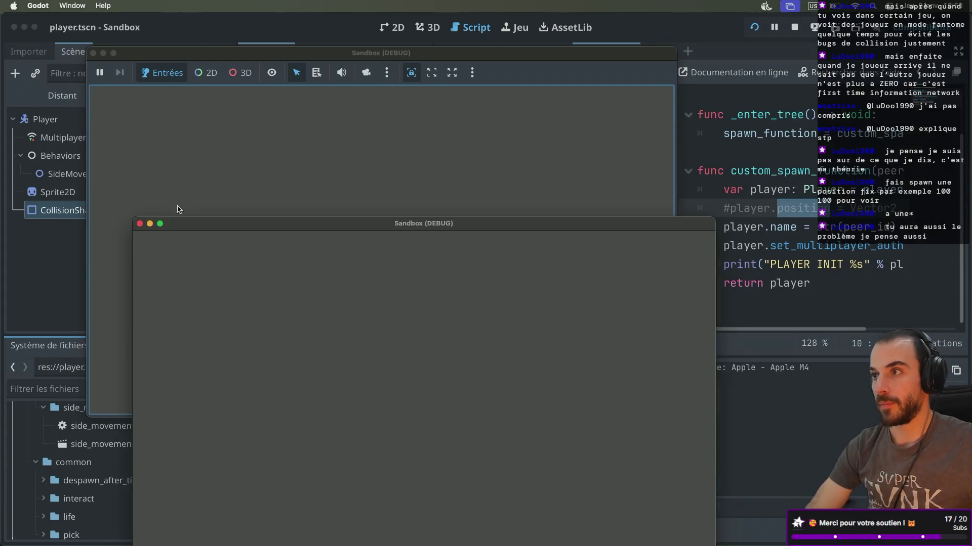
click(140, 224)
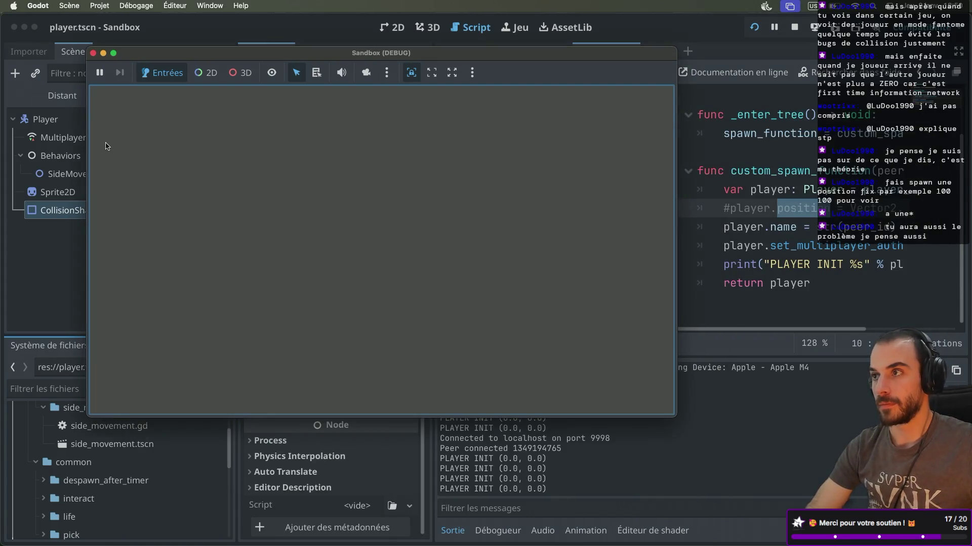
click(93, 53)
scroll(749, 178, up, 2)
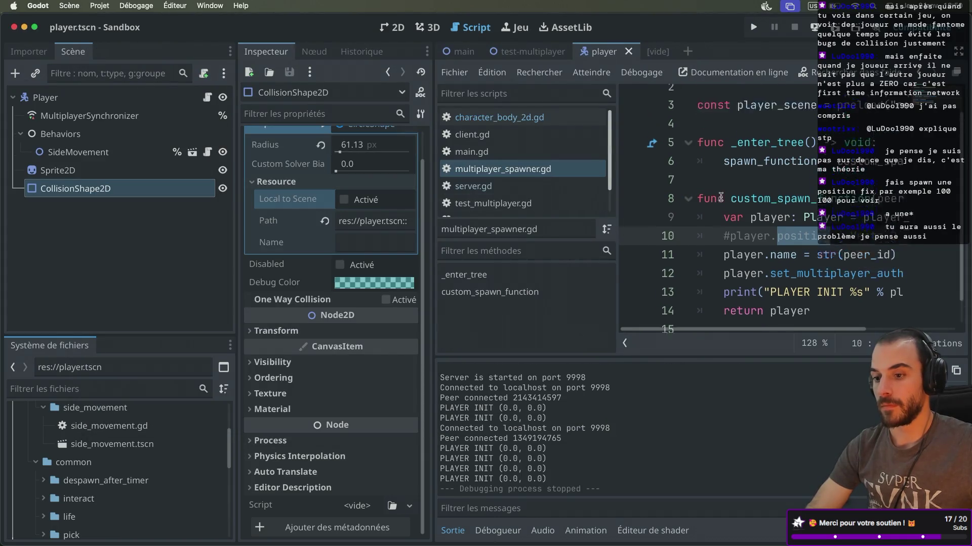
- Rename _ready to _enter_tree on line 5 of character_body_2d.gd, remove the duplicate signature, and save
drag(736, 172, 790, 172)
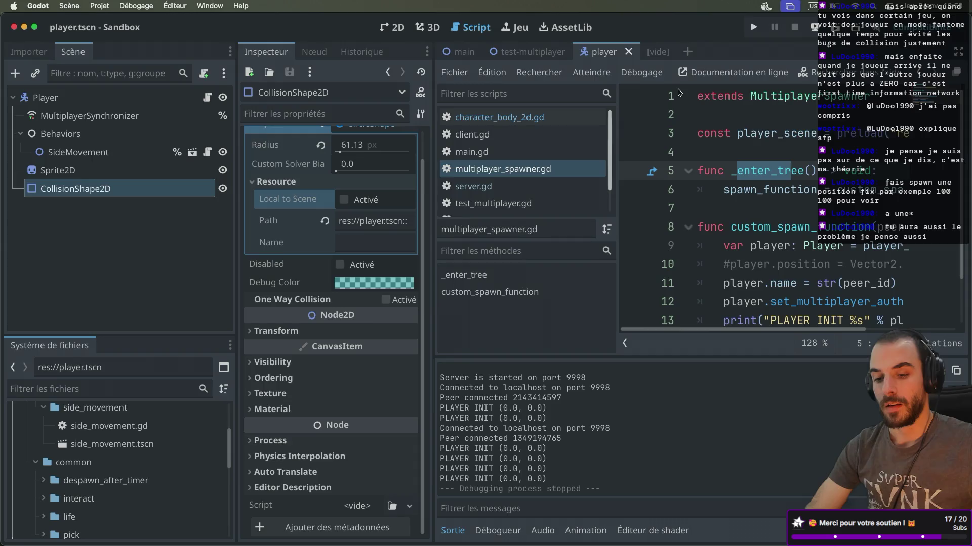
key(ctrl+super+d)
click(125, 121)
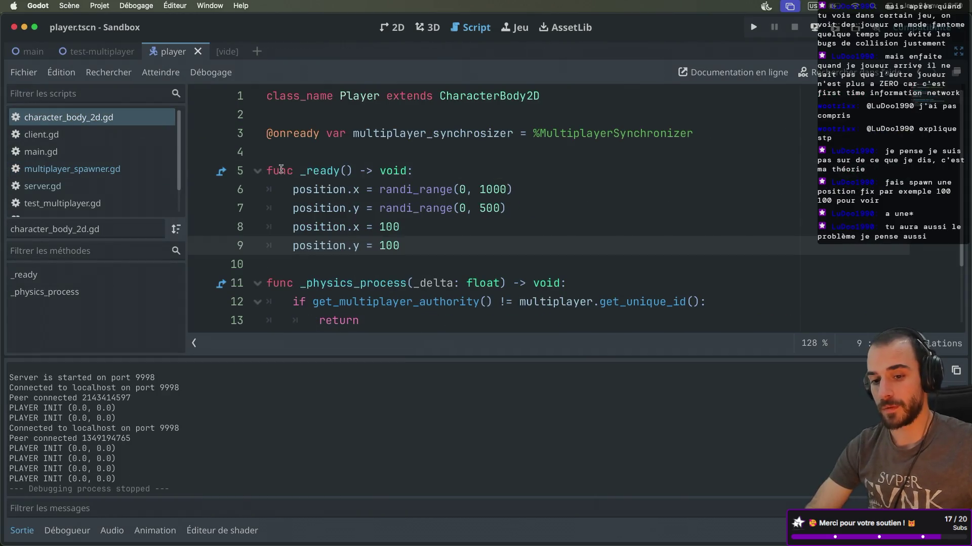
double_click(318, 172)
text(_e)
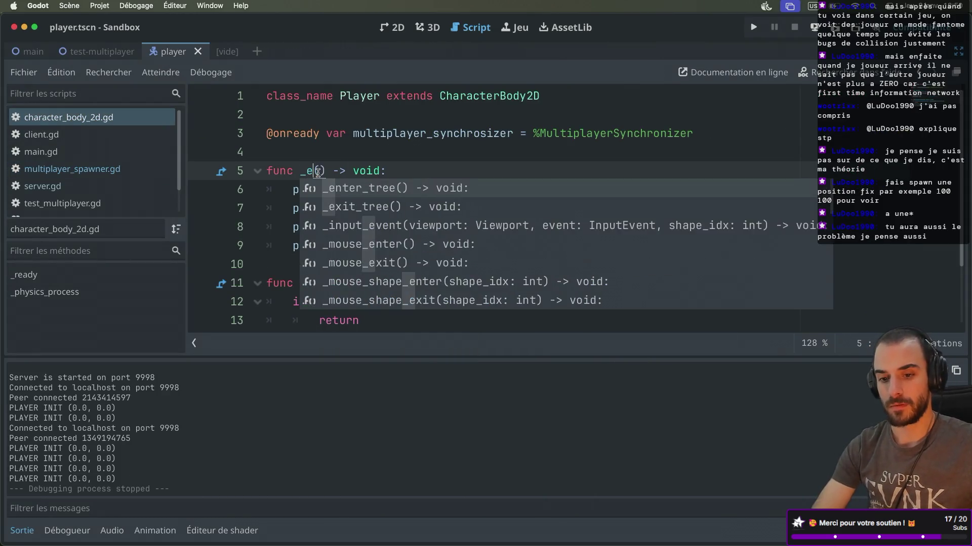
key(Return)
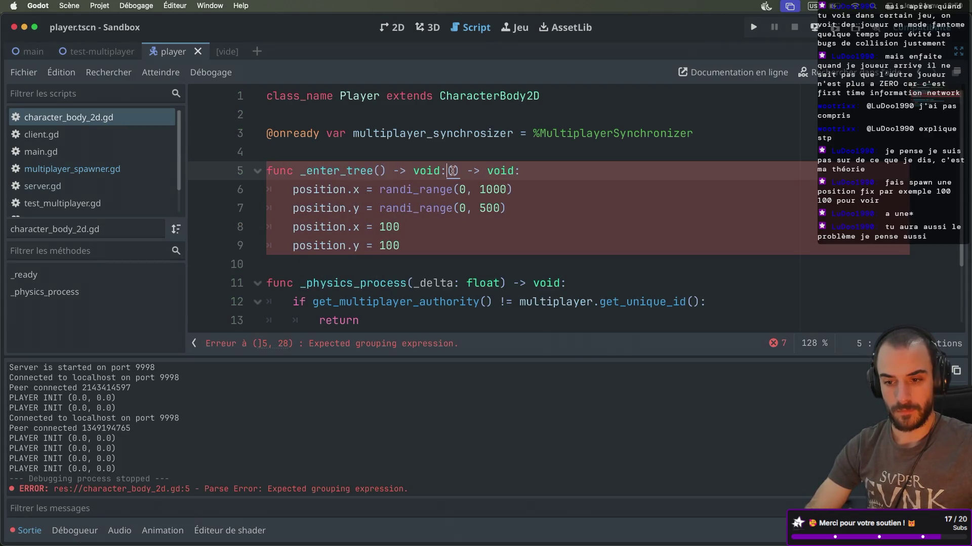
drag(448, 171, 572, 169)
key(BackSpace)
key(ctrl+s)
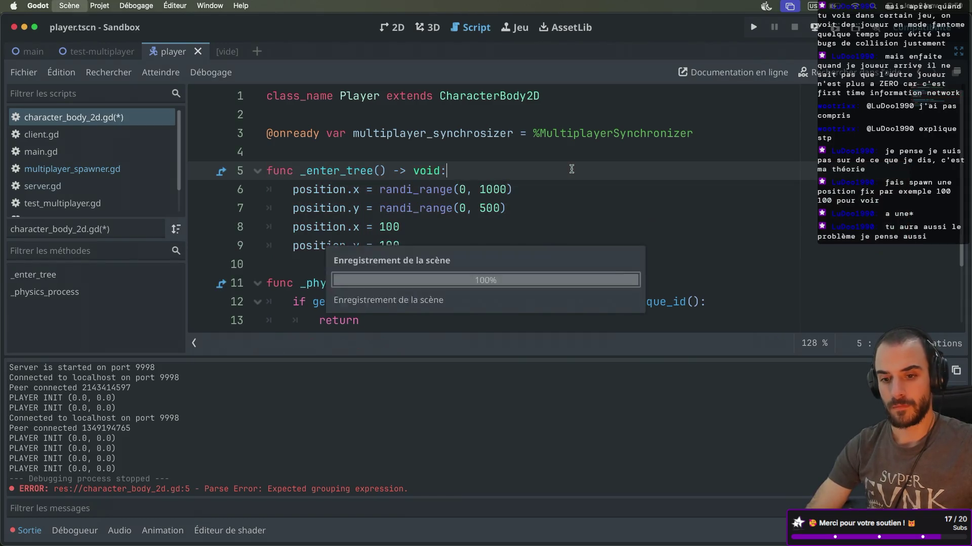
- Move to the position.y line and run the project again
key(Down)
key(Down)
key(Down)
click(458, 238)
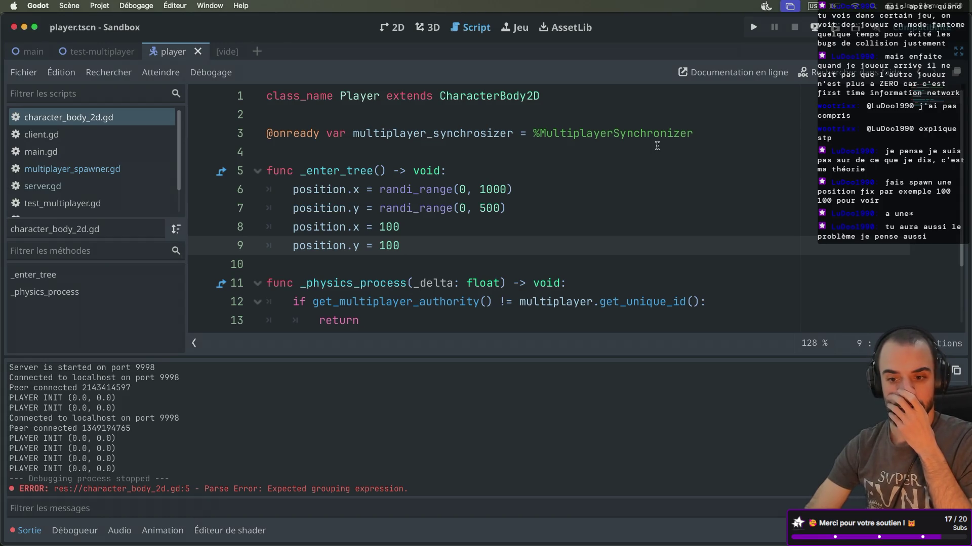
click(753, 27)
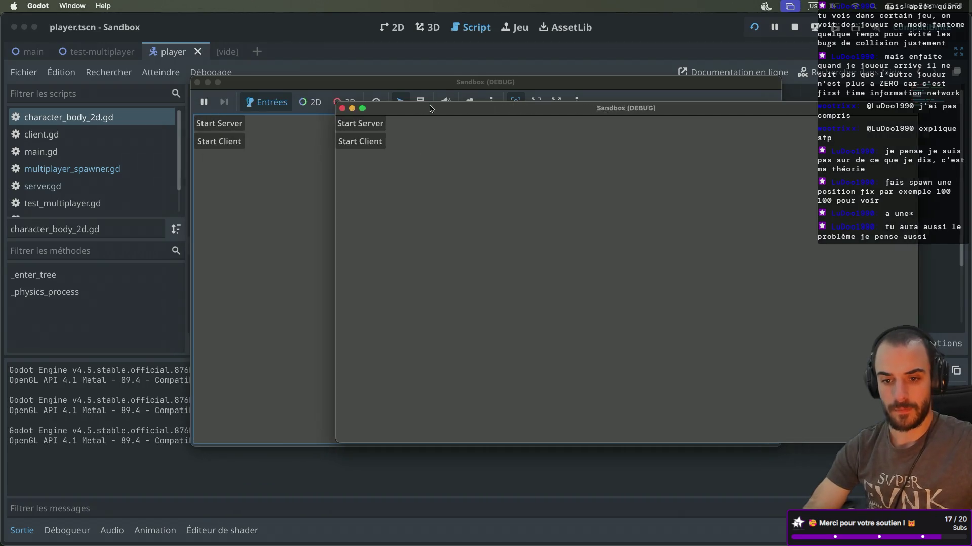
- Start the server in the first window and connect two clients
drag(309, 86, 190, 73)
click(99, 109)
click(693, 109)
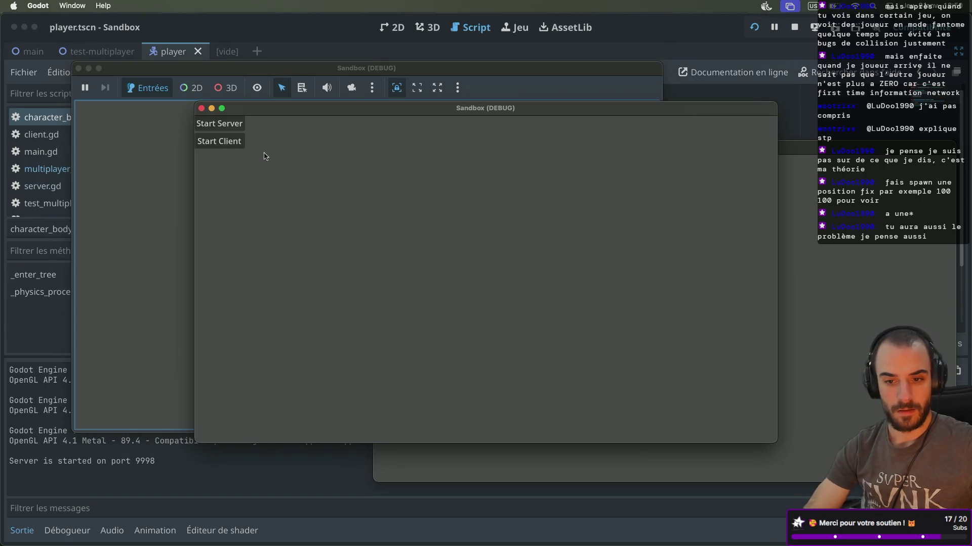
click(243, 144)
key(Right)
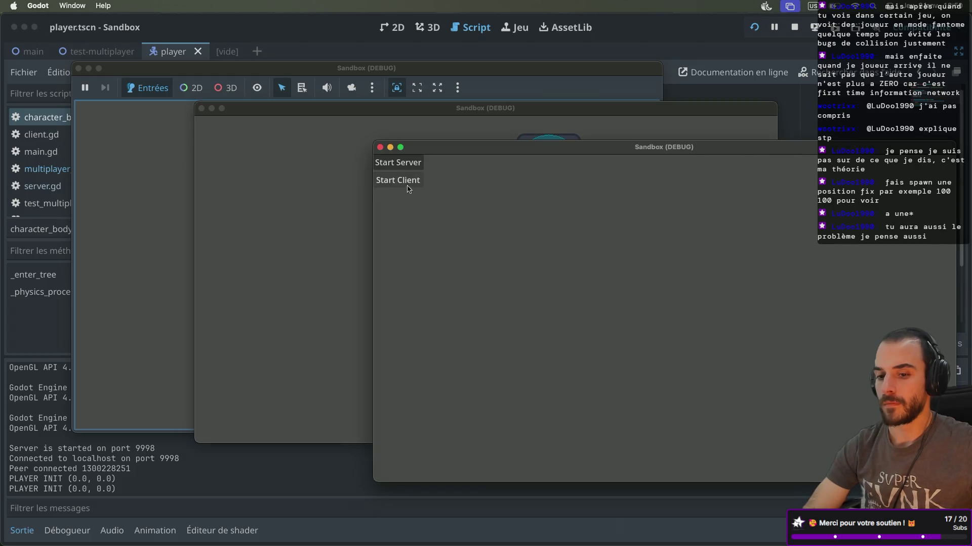
click(405, 185)
- Move the players down with the arrow keys, then close the middle and right windows
key(Down)
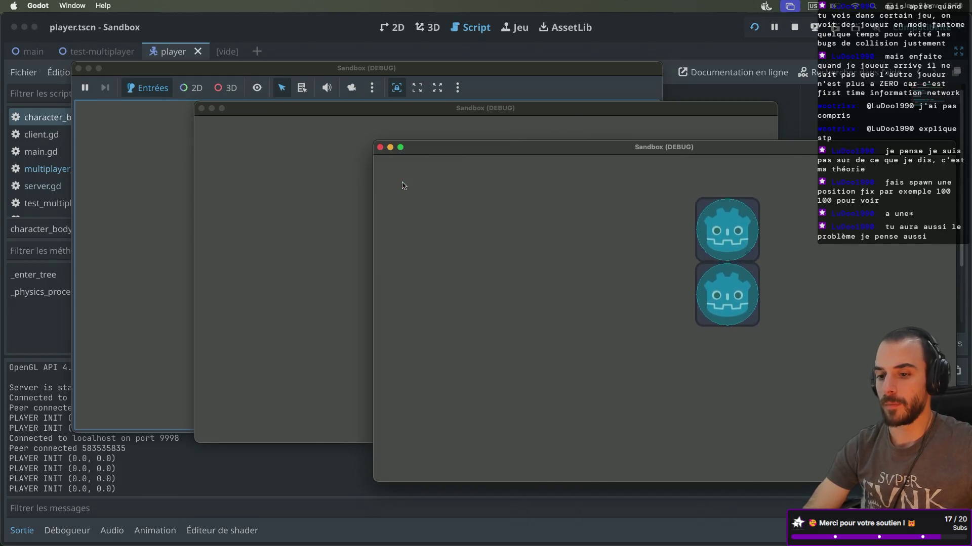
key(Down)
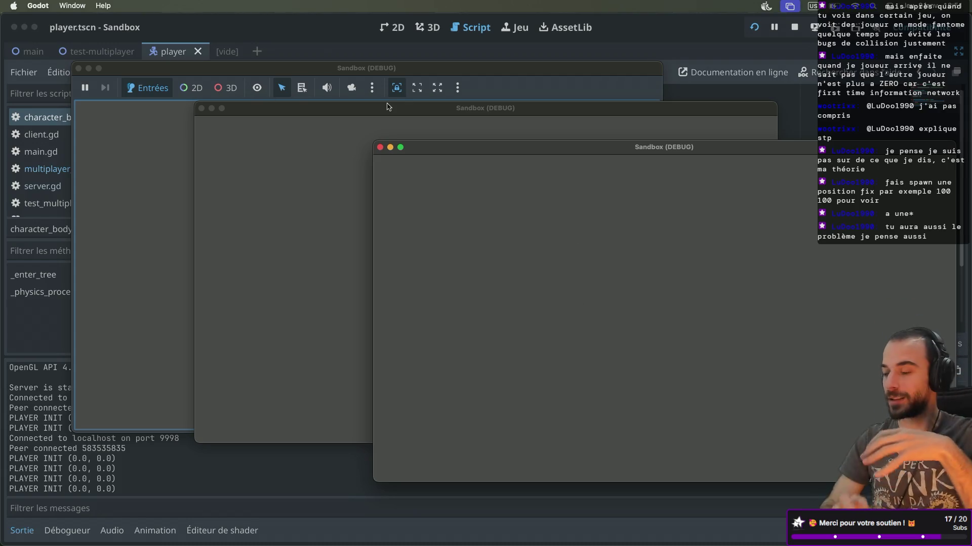
click(201, 108)
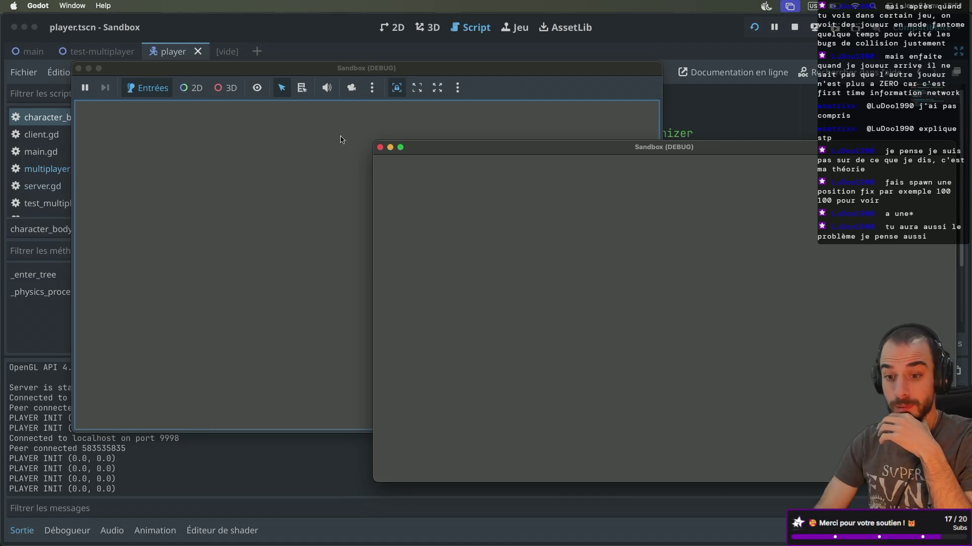
click(380, 147)
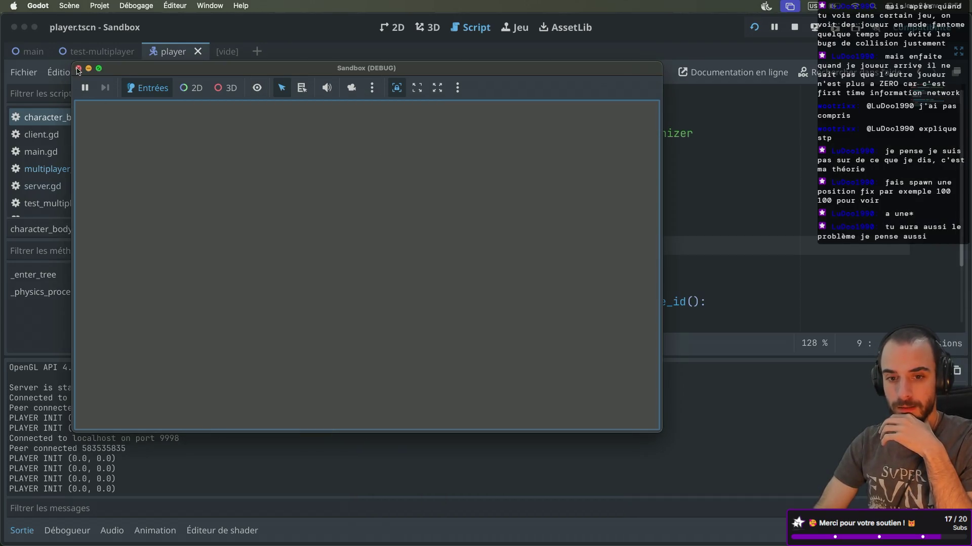
- Close the last game window to stop the debug session
click(78, 69)
scroll(458, 223, up, 4)
mouse_move(424, 193)
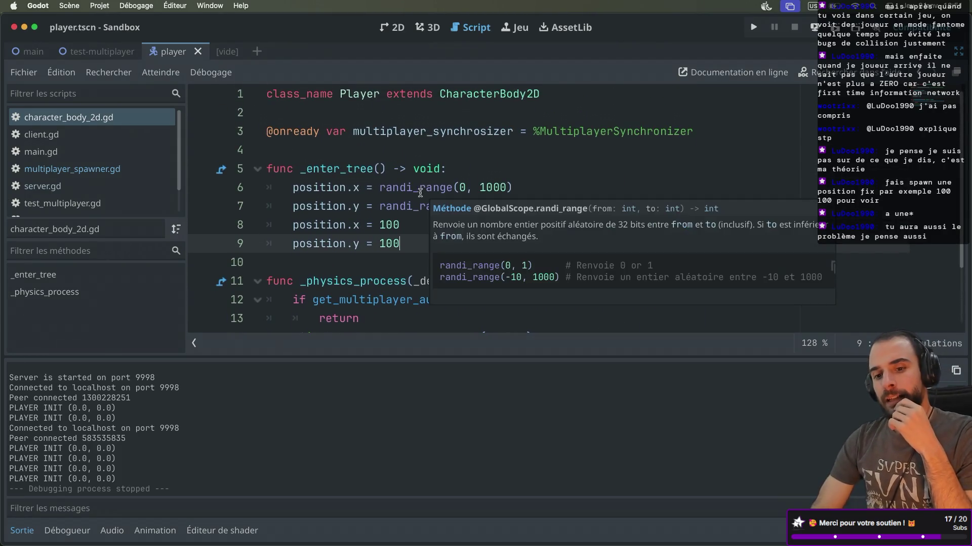
- Rename _enter_tree back to _ready on line 5 and delete the duplicated return type
double_click(332, 172)
text(_)
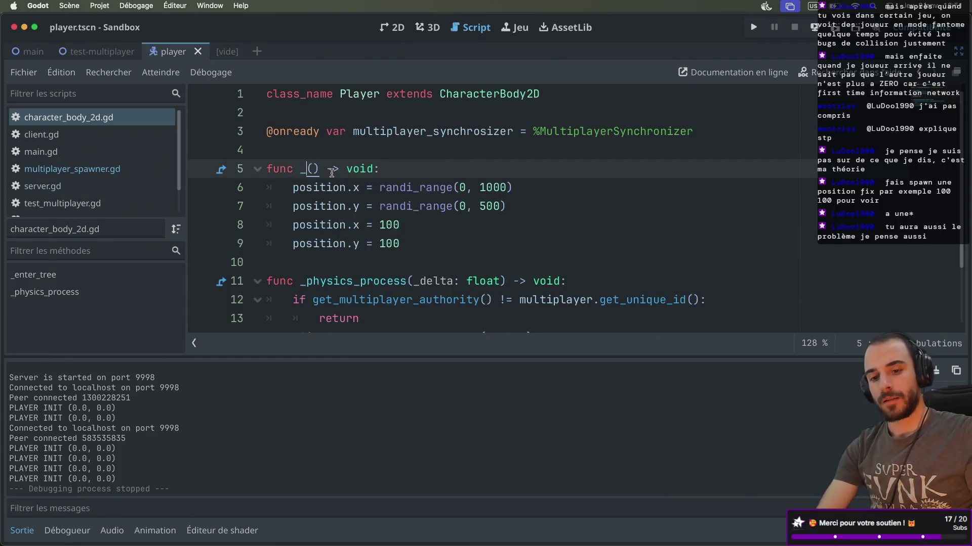
text(re)
key(Return)
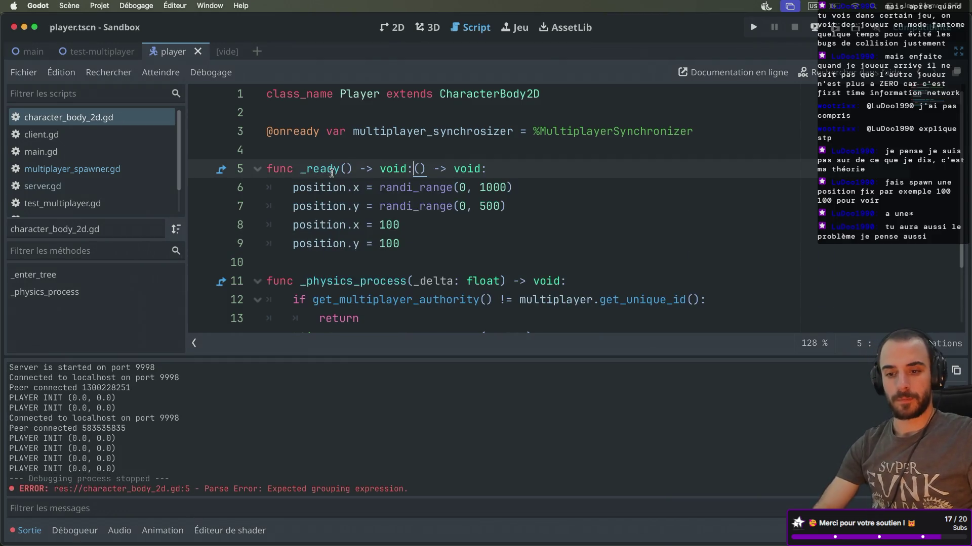
drag(413, 168, 527, 167)
key(Delete)
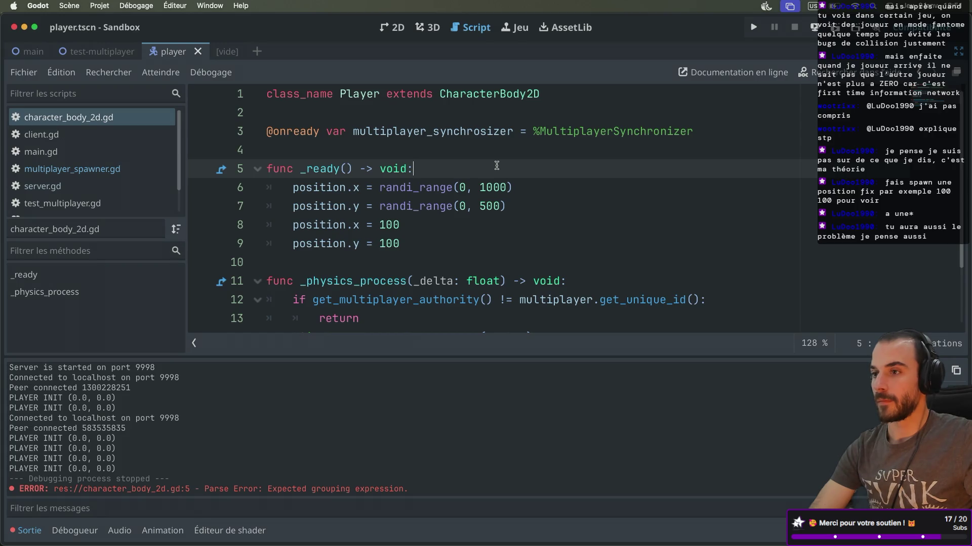
key(ctrl+super+d)
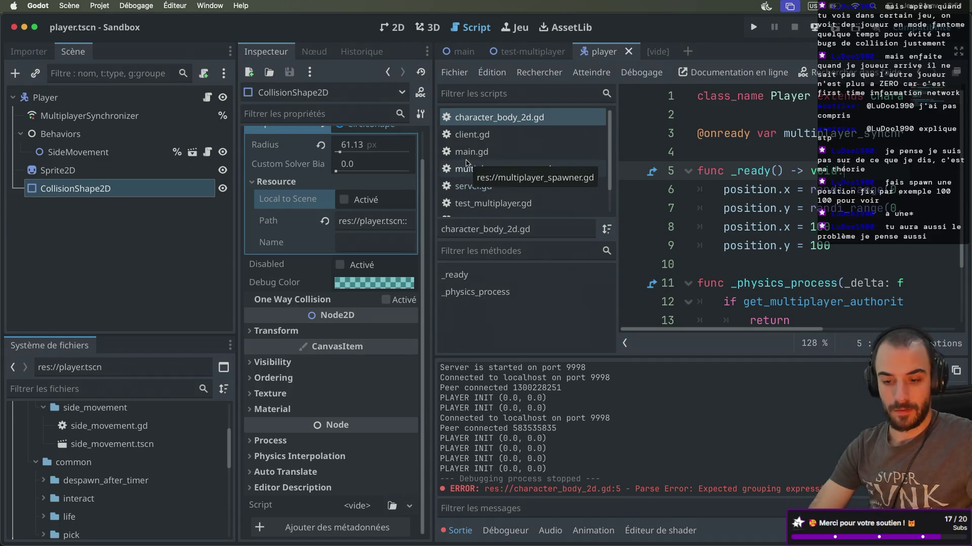
- In multiplayer_spawner.gd with docks hidden, highlight the peer_id: int parameter, then open the MultiplayerSpawner class docs
key(ctrl+super+d)
click(74, 172)
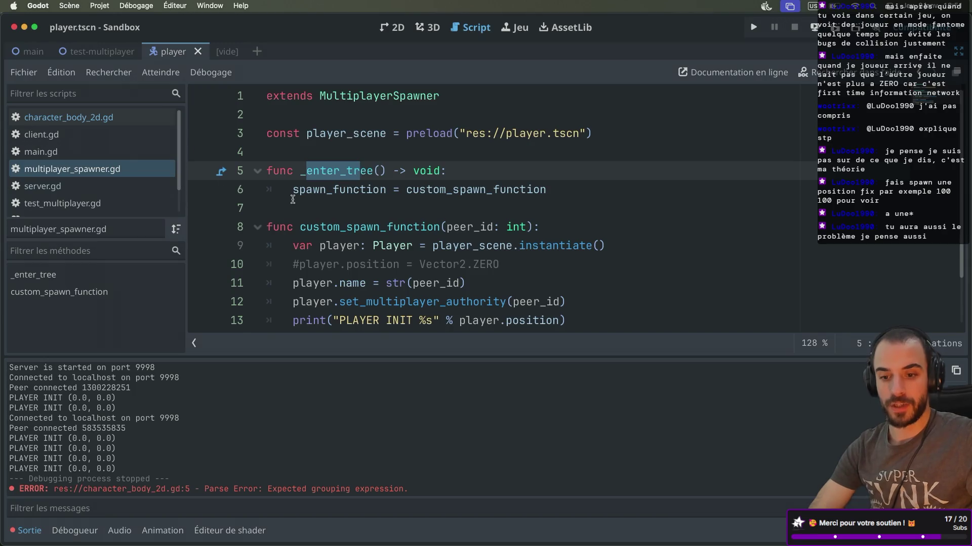
scroll(293, 200, down, 2)
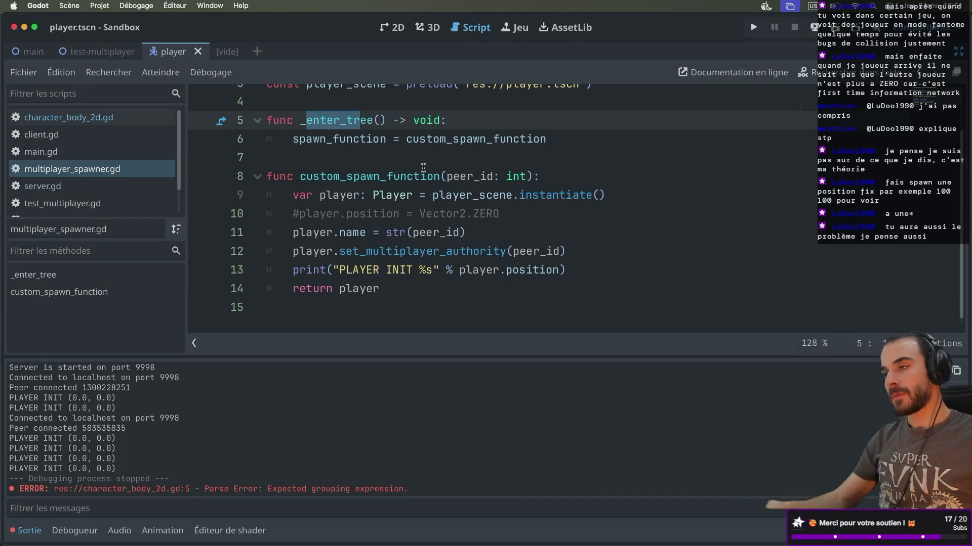
click(446, 178)
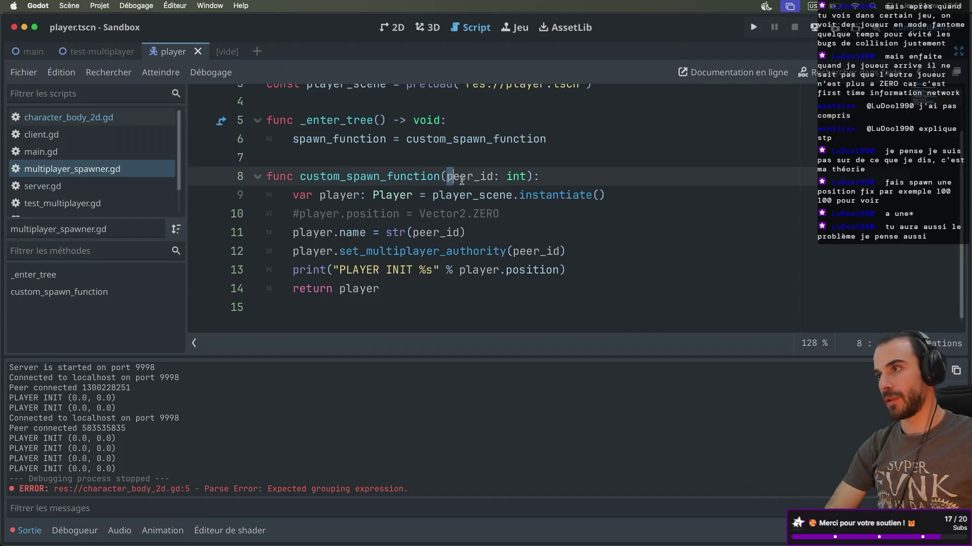
drag(456, 180, 526, 178)
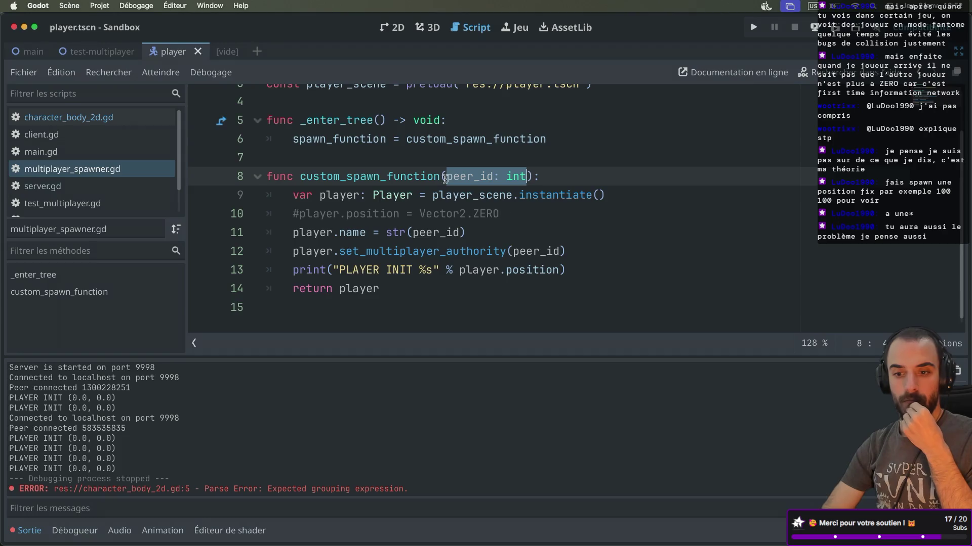
scroll(382, 169, up, 2)
super+click(389, 94)
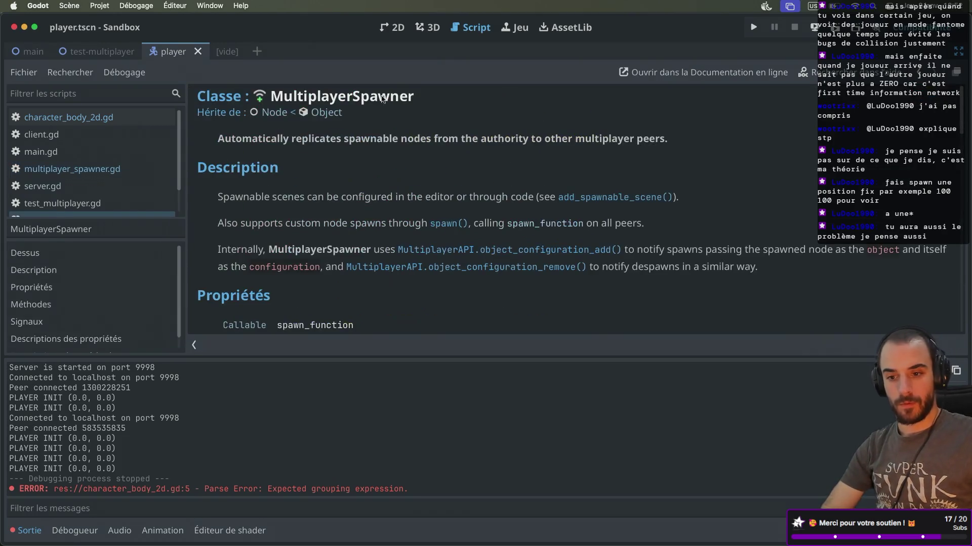
- Collapse the Output panel and read the spawn_function property's data parameter, then switch to Safari
key(ctrl+super+d)
key(ctrl+super+d)
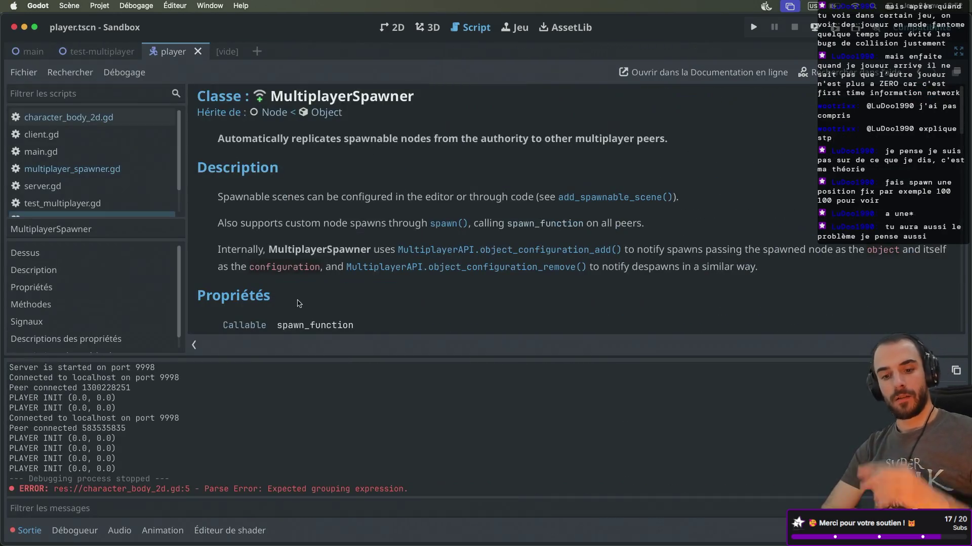
click(29, 530)
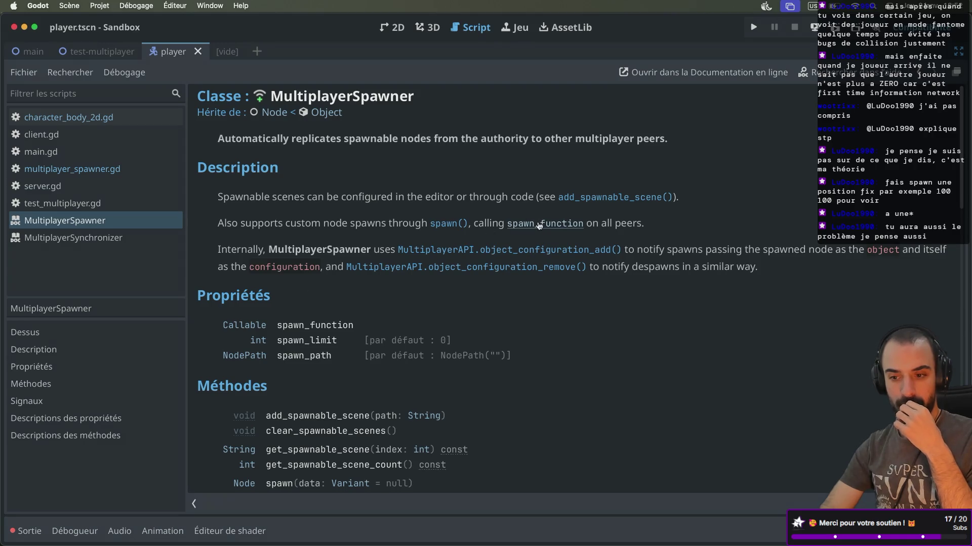
scroll(470, 241, down, 3)
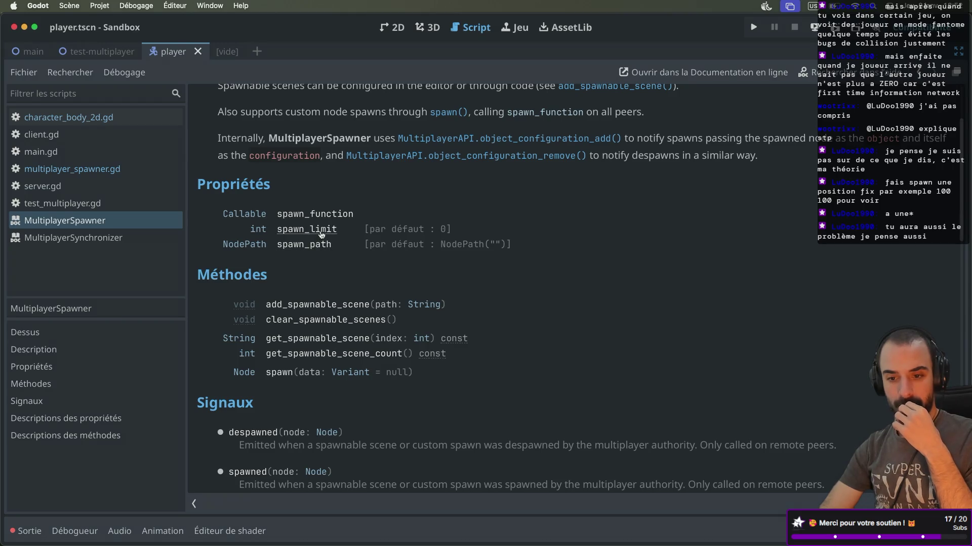
scroll(270, 288, down, 10)
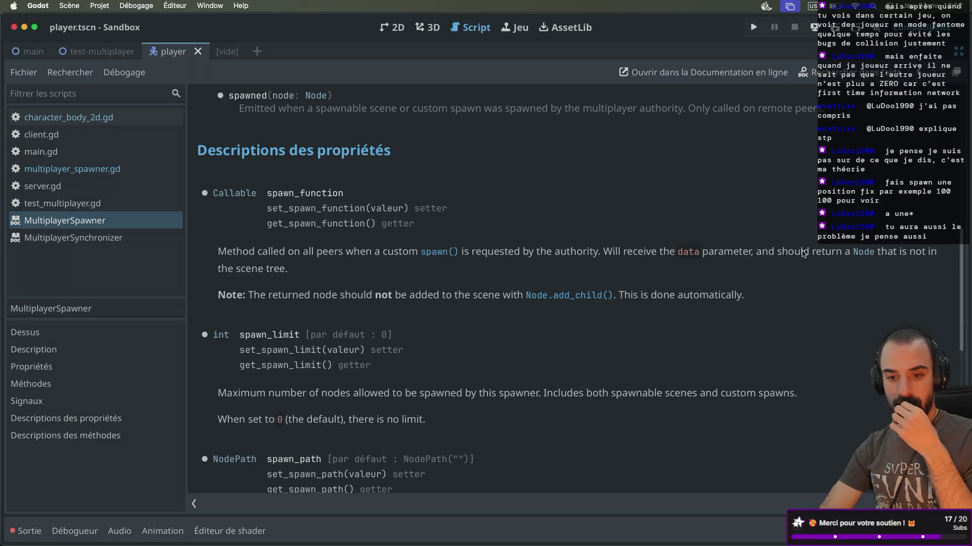
double_click(688, 253)
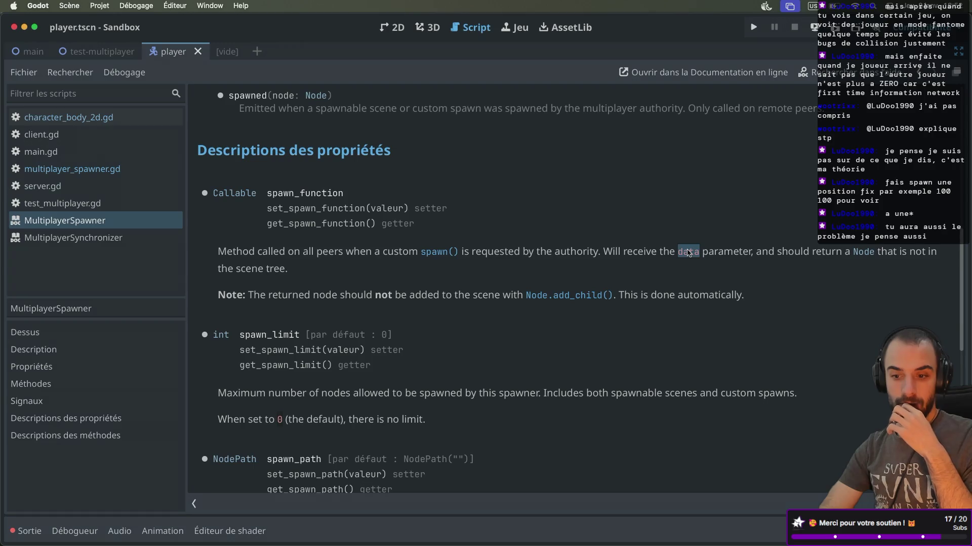
key(super+Tab)
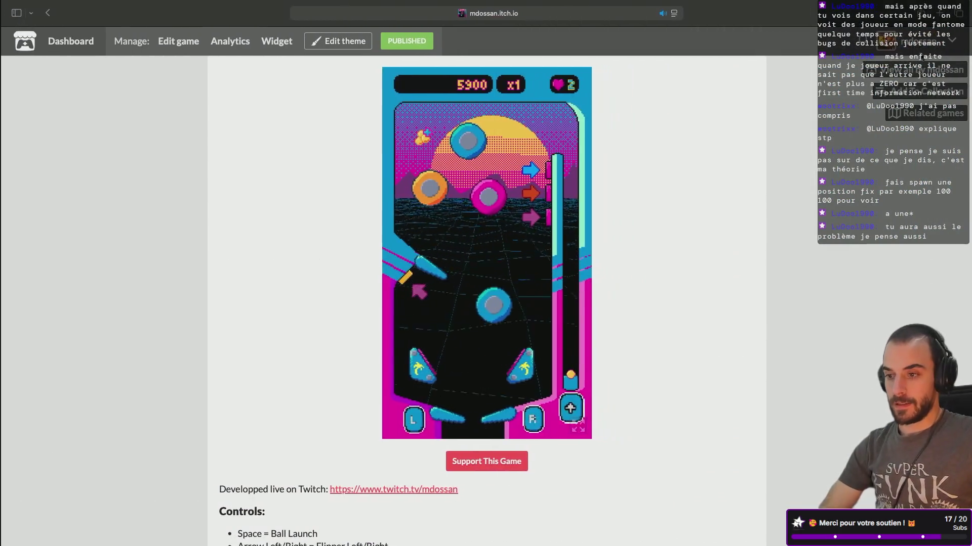
- Google 'godot multiplayer spawner data parameter' in a new Safari tab, then return to Godot
key(super+t)
text(godot )
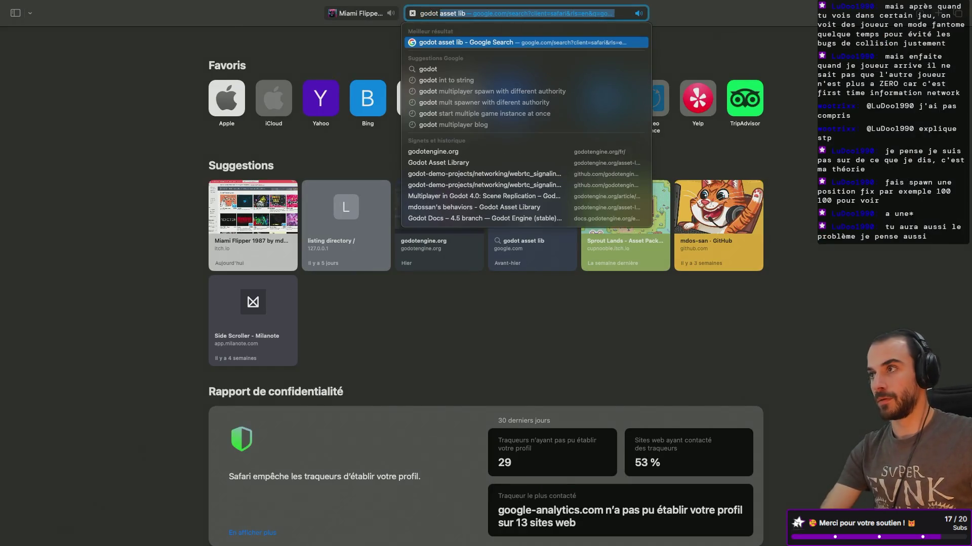
text(multiplayer spa)
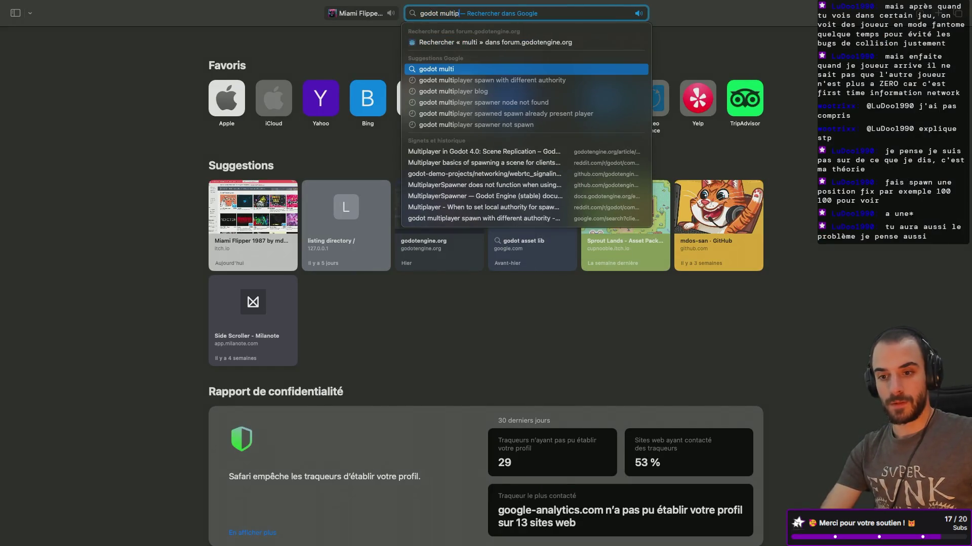
text(wner d)
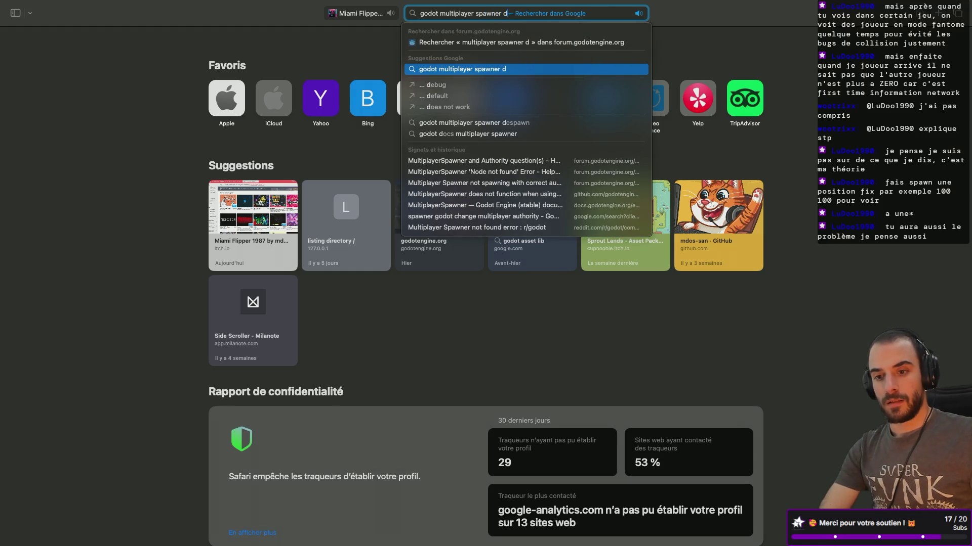
text(ata parameter)
key(Return)
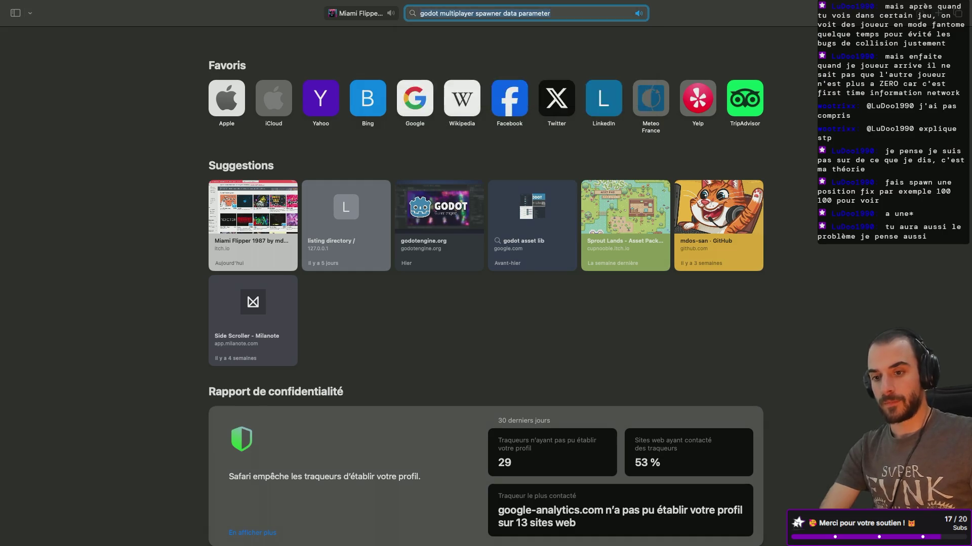
key(super+Tab)
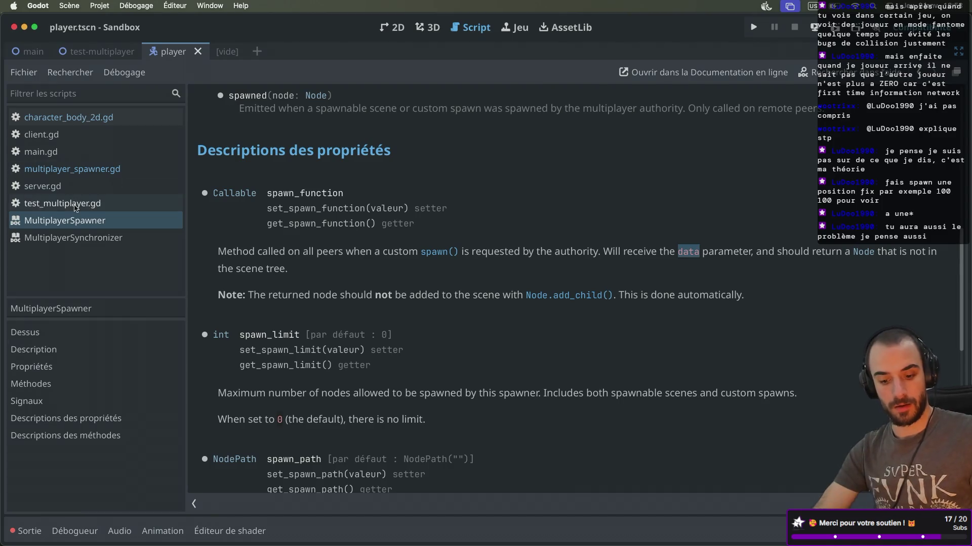
- In multiplayer_spawner.gd, inspect custom_spawn_function, its peer_id: int parameter and the spawn_function assignment, then view the Google results
click(83, 169)
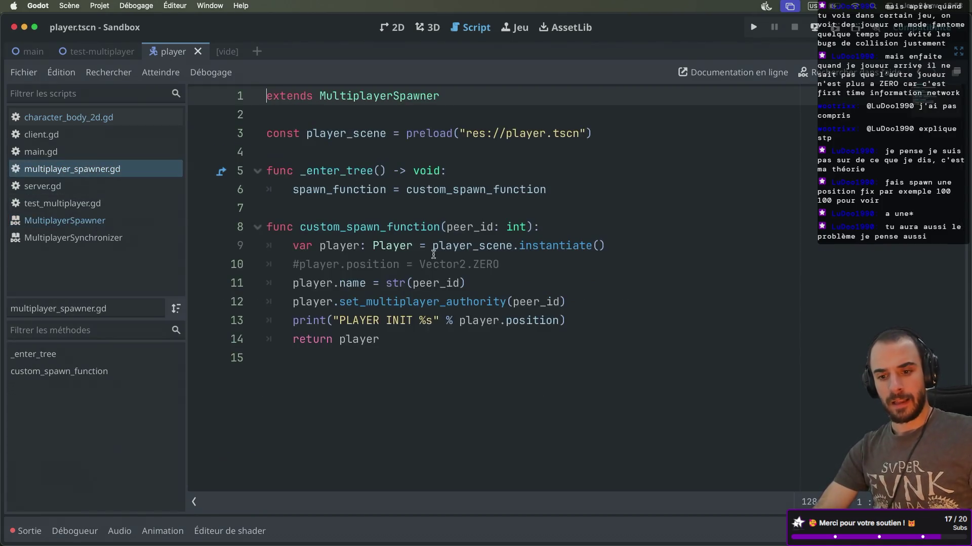
drag(299, 227, 433, 228)
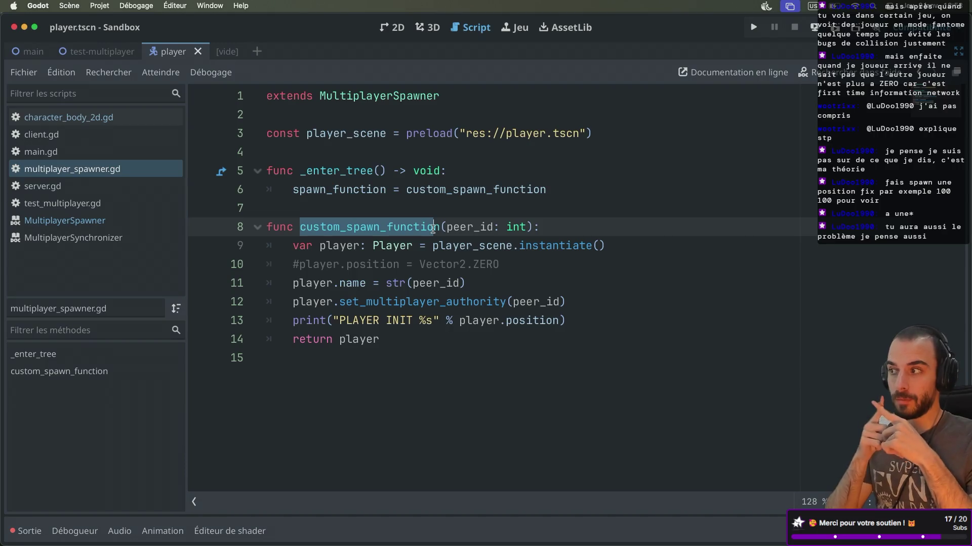
drag(445, 228, 524, 226)
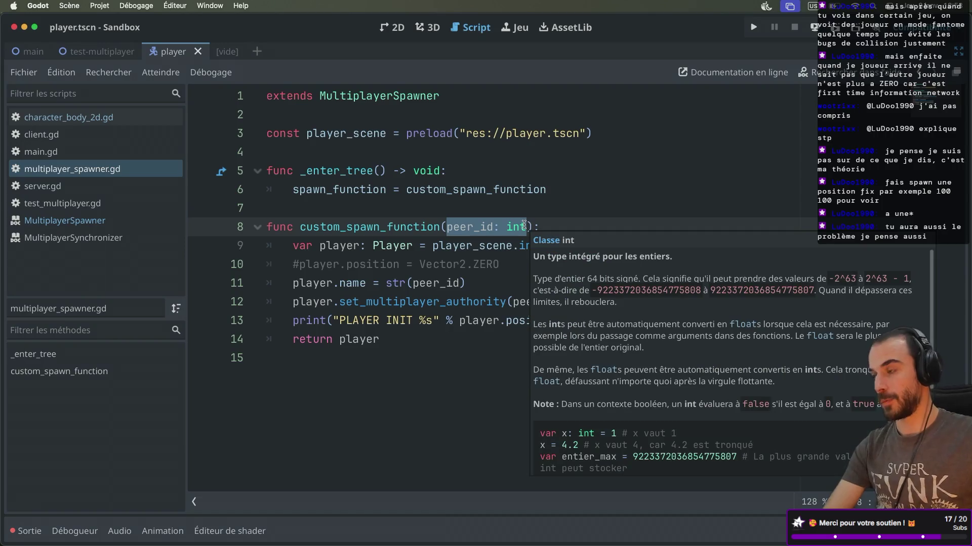
click(527, 190)
mouse_move(527, 191)
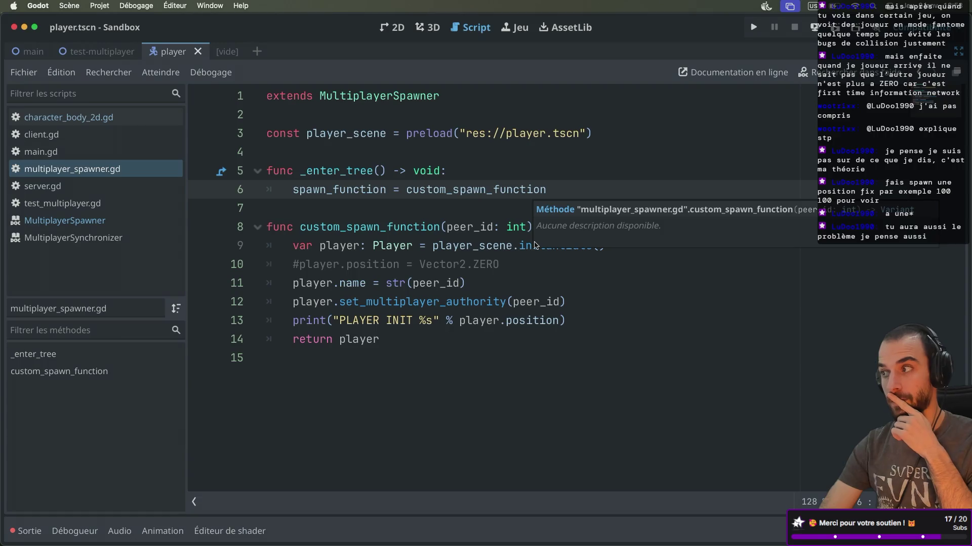
mouse_move(466, 303)
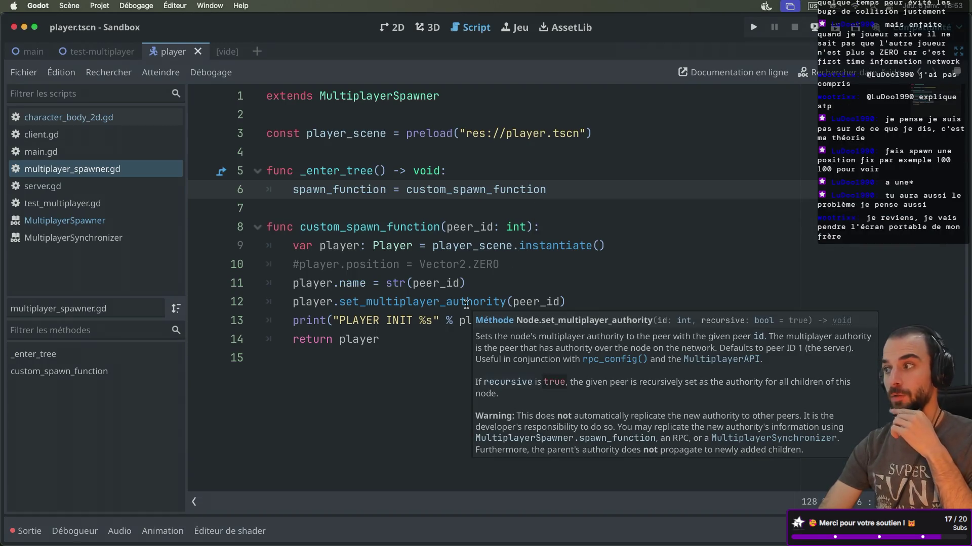
key(ctrl+Right)
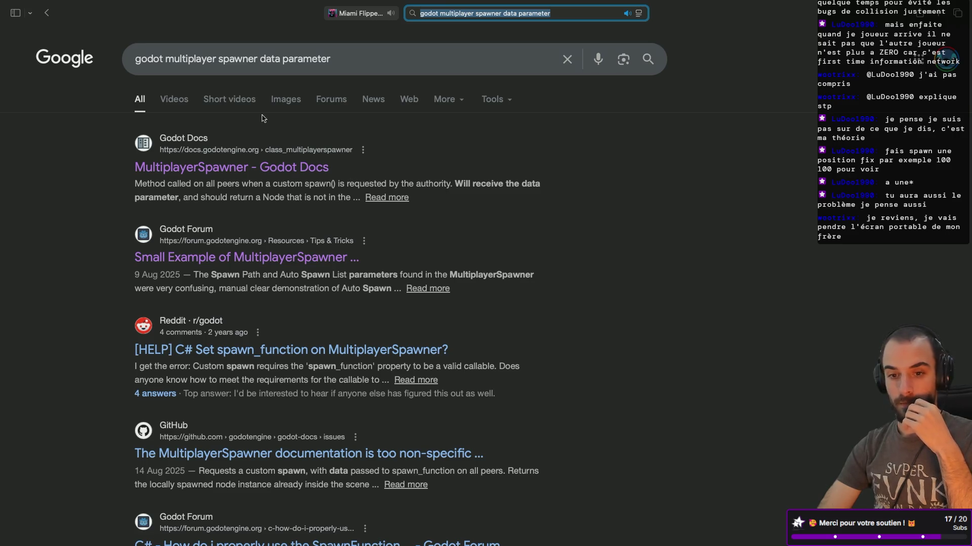
- Scroll through the Google results for the data parameter query, briefly checking back in Godot
scroll(232, 168, down, 2)
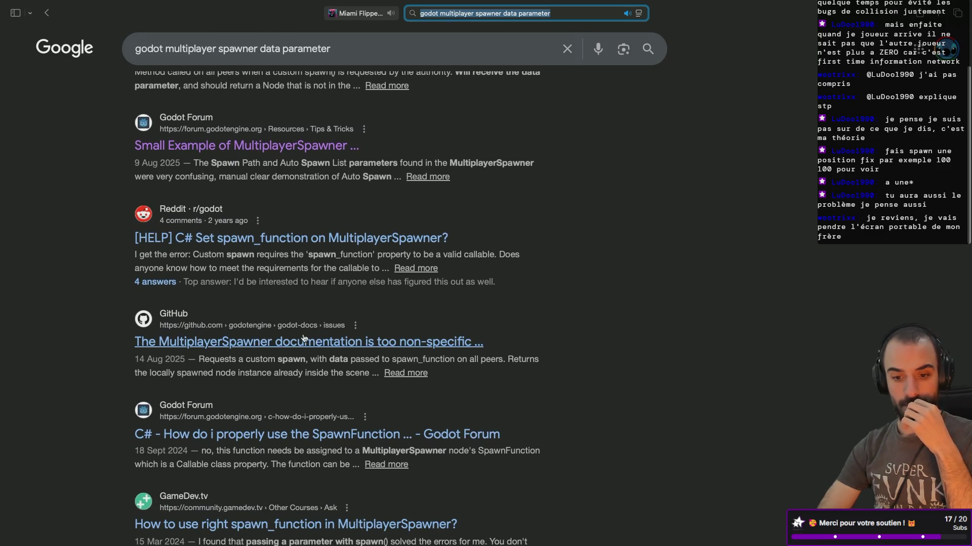
scroll(304, 338, down, 2)
scroll(305, 338, down, 1)
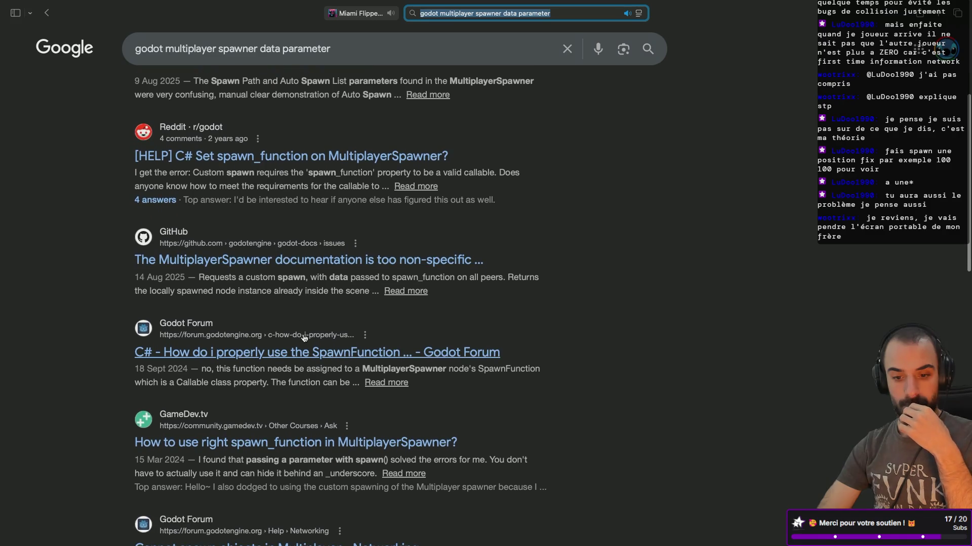
scroll(304, 338, down, 3)
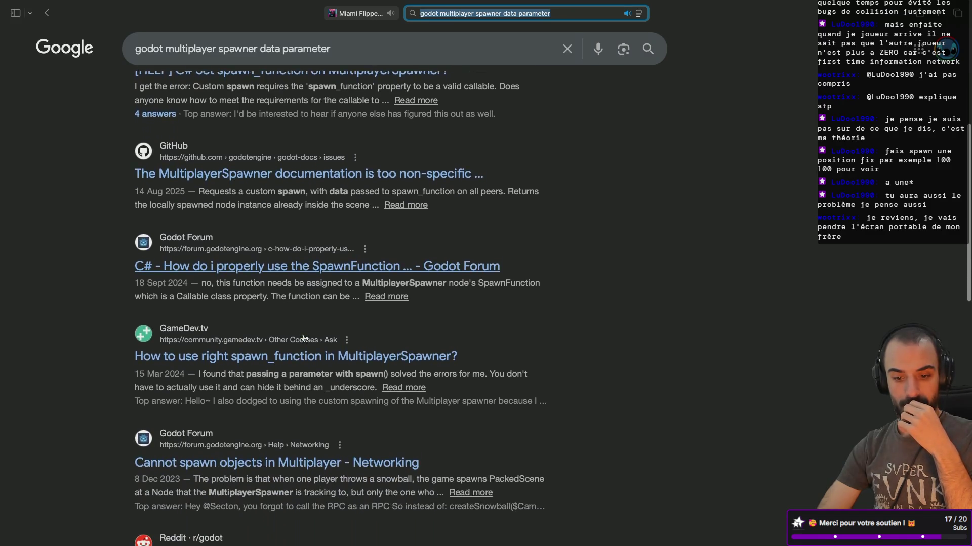
scroll(304, 338, down, 1)
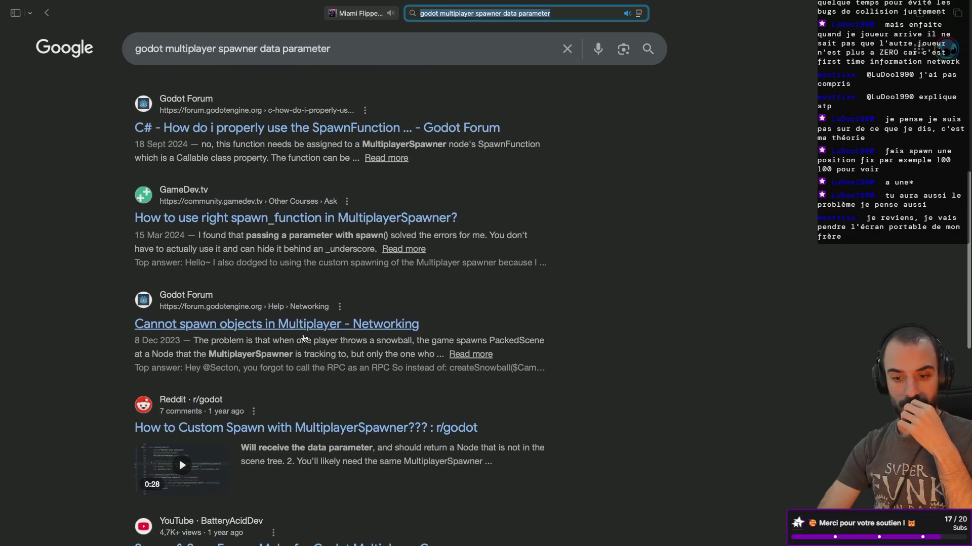
scroll(303, 334, down, 1)
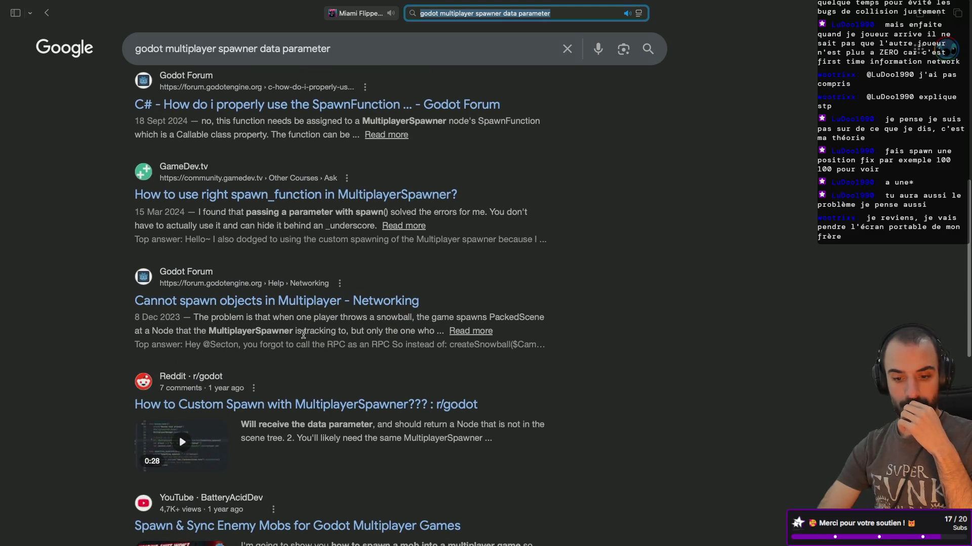
scroll(303, 334, down, 2)
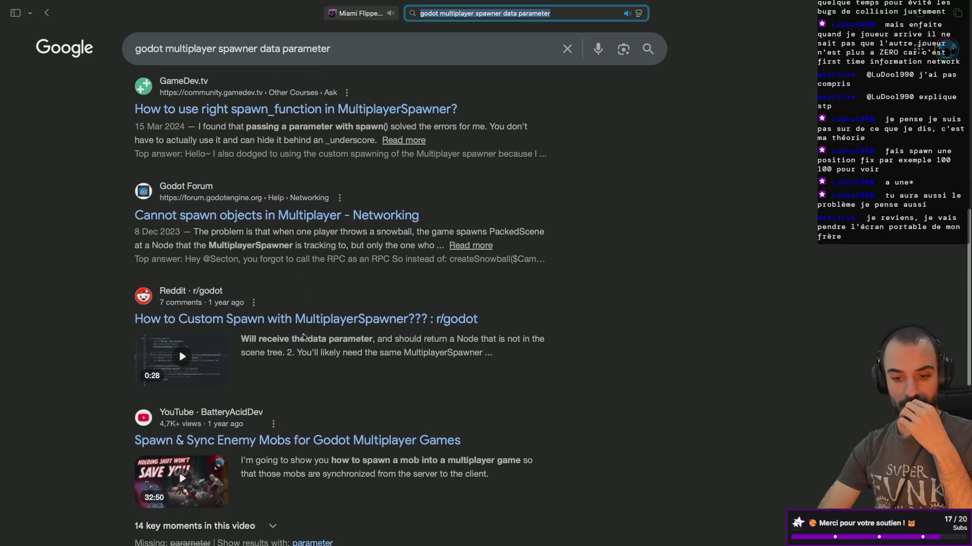
key(ctrl+Left)
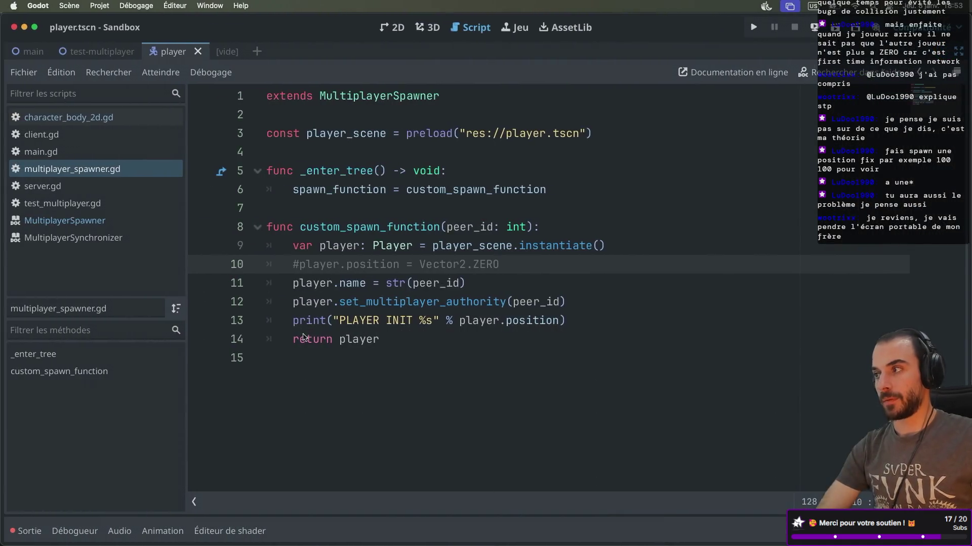
key(ctrl+Right)
scroll(303, 337, down, 7)
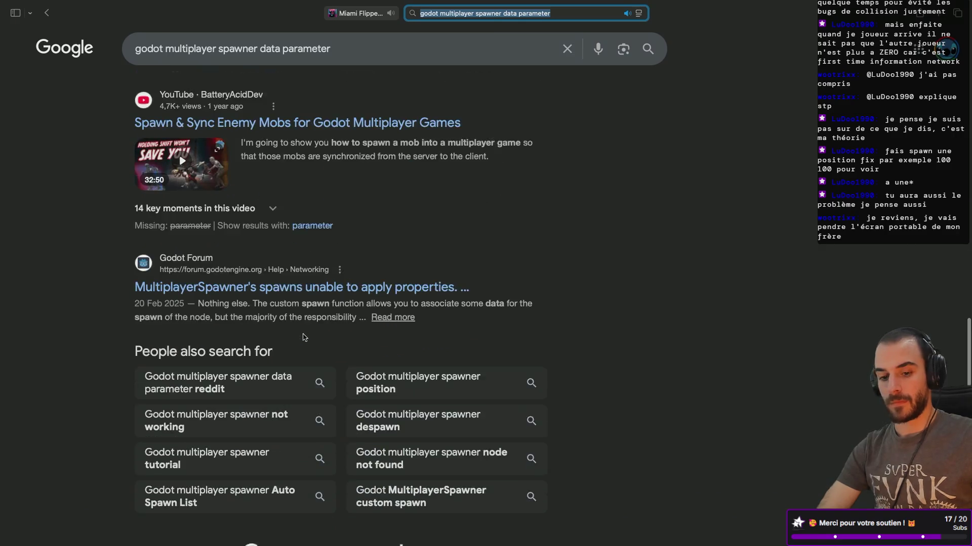
scroll(303, 338, up, 1)
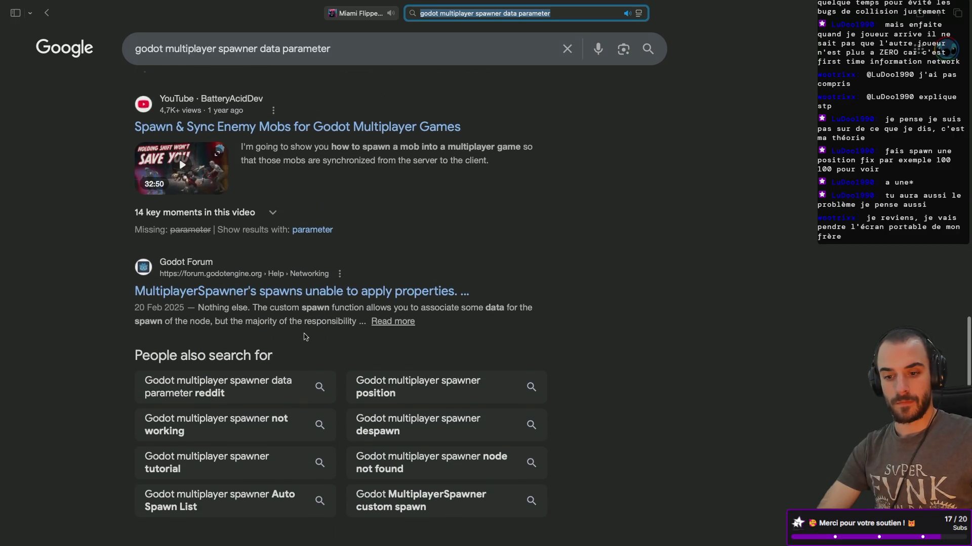
scroll(343, 298, up, 5)
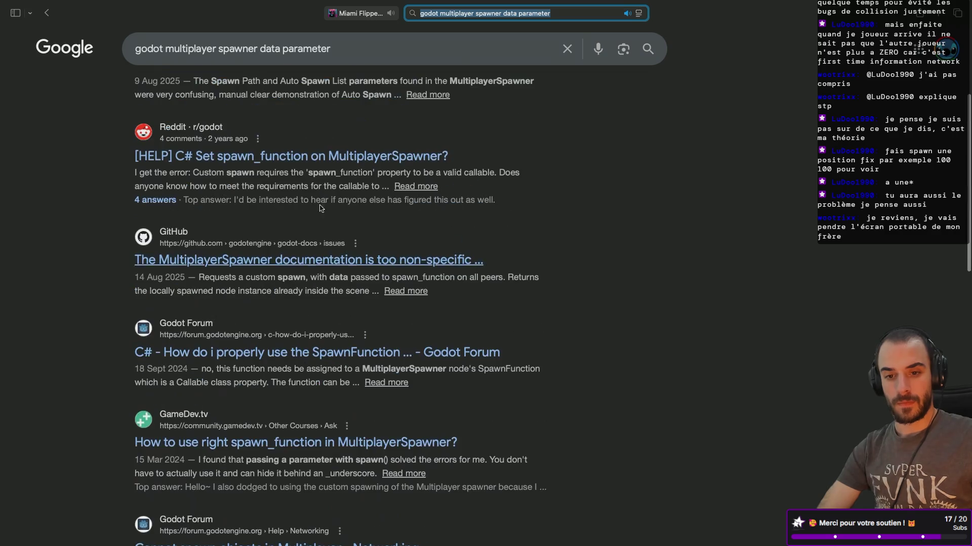
scroll(245, 163, up, 4)
- Search Google for 'godot multiplayer spawner default position' instead
drag(259, 59, 351, 59)
text(default p)
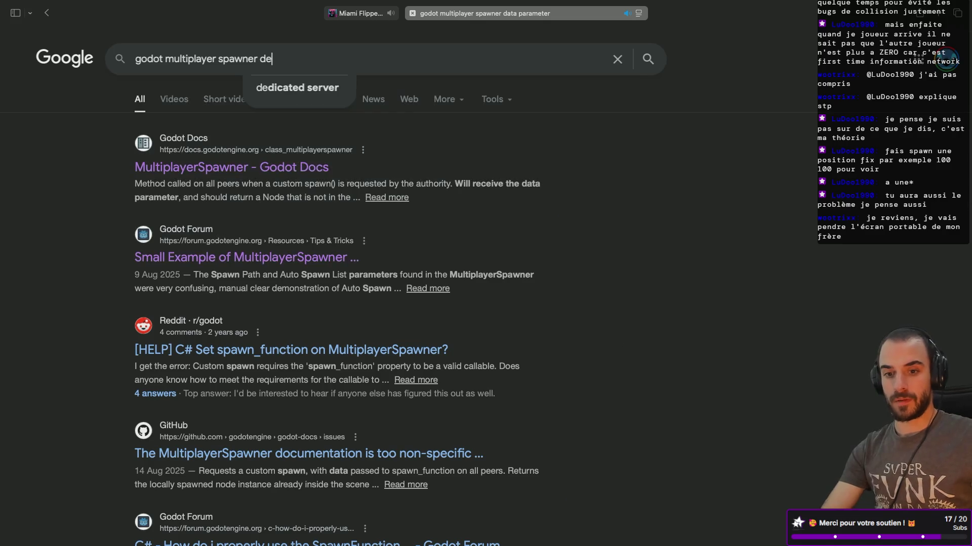
text(osition)
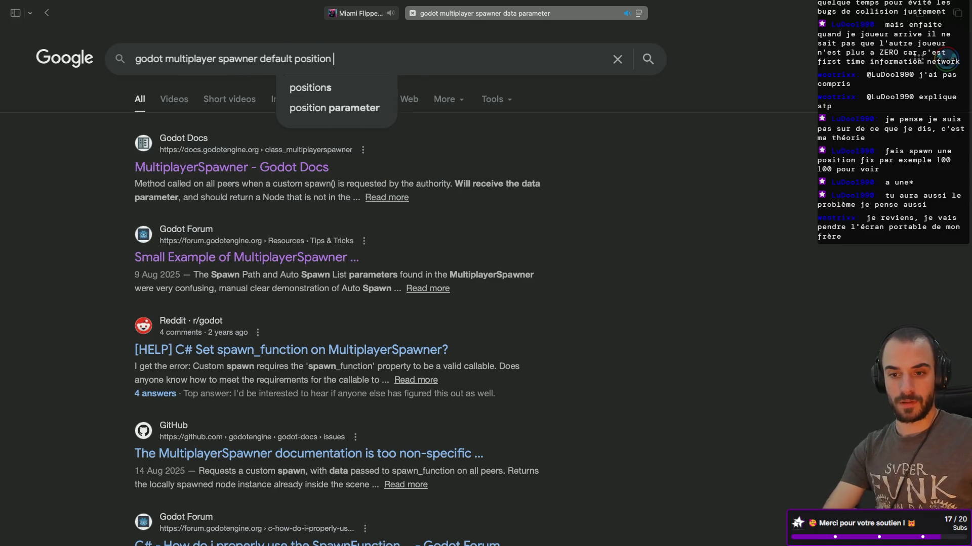
key(Return)
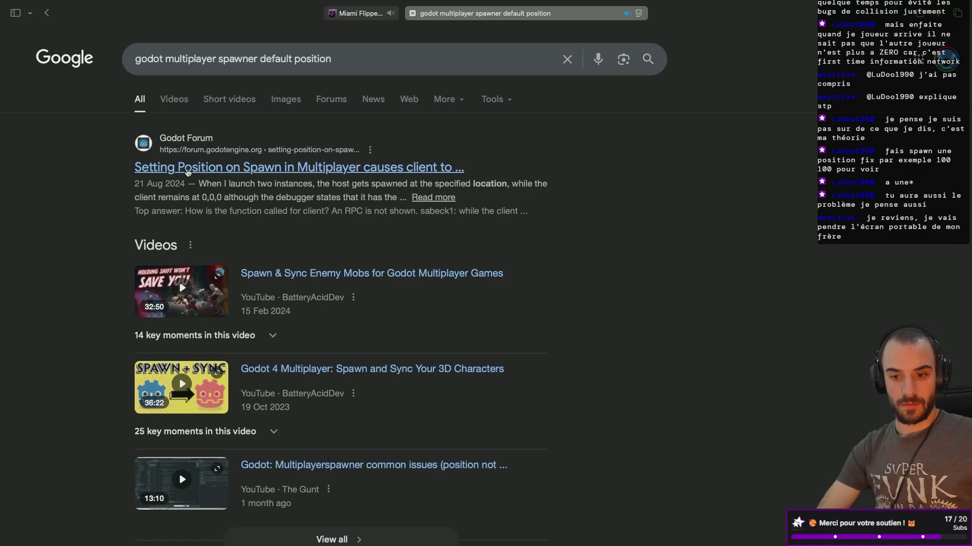
- Read the Godot Forum thread 'Setting Position on Spawn in Multiplayer', then return to the Godot editor
click(187, 173)
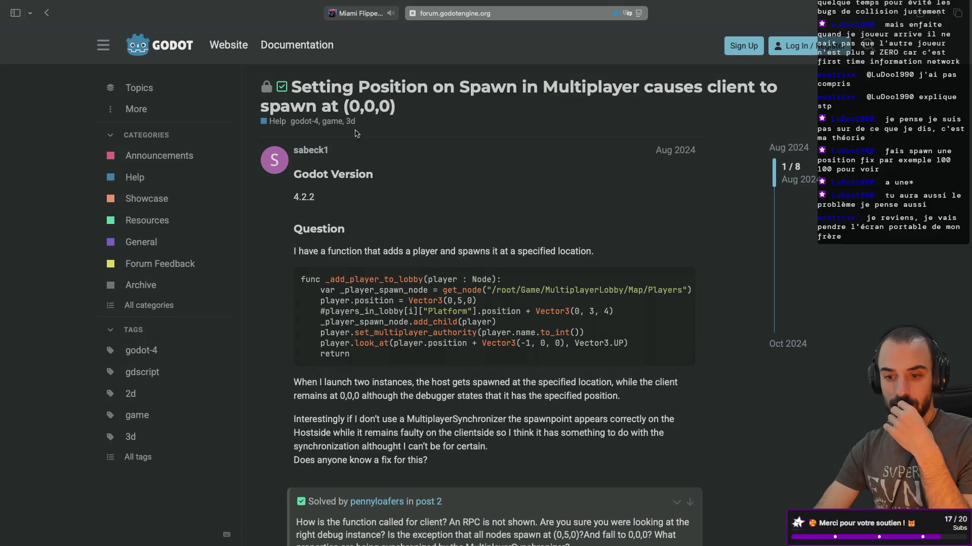
scroll(339, 231, down, 2)
scroll(339, 232, down, 2)
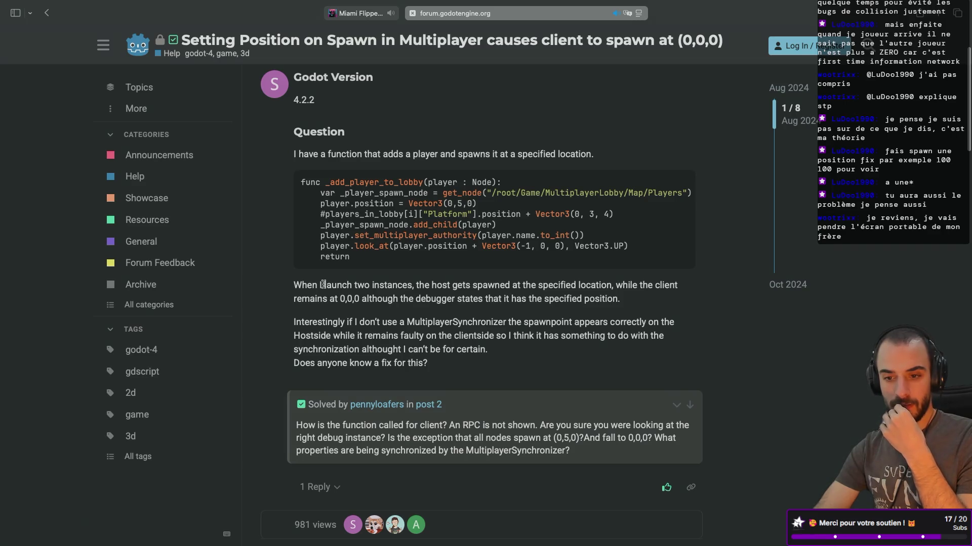
scroll(323, 285, down, 2)
scroll(324, 285, down, 5)
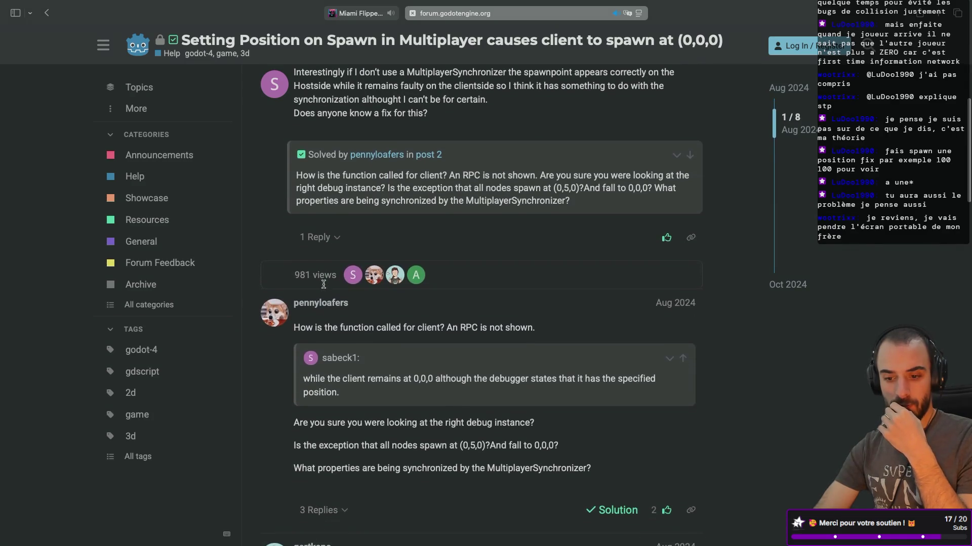
scroll(324, 287, down, 6)
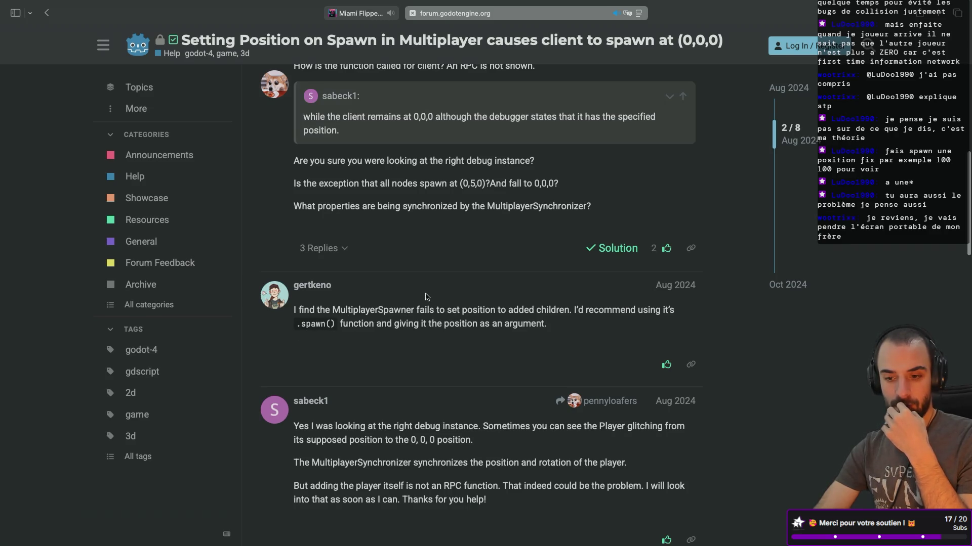
scroll(426, 297, up, 1)
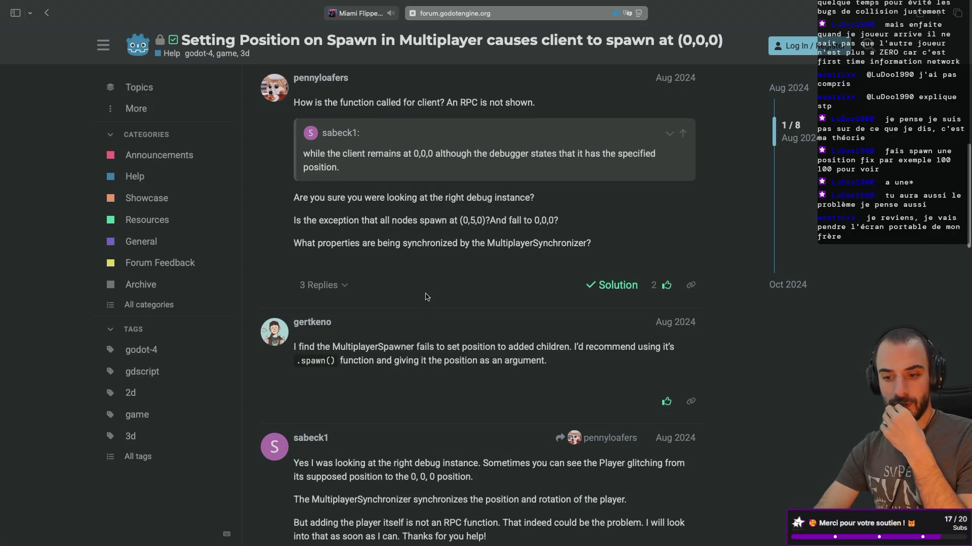
scroll(427, 298, down, 1)
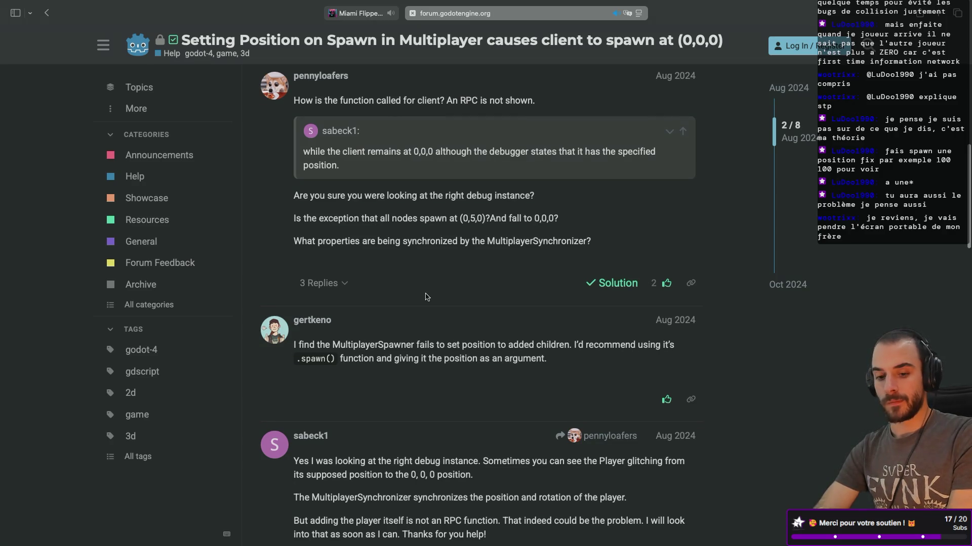
key(super+Tab)
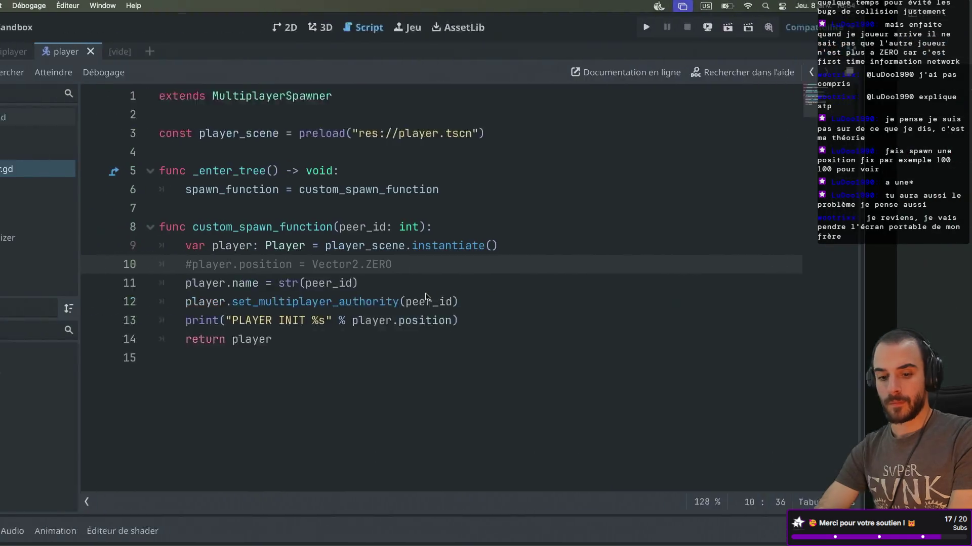
- Expand the Output log to read the repeated PLAYER INIT (0.0, 0.0) lines, then bring back the side docks
click(41, 529)
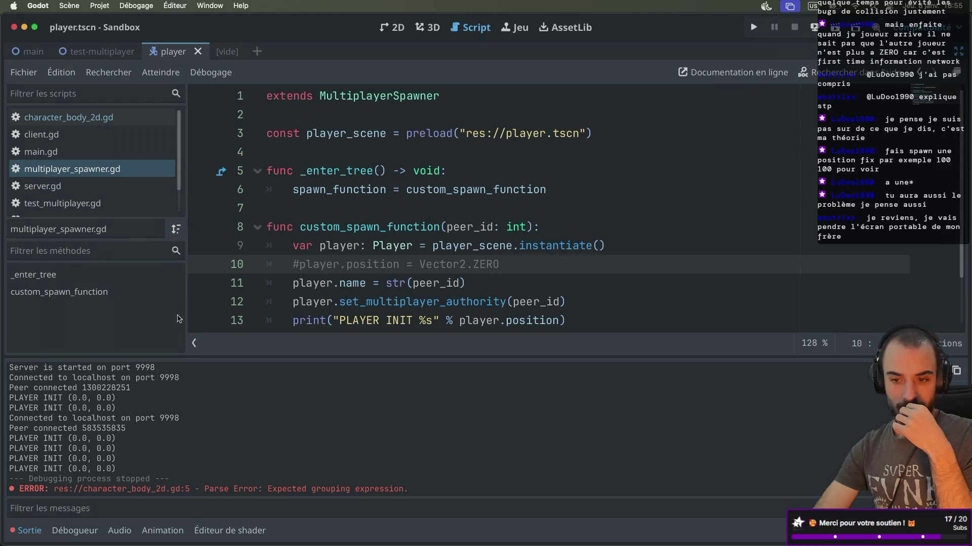
scroll(276, 239, down, 3)
scroll(276, 239, up, 2)
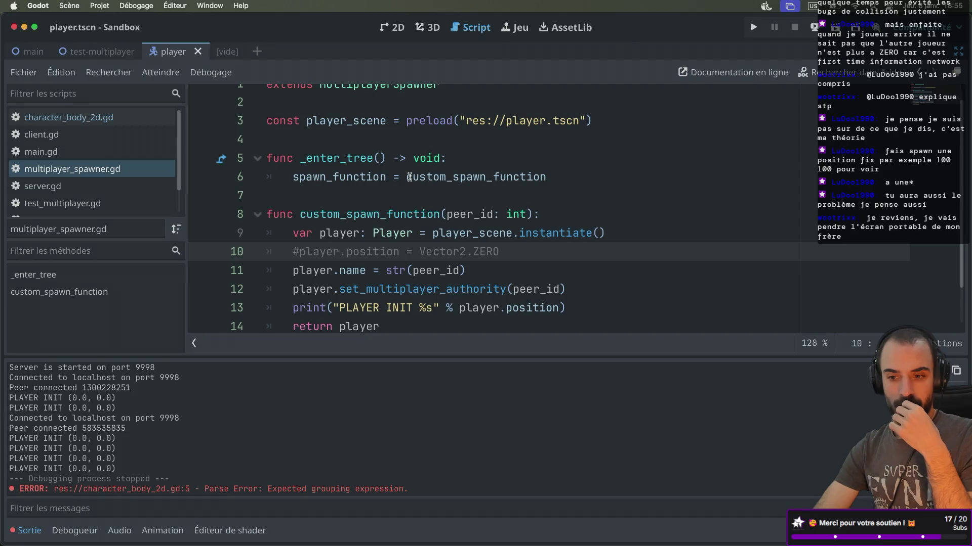
mouse_move(409, 177)
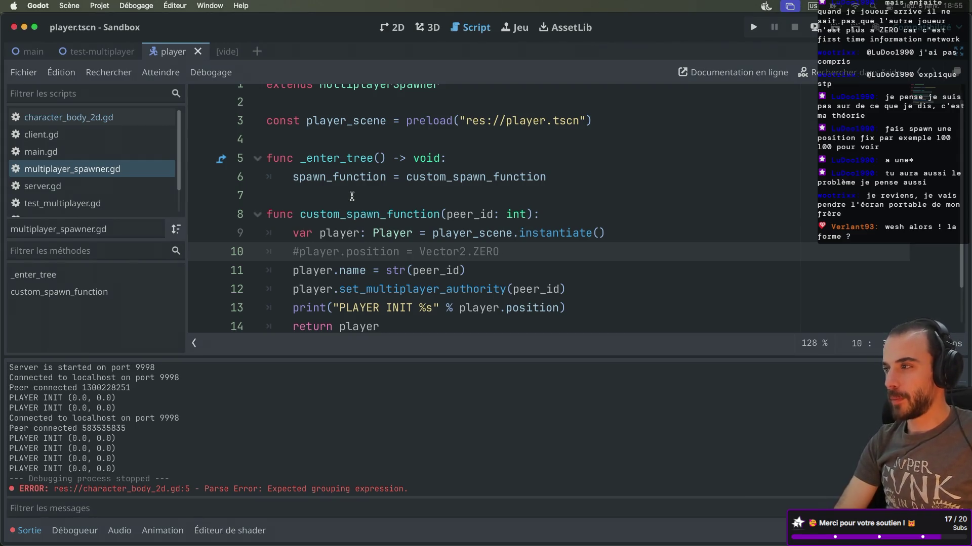
key(ctrl+super+d)
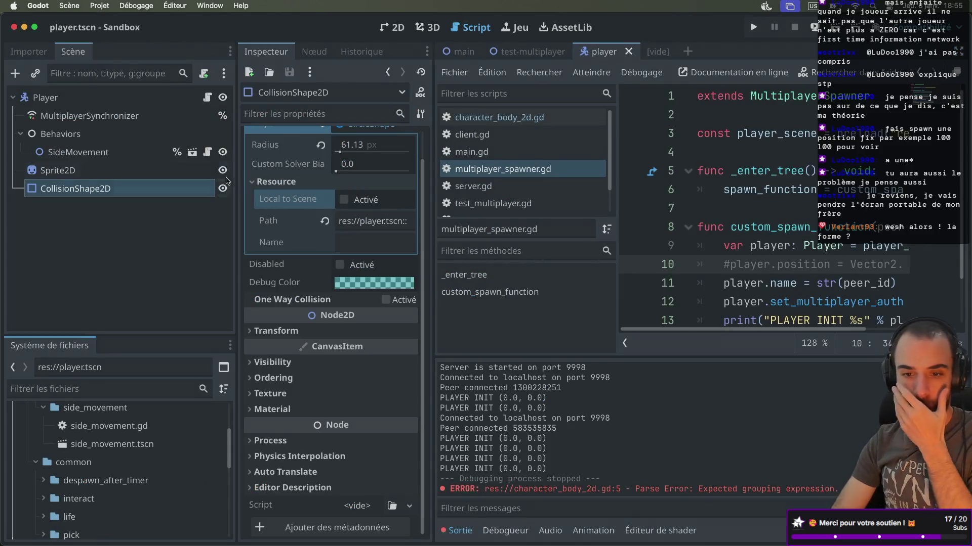
- Open server.gd with the docks hidden and scroll toward _peer_connected's ms.spawn(peer_id) call
click(526, 188)
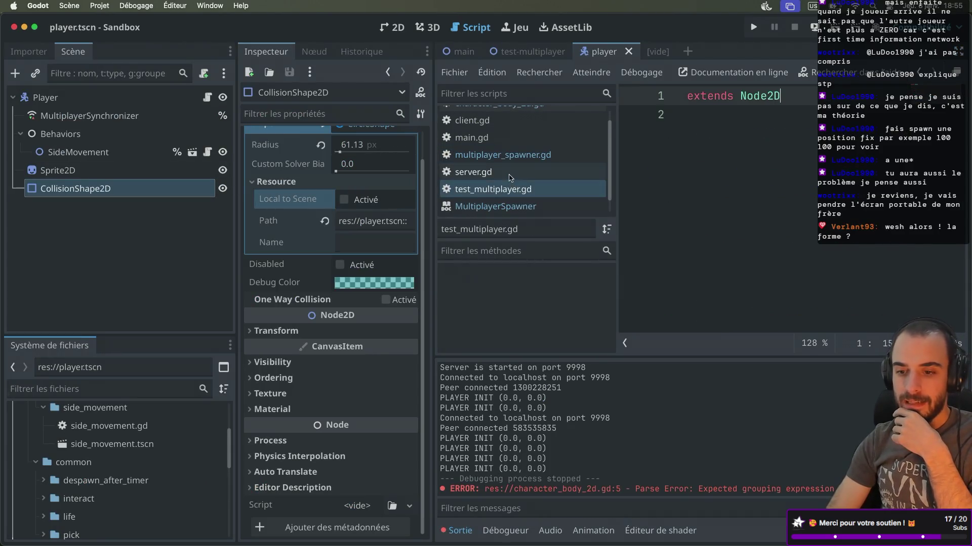
key(ctrl+super+d)
scroll(529, 185, down, 5)
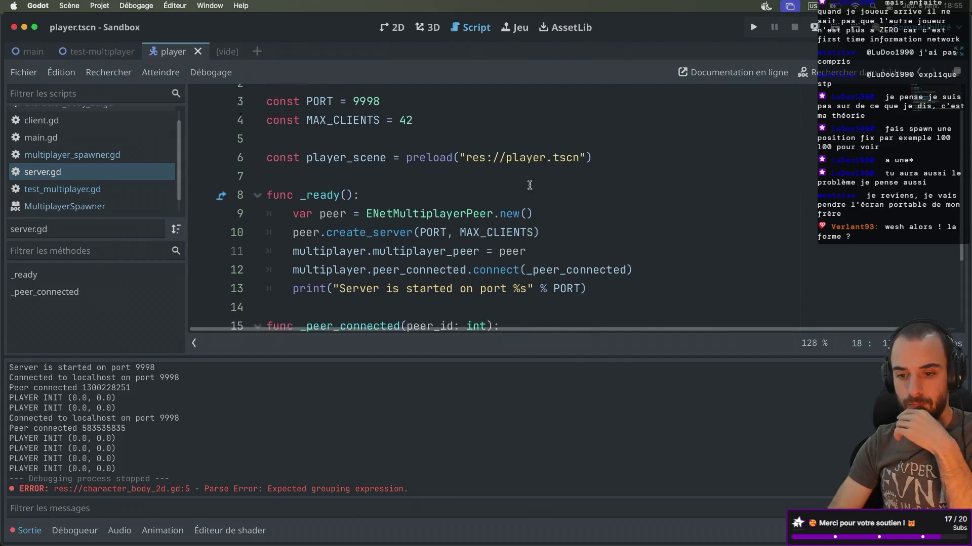
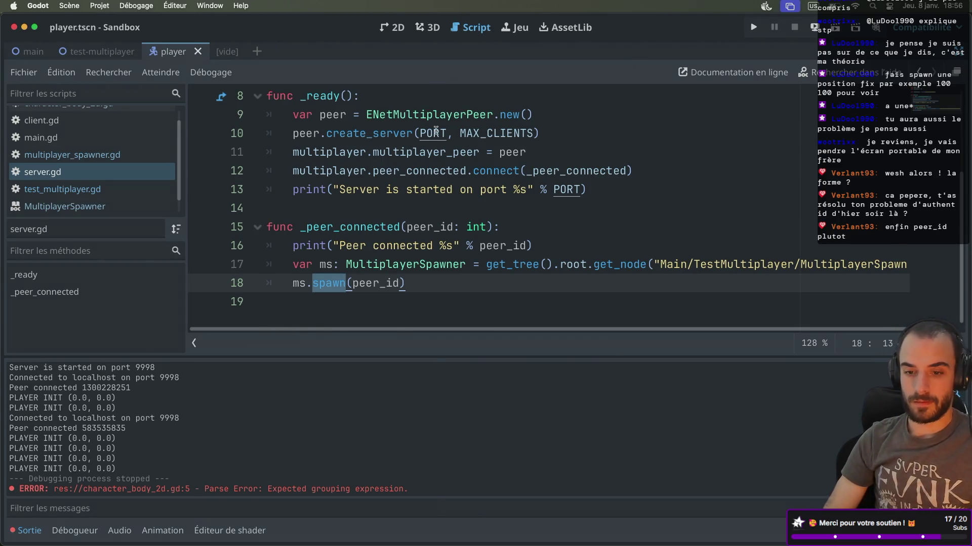
- Review the _ready spawn code (players at 100, 100) in character_body_2d.gd and run the Sandbox project
key(ctrl+shift+F11)
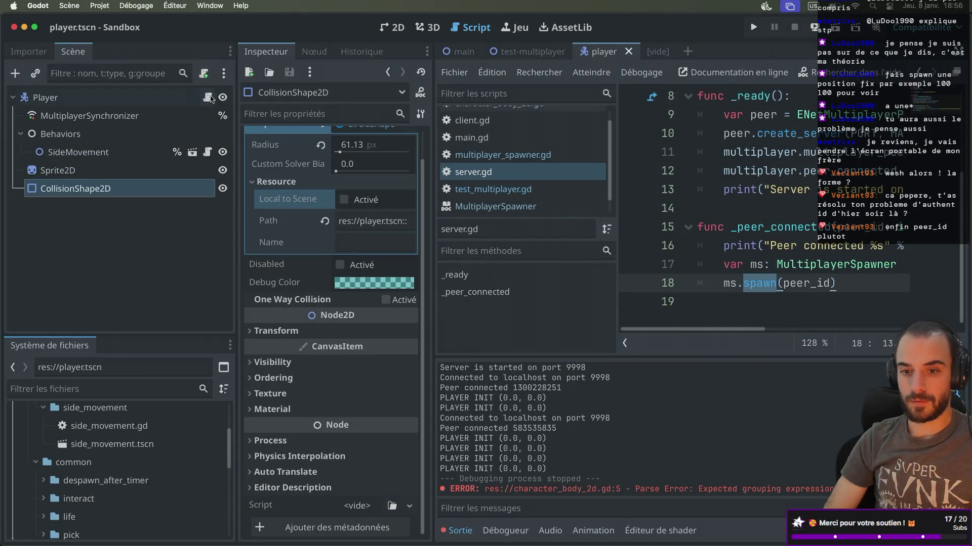
click(501, 106)
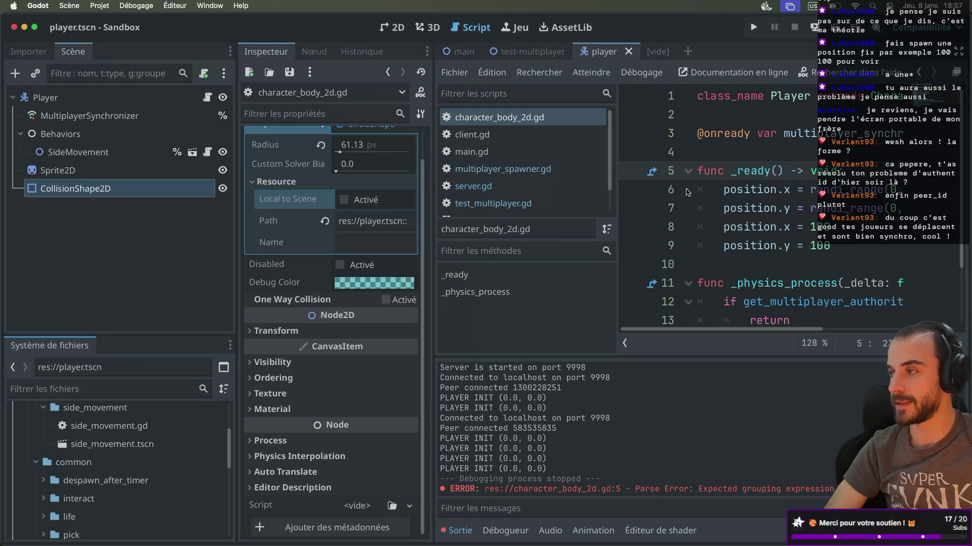
scroll(753, 205, right, 3)
scroll(754, 205, left, 3)
key(ctrl+super+d)
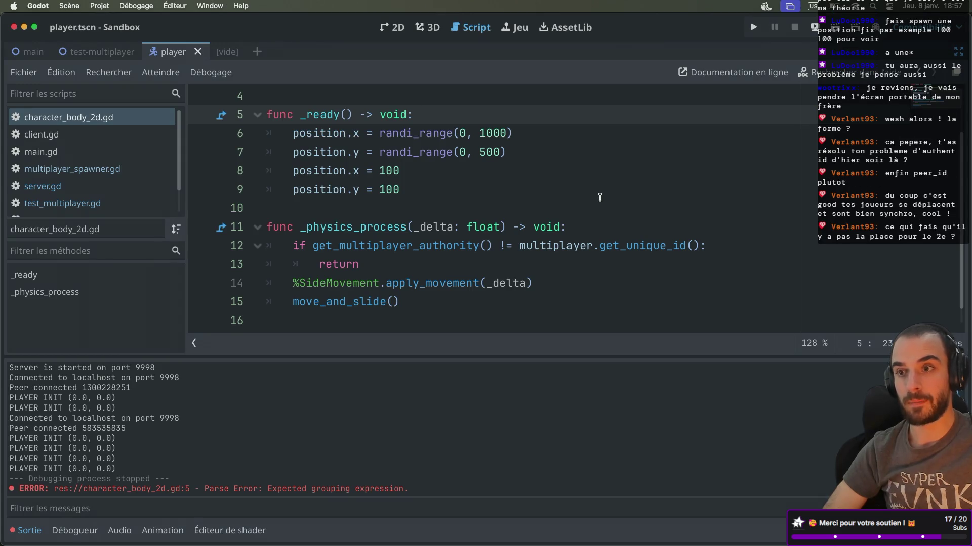
key(ctrl+super+d)
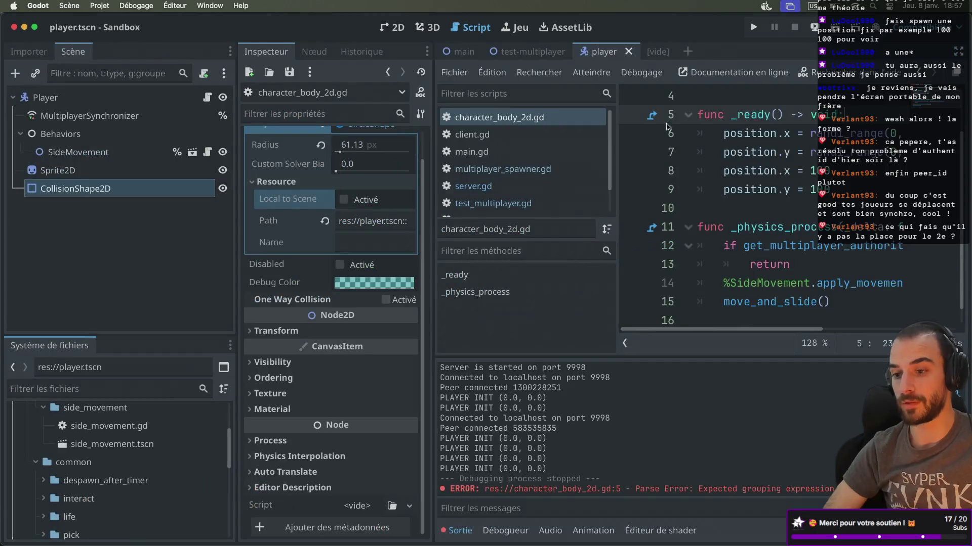
click(753, 27)
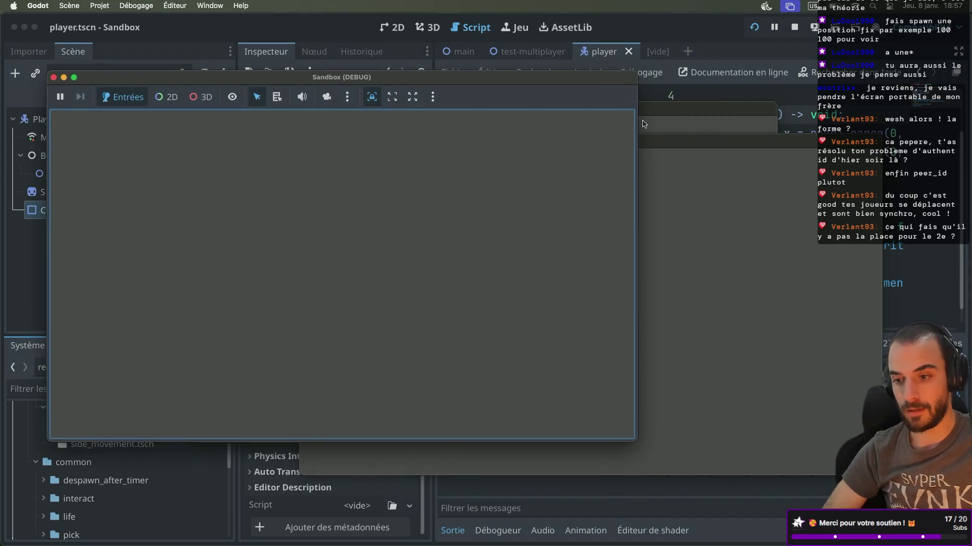
- Start the server in one game window and join as a client from the other
click(236, 143)
key(Right)
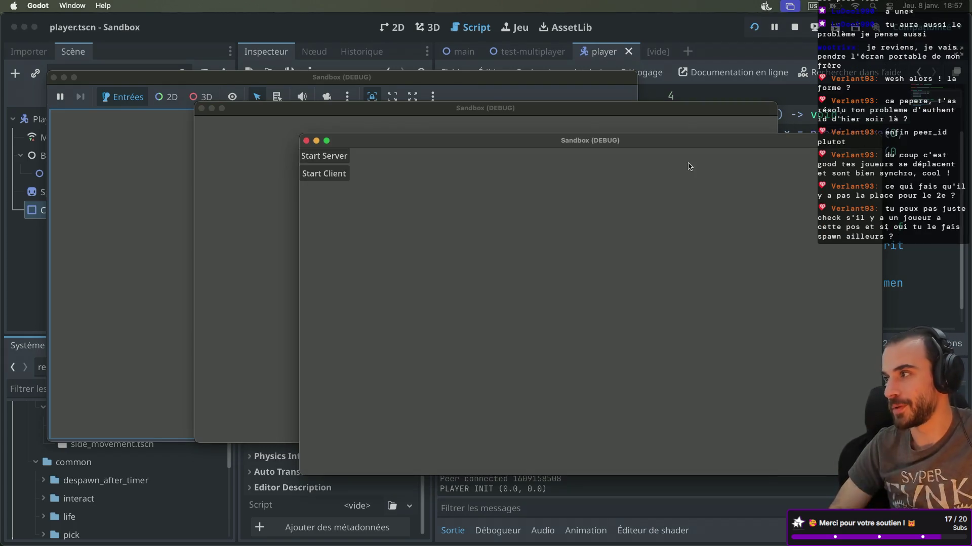
click(330, 177)
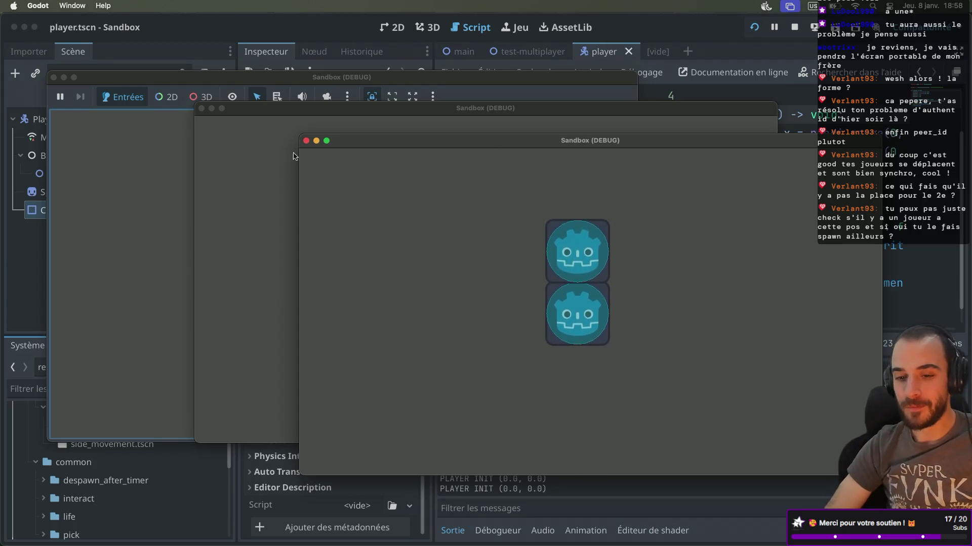
- Close all three Sandbox (DEBUG) windows to stop the game
click(306, 140)
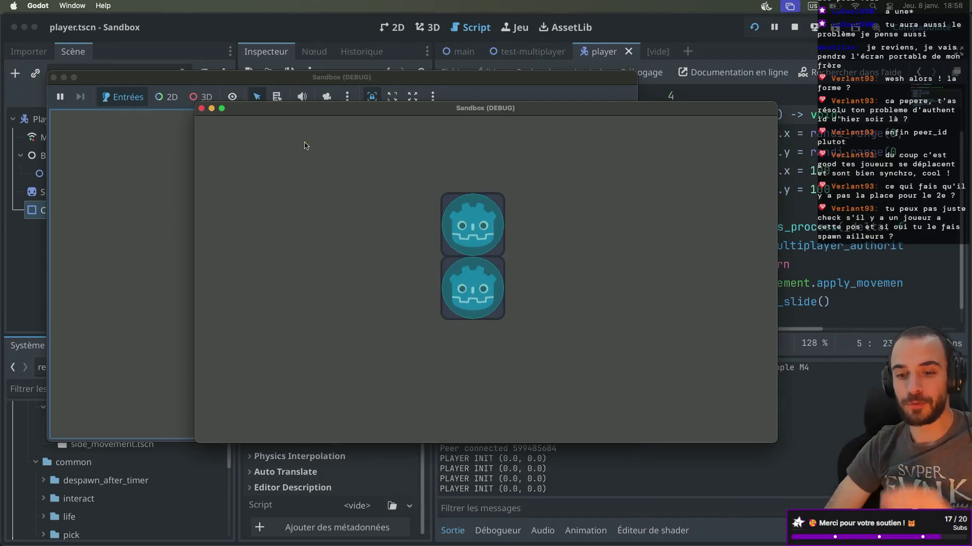
click(201, 109)
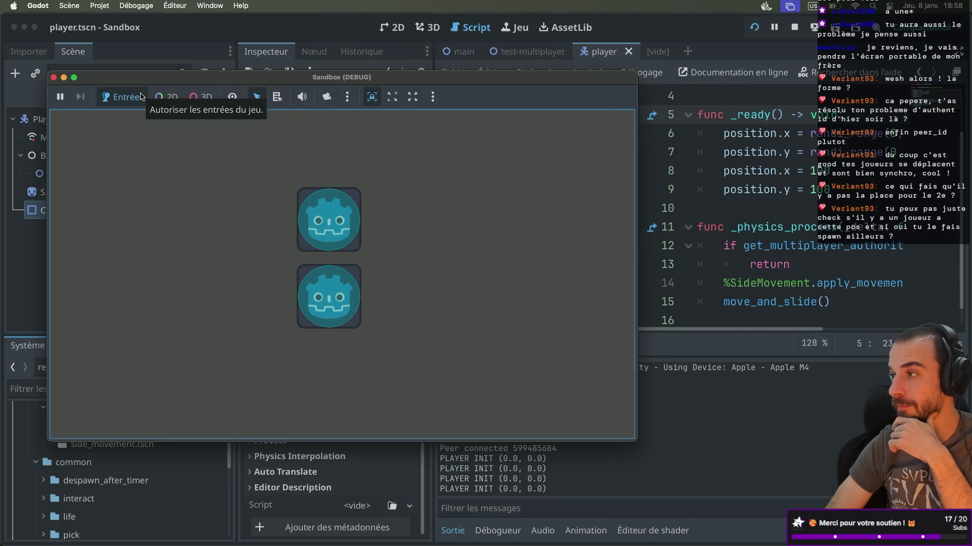
click(54, 77)
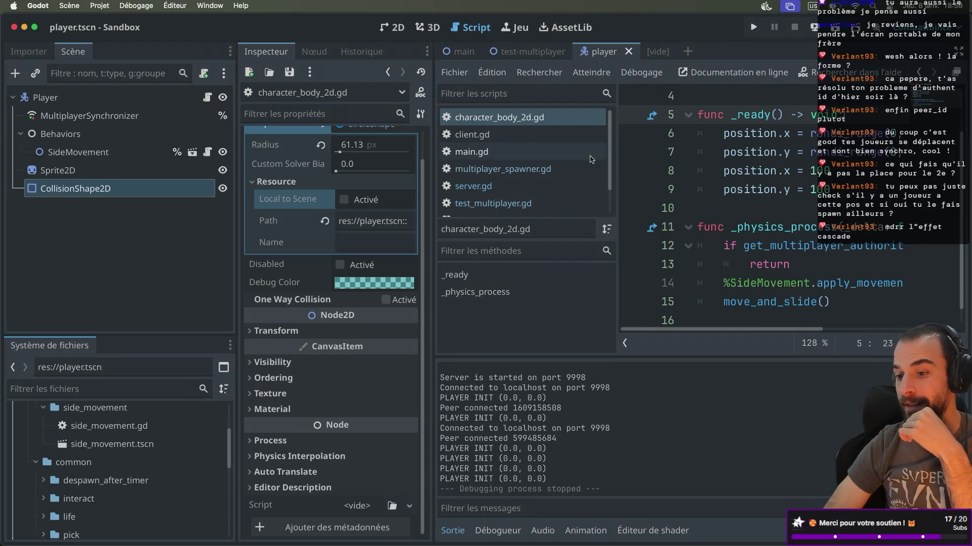
- Open multiplayer_spawner.gd and delete the commented #player.position line
key(ctrl+super+d)
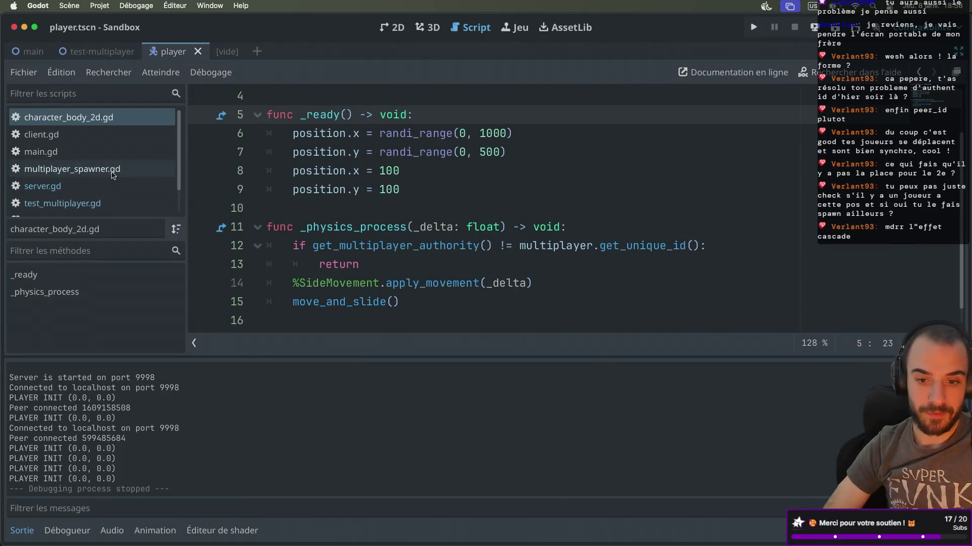
click(109, 172)
scroll(407, 205, down, 1)
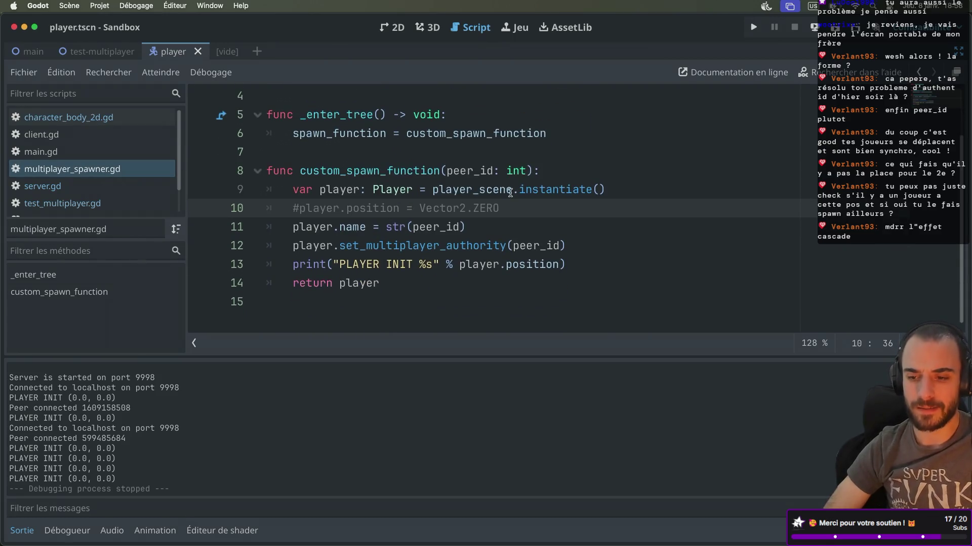
drag(521, 205, 267, 205)
key(BackSpace)
key(BackSpace)
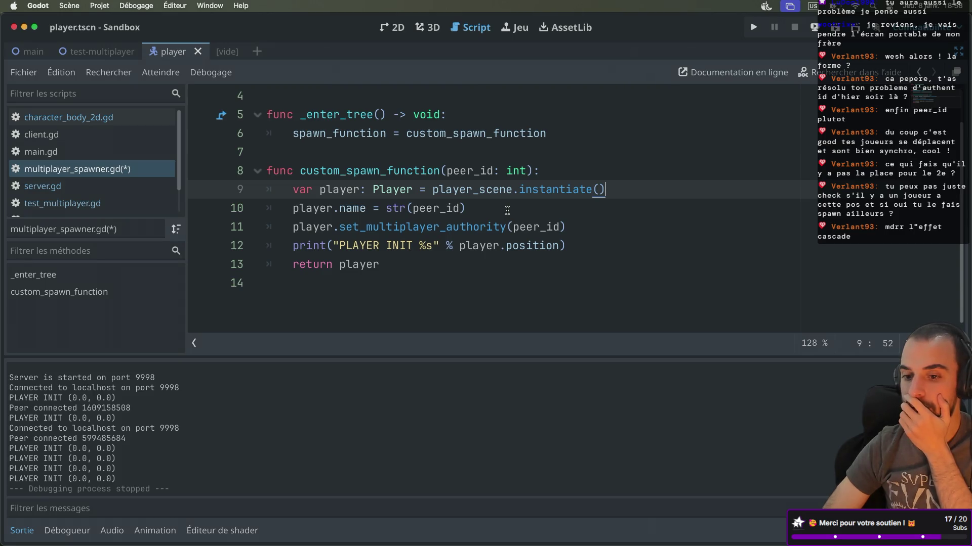
- Add line 11 'player.process_mode =' after the name assignment
click(507, 211)
key(Return)
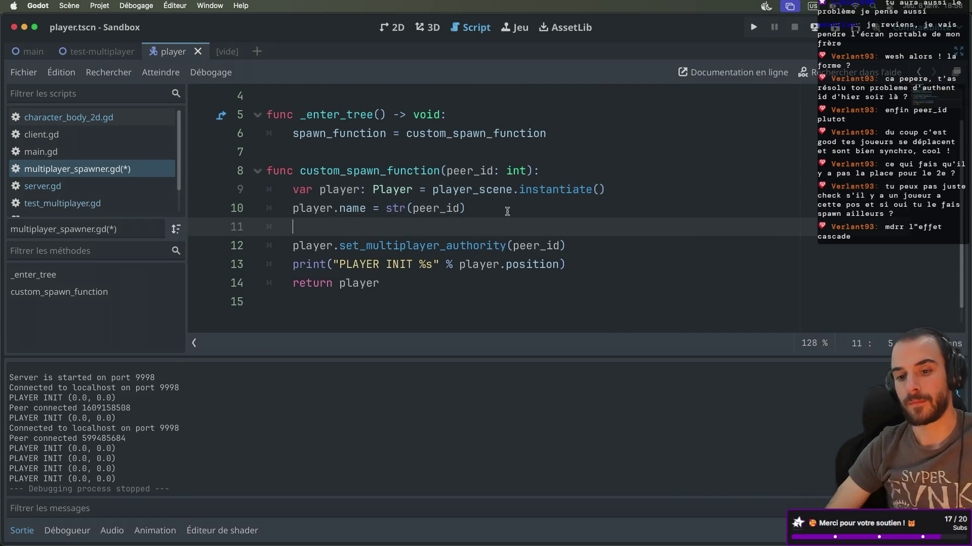
text(pla)
key(Return)
text(.set_mo)
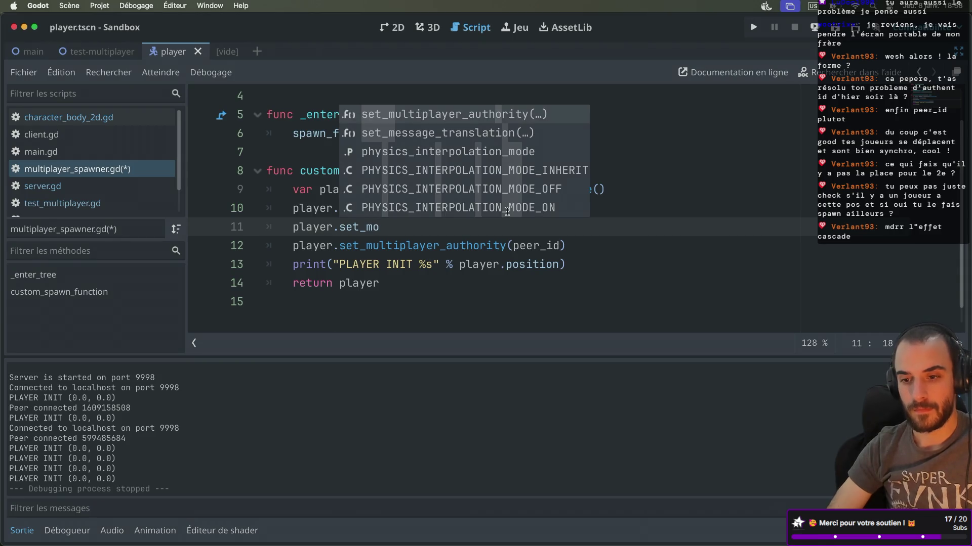
text(de)
key(BackSpace)
key(BackSpace)
key(BackSpace)
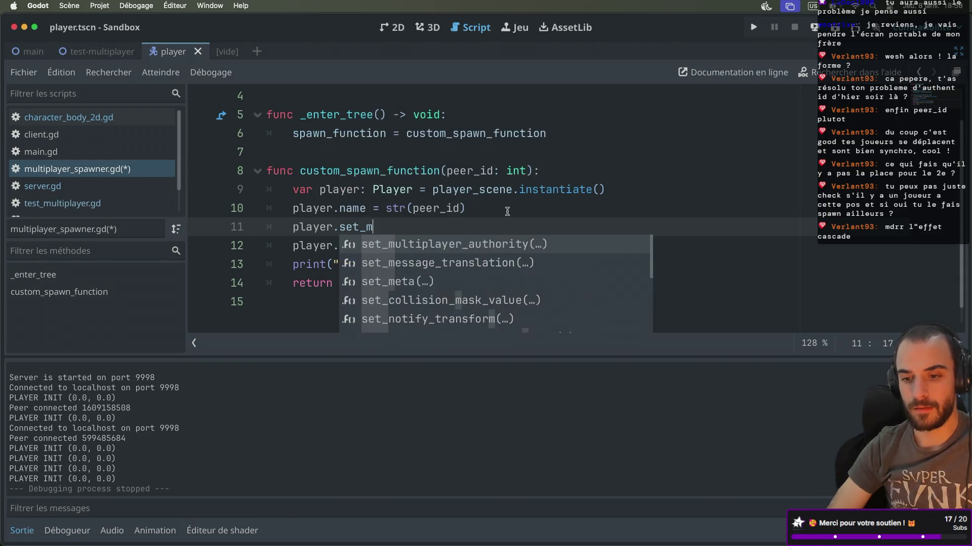
text(proc)
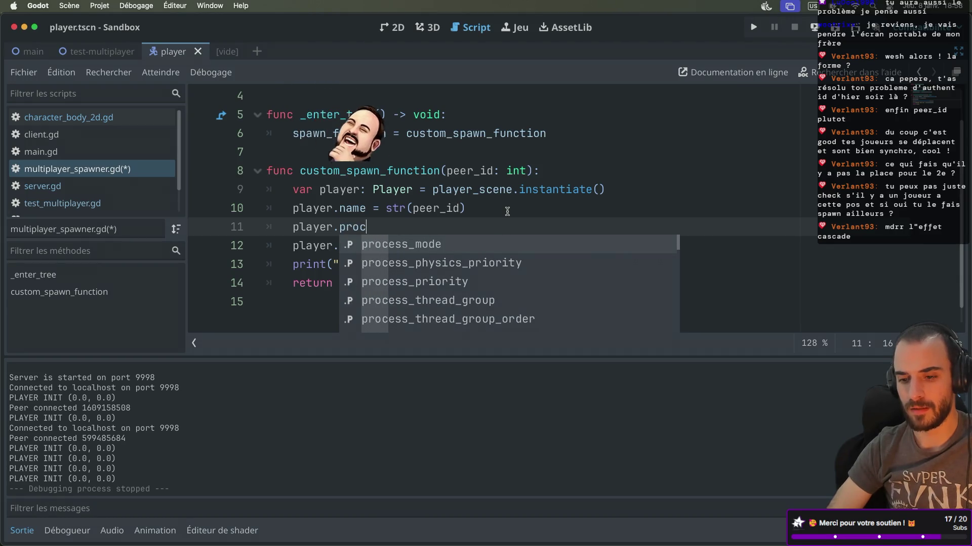
key(Return)
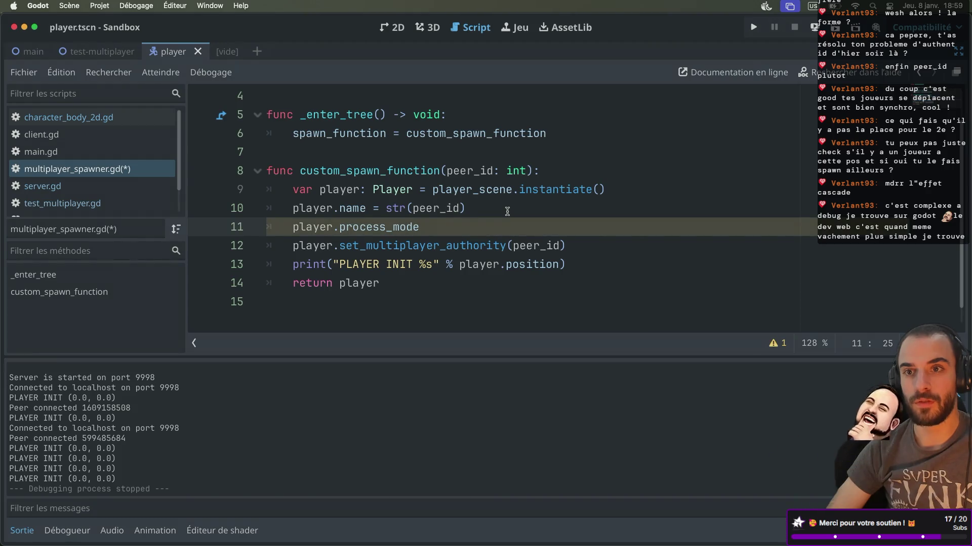
text(=)
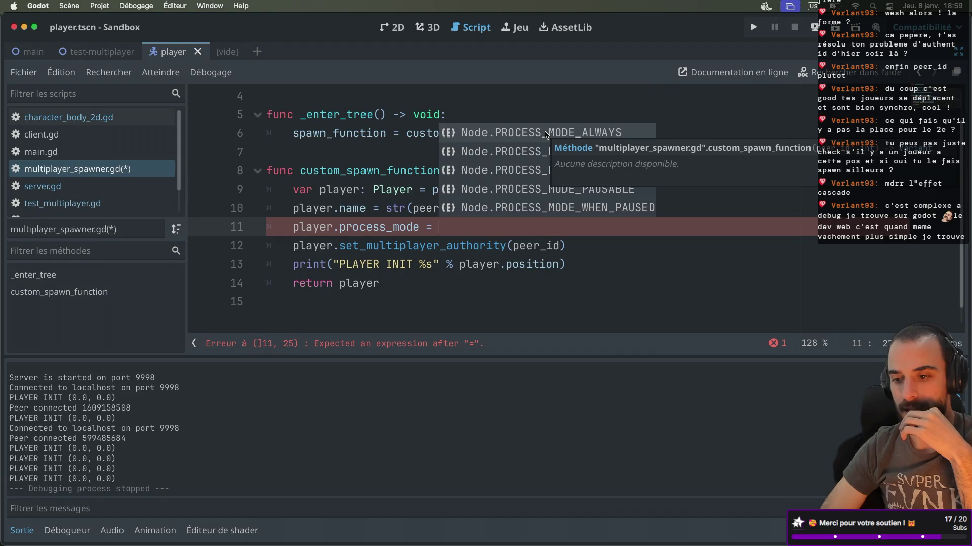
click(460, 273)
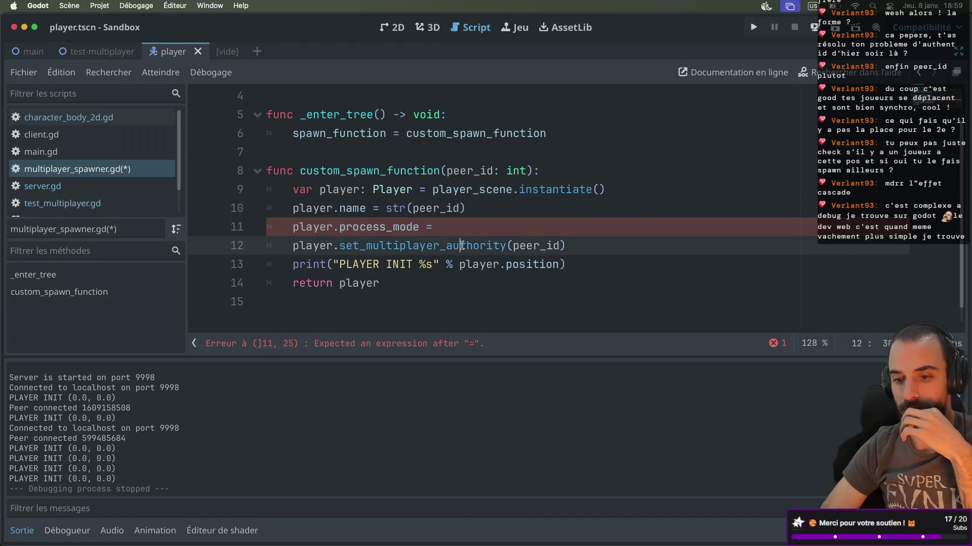
- In a new Safari tab, start typing the search 'godot disable only ph'
key(super+Tab)
key(super+t)
text(godot dis)
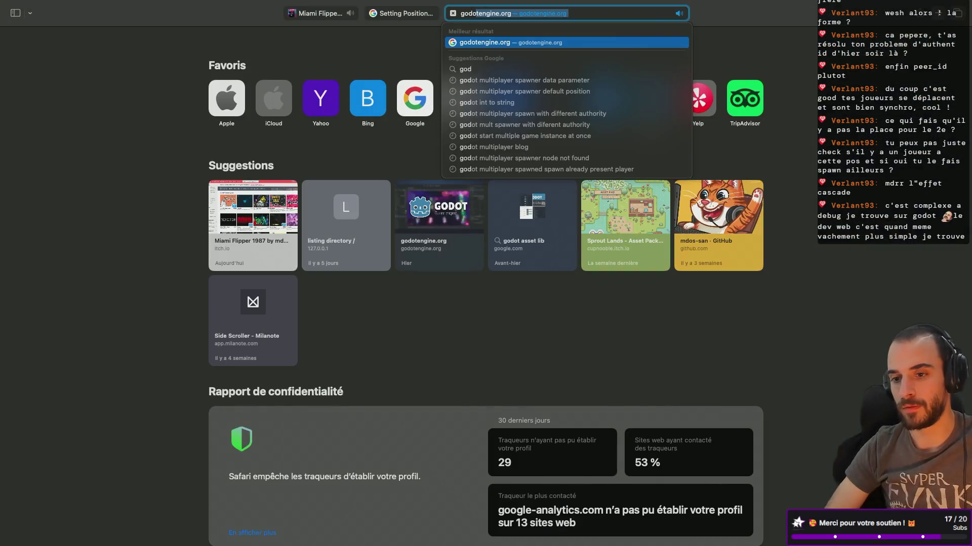
text(able on)
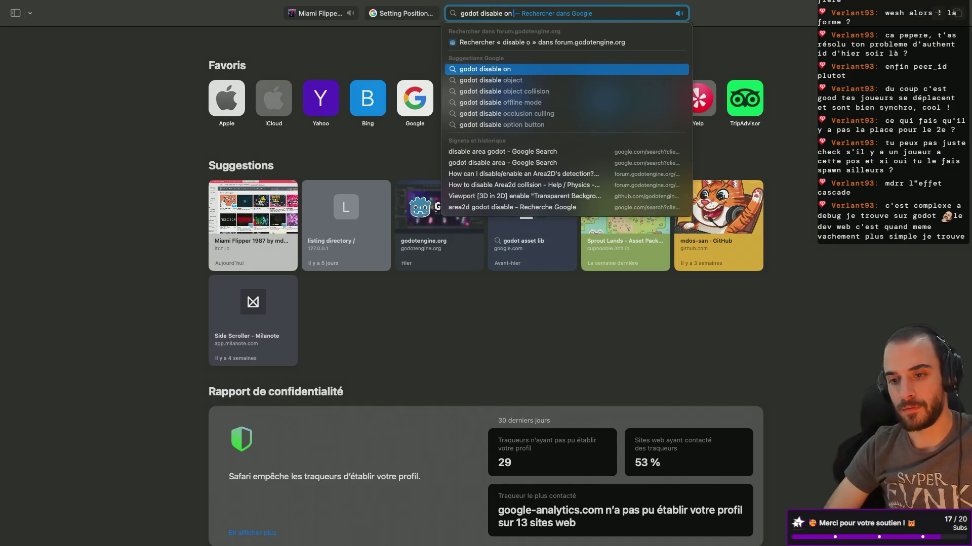
text(ly ph)
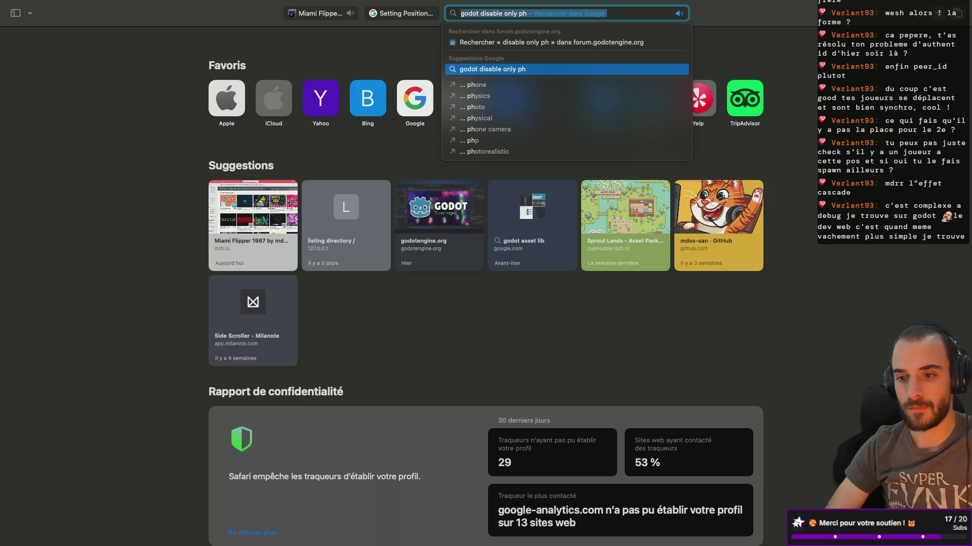
- Abandon the Safari search and erase process_mode from line 11 in Godot
key(Escape)
key(ctrl+Left)
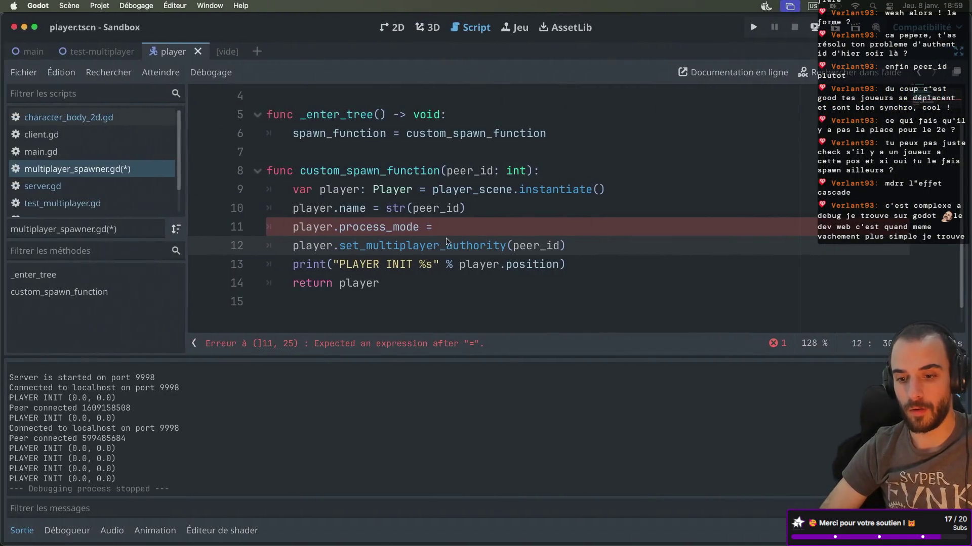
double_click(392, 227)
key(BackSpace)
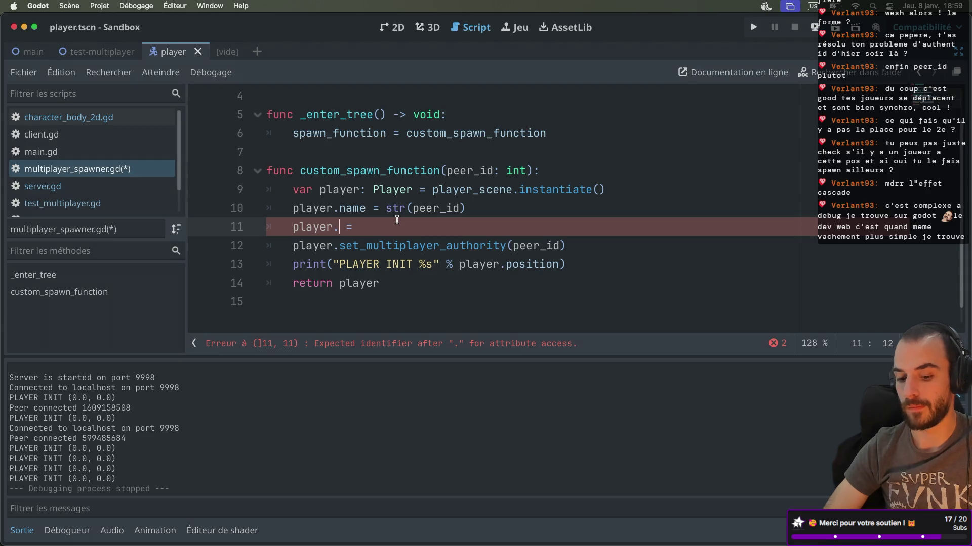
- Inspect the Player node's Disable Mode options, leaving it set to Remove
key(ctrl+super+d)
click(152, 98)
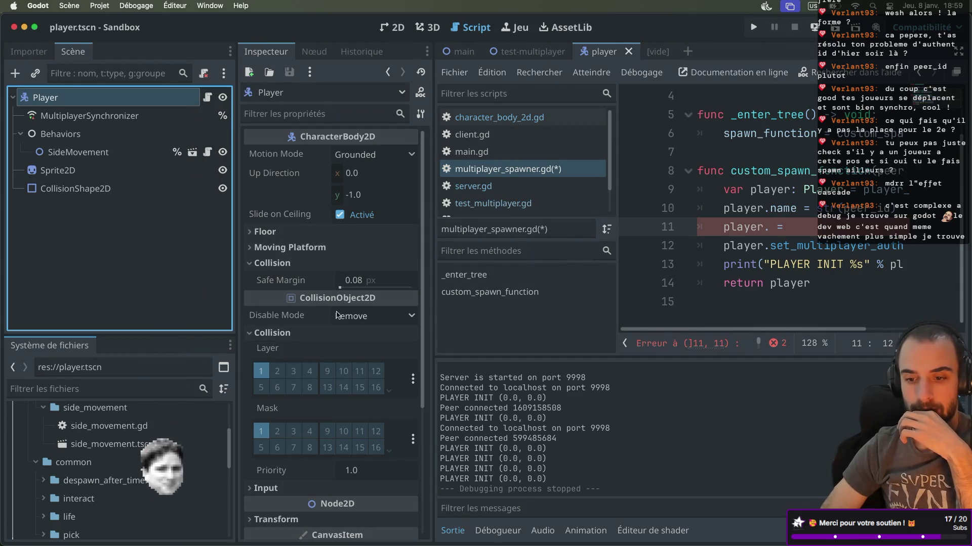
click(364, 316)
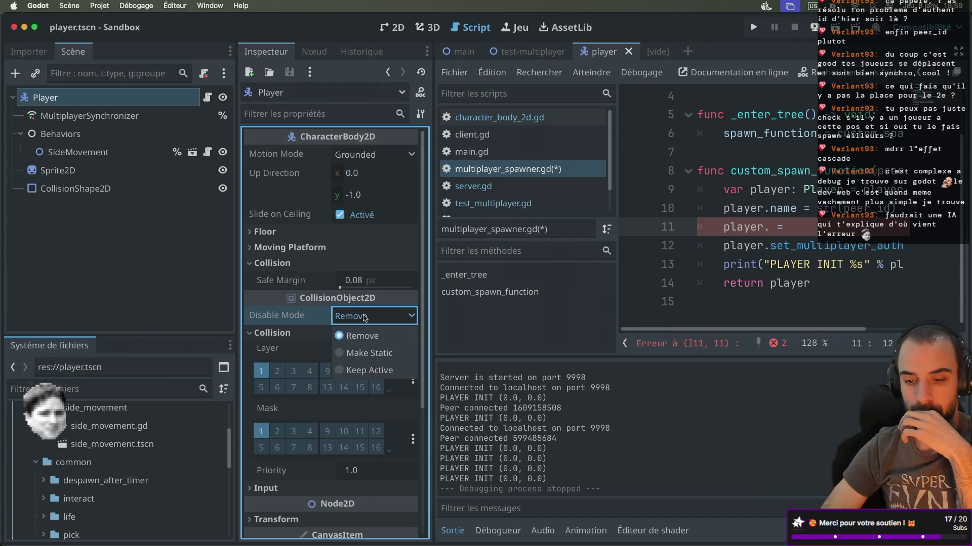
click(365, 318)
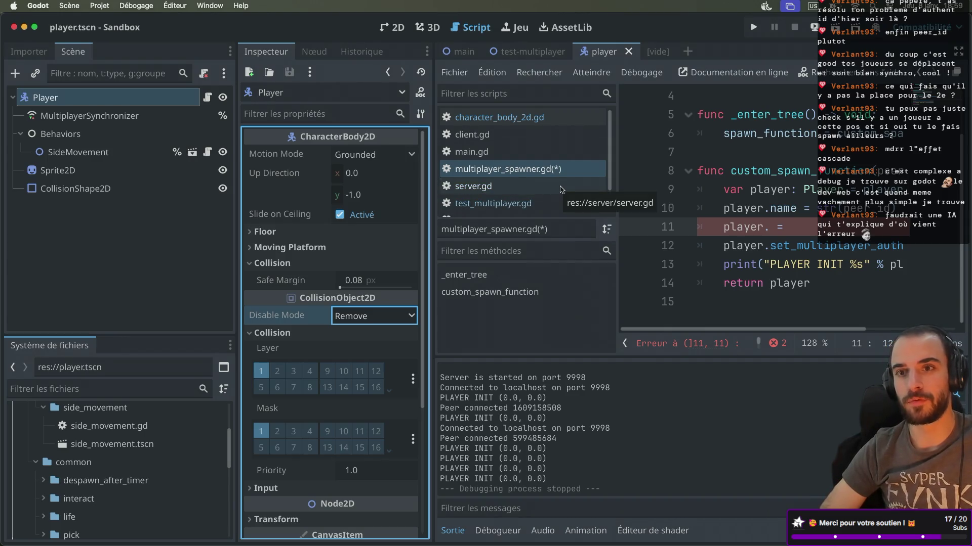
- Change line 11 to 'player.di', browse its property suggestions, and switch to Safari
key(ctrl+super+d)
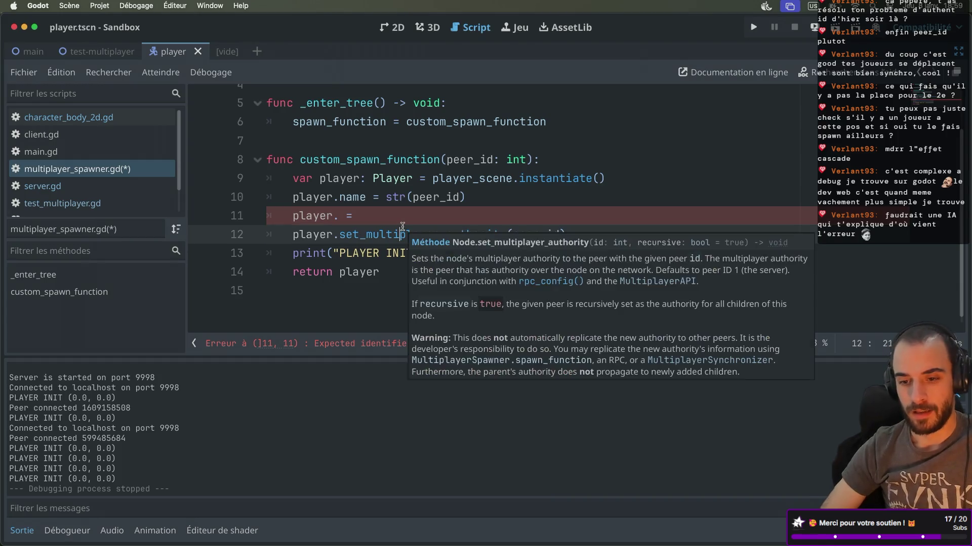
key(BackSpace)
key(BackSpace)
key(BackSpace)
text(.di)
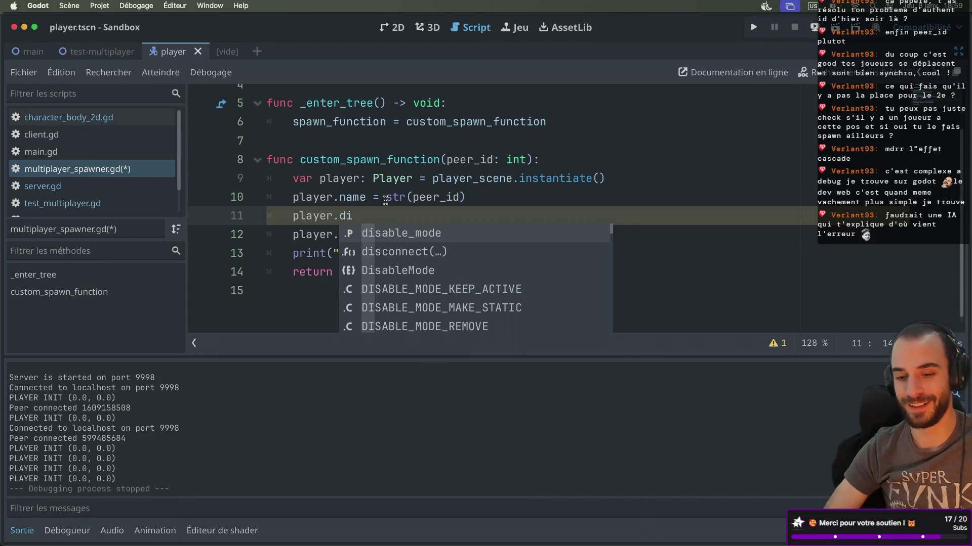
key(Down)
key(Down)
key(Down)
scroll(428, 256, down, 2)
click(356, 216)
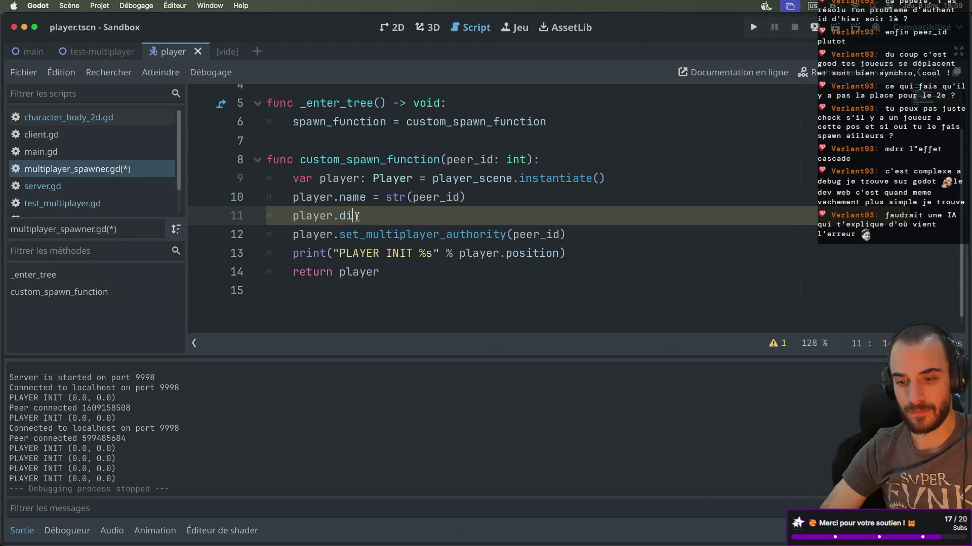
key(ctrl+Right)
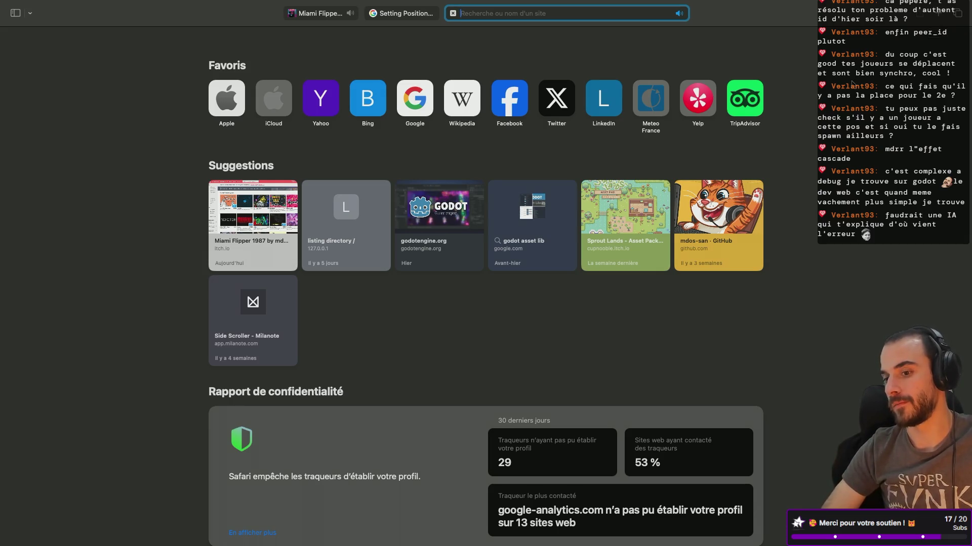
- Search 'disable collision character body godot' and open the Godot Forum thread result
text(disable c)
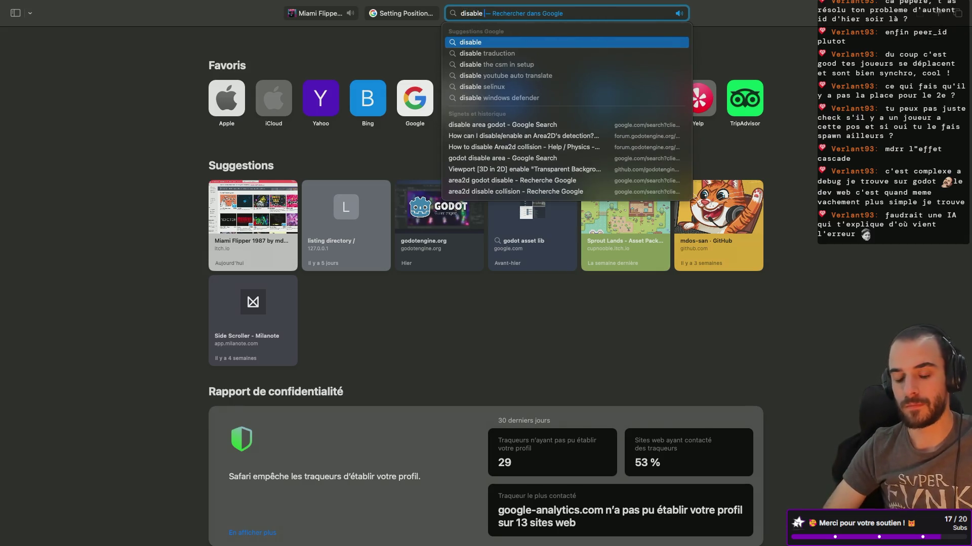
text(ollision)
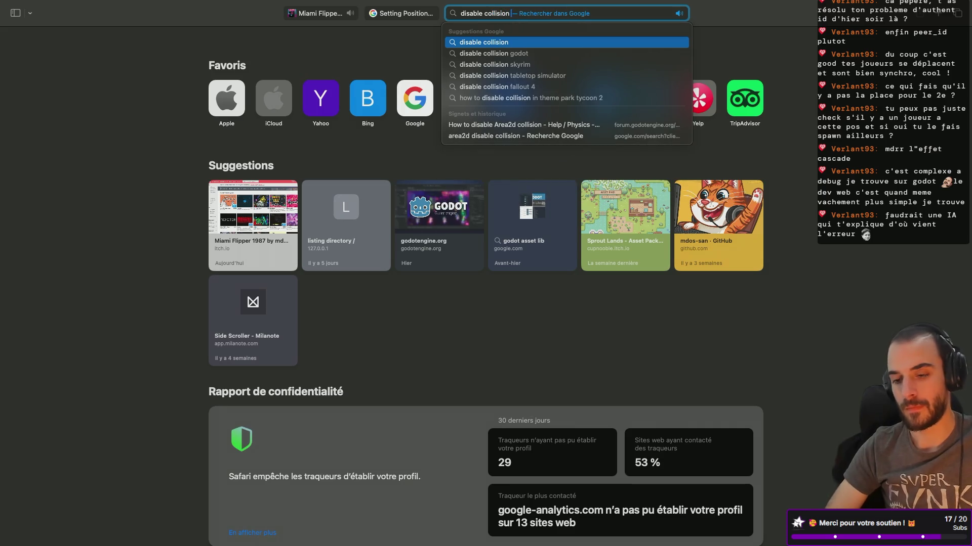
text( character bo)
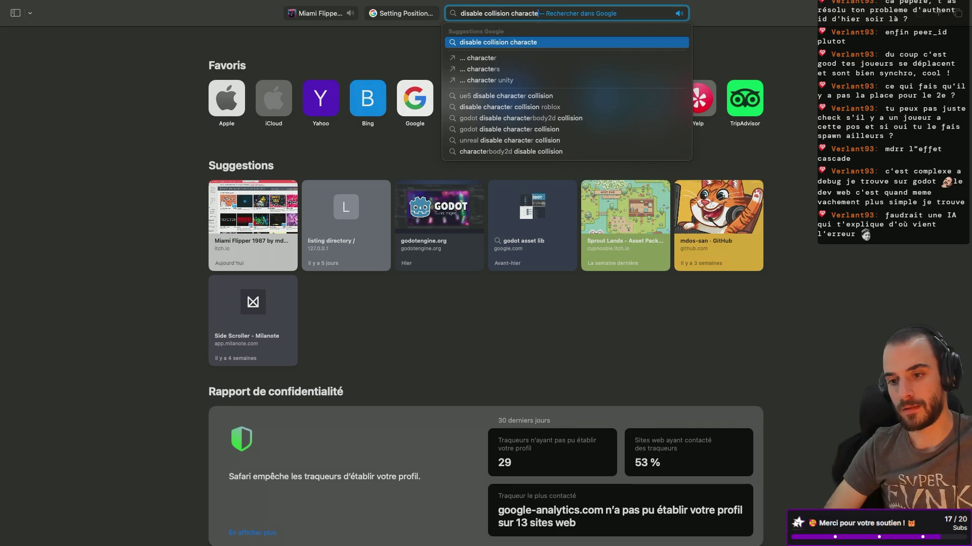
text(dy godot)
key(Return)
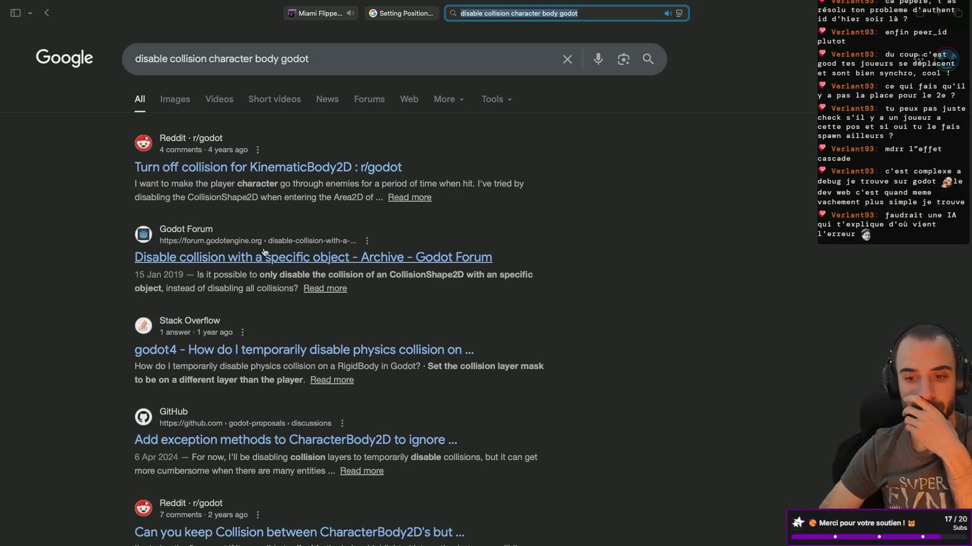
click(277, 261)
- Read the forum thread, then open the Stack Overflow question on disabling RigidBody collision
scroll(372, 287, down, 6)
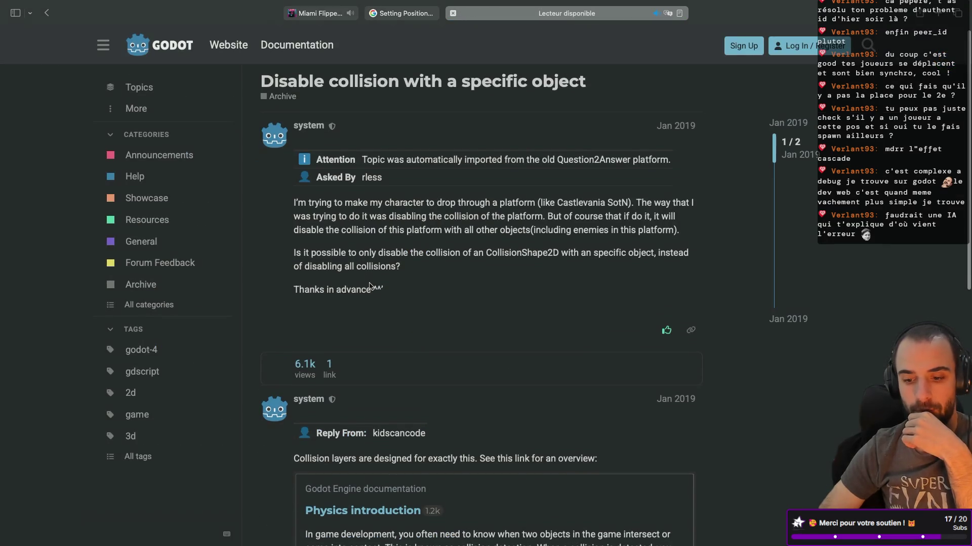
scroll(369, 286, left, 5)
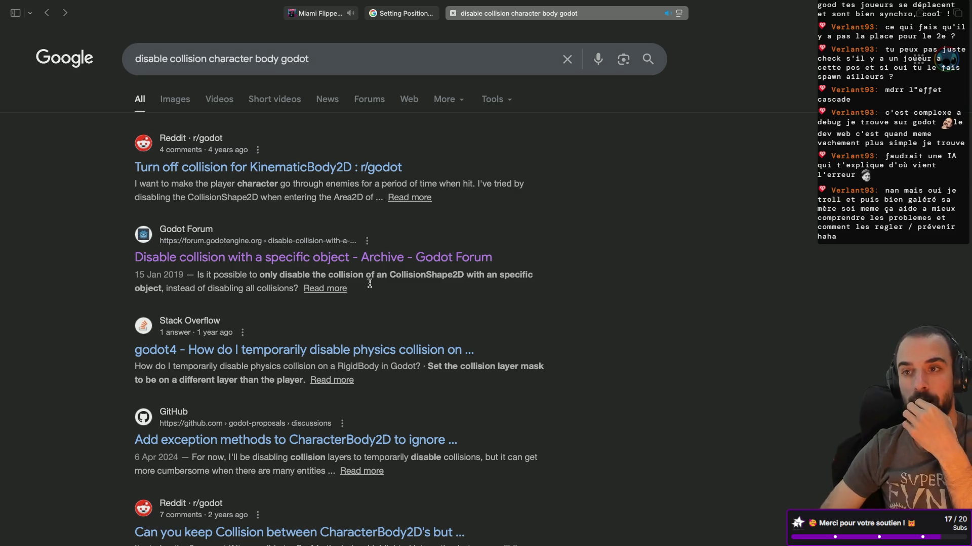
scroll(369, 284, down, 3)
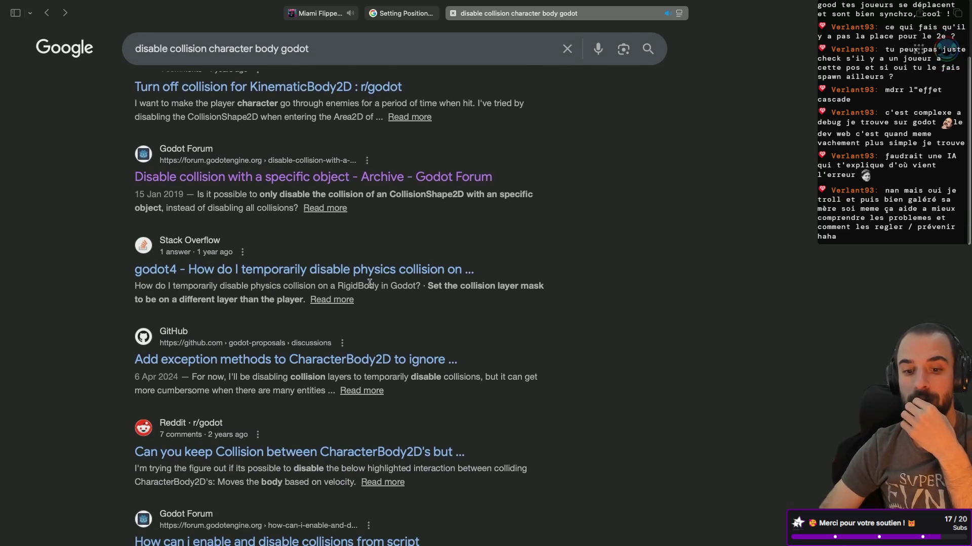
scroll(371, 286, down, 1)
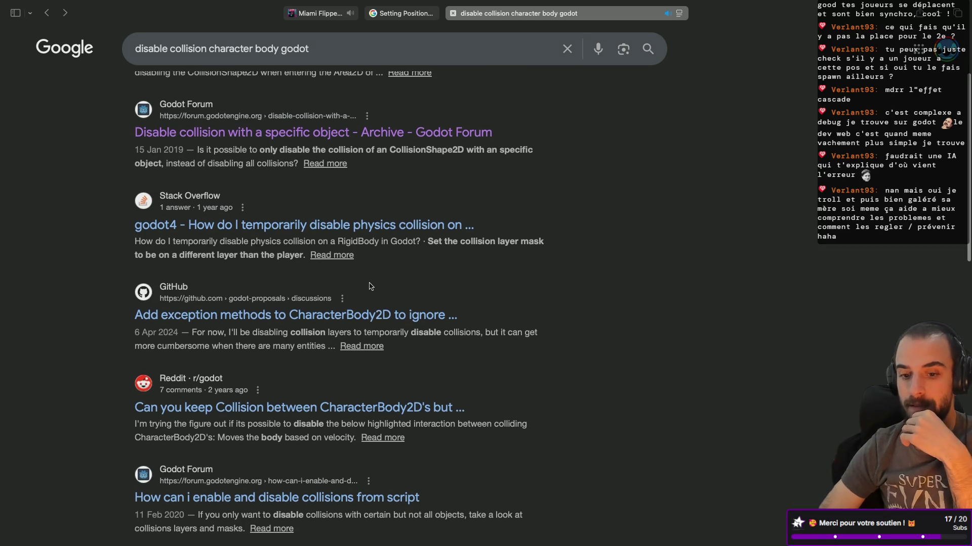
scroll(371, 286, down, 1)
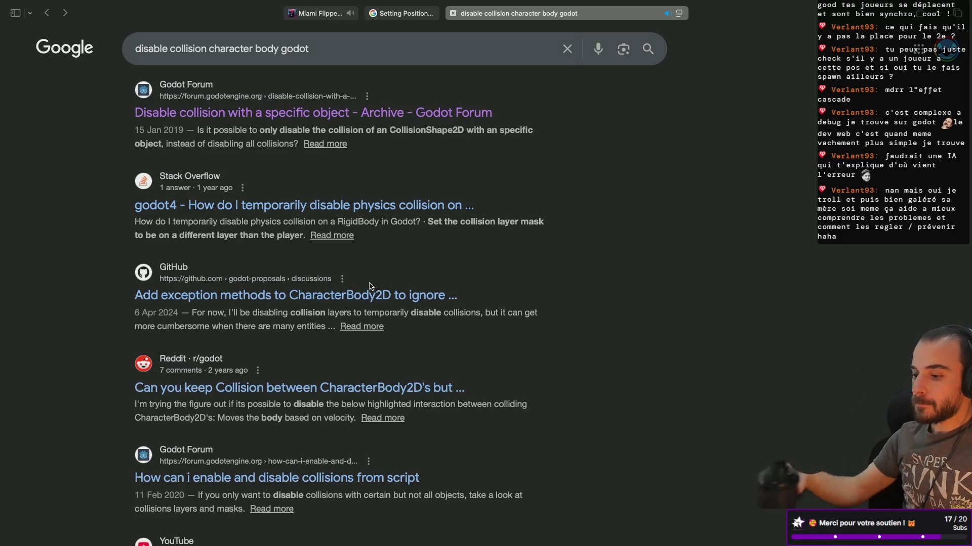
scroll(370, 287, down, 1)
scroll(370, 286, up, 2)
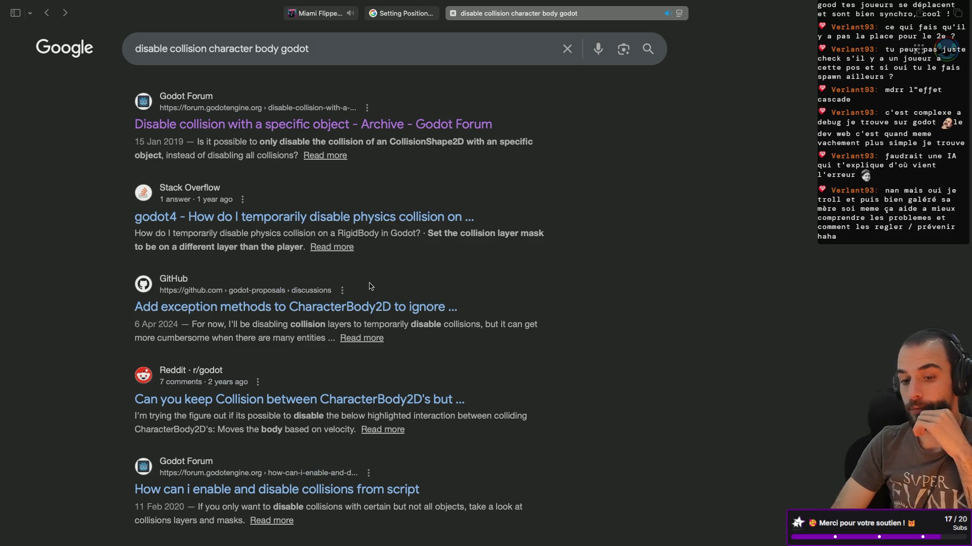
scroll(370, 286, down, 1)
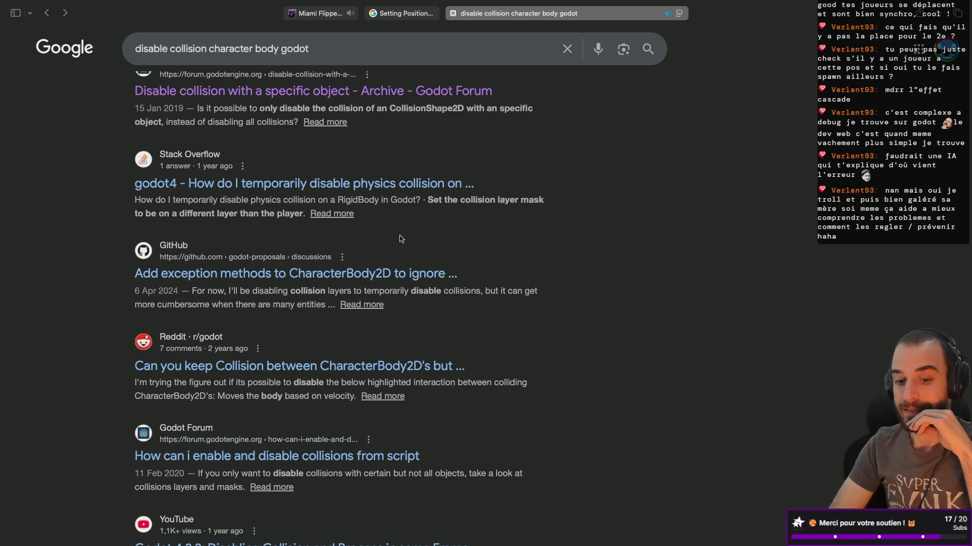
click(354, 190)
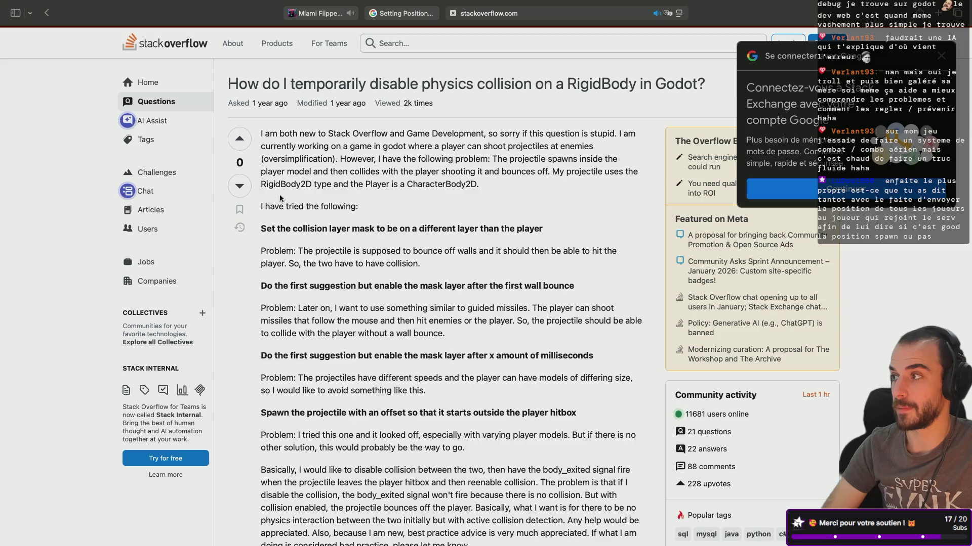
key(super+Tab)
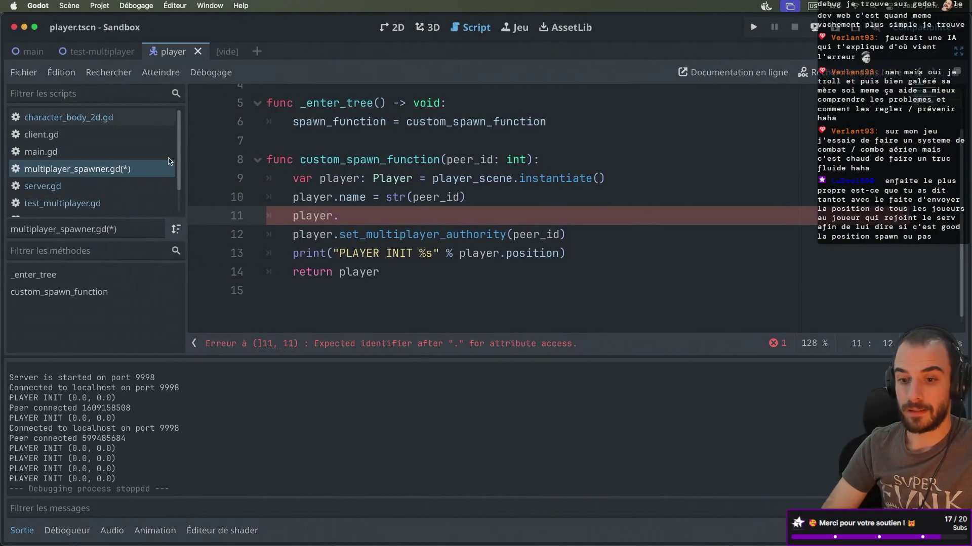
- Delete the unfinished 'player.' statement on line 11 of the spawner script
drag(368, 214, 210, 215)
key(BackSpace)
key(BackSpace)
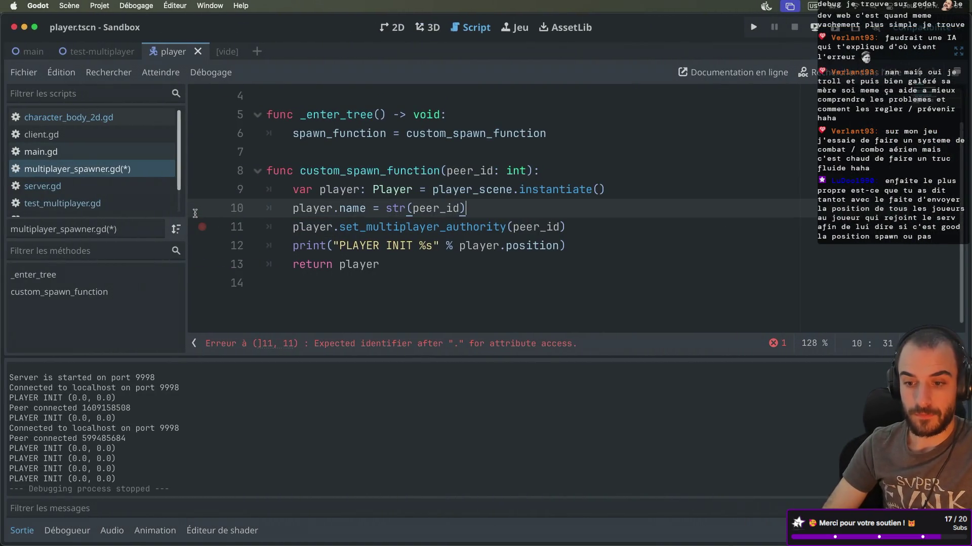
key(ctrl+super+d)
- Tick Disabled on the player's CollisionShape2D in the Inspector and save
click(105, 186)
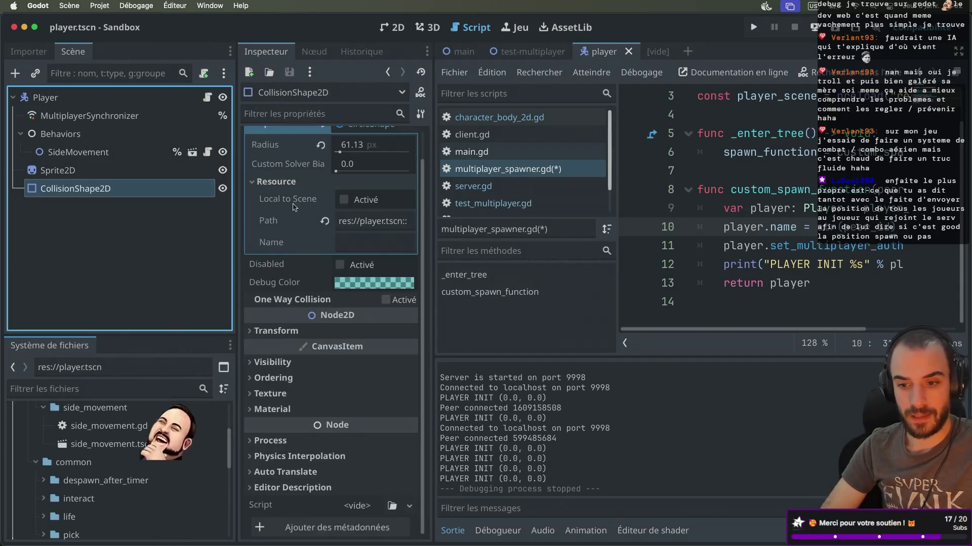
click(340, 265)
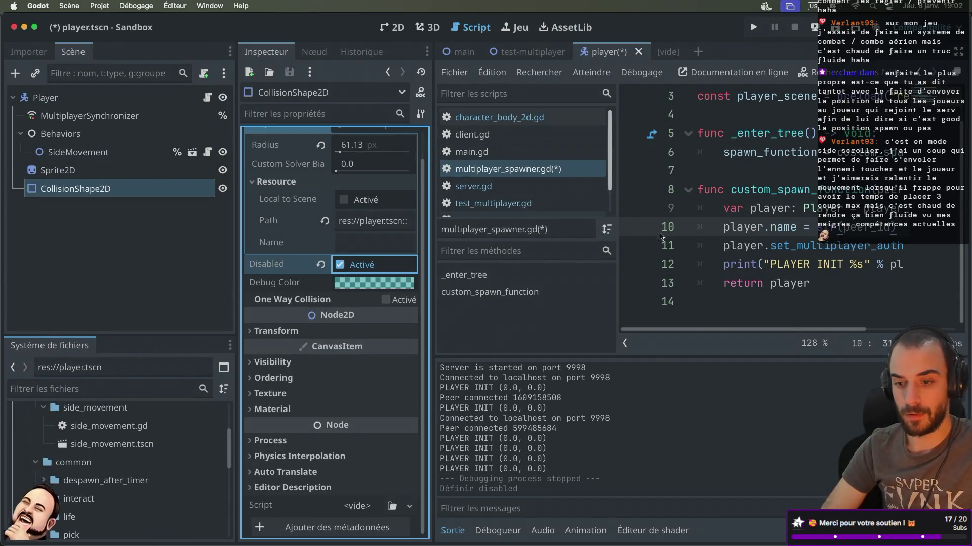
scroll(664, 239, up, 1)
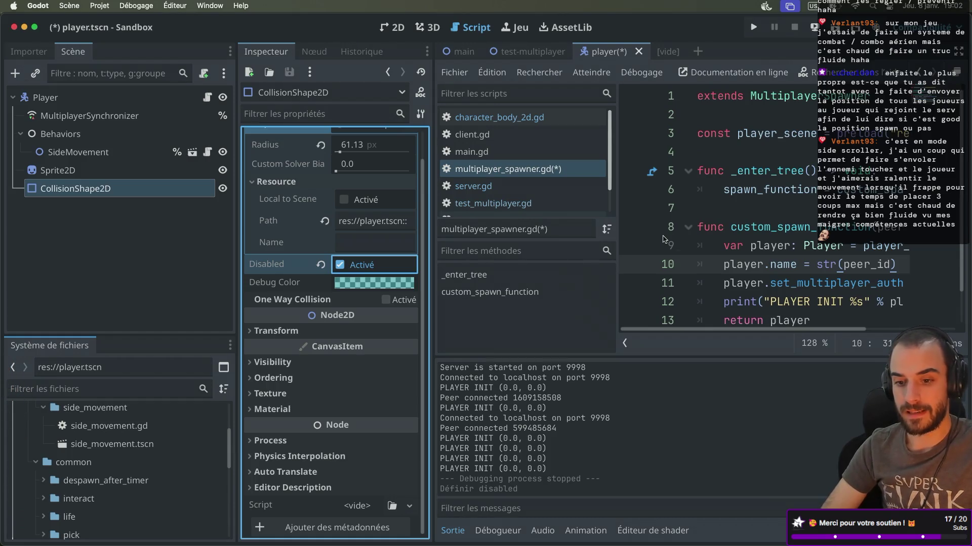
key(super+s)
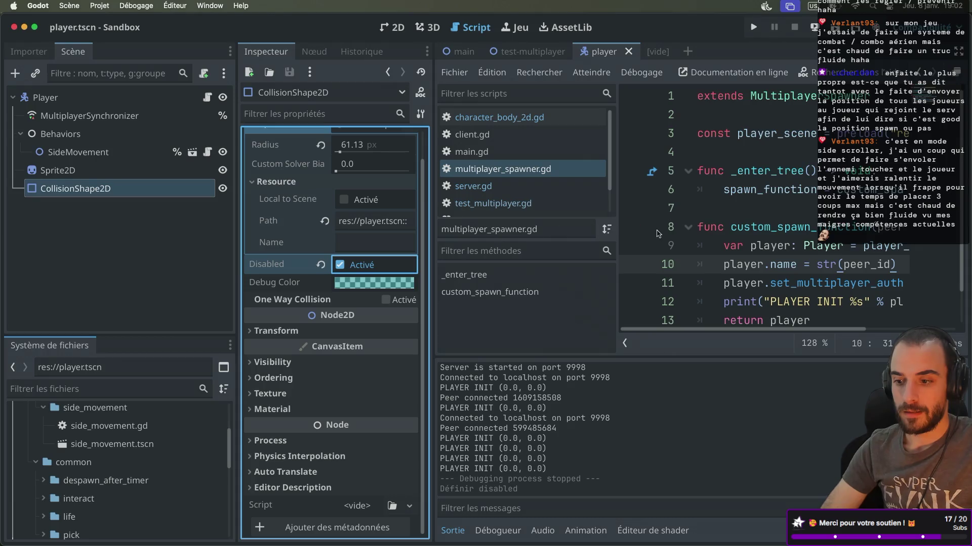
key(ctrl+super+d)
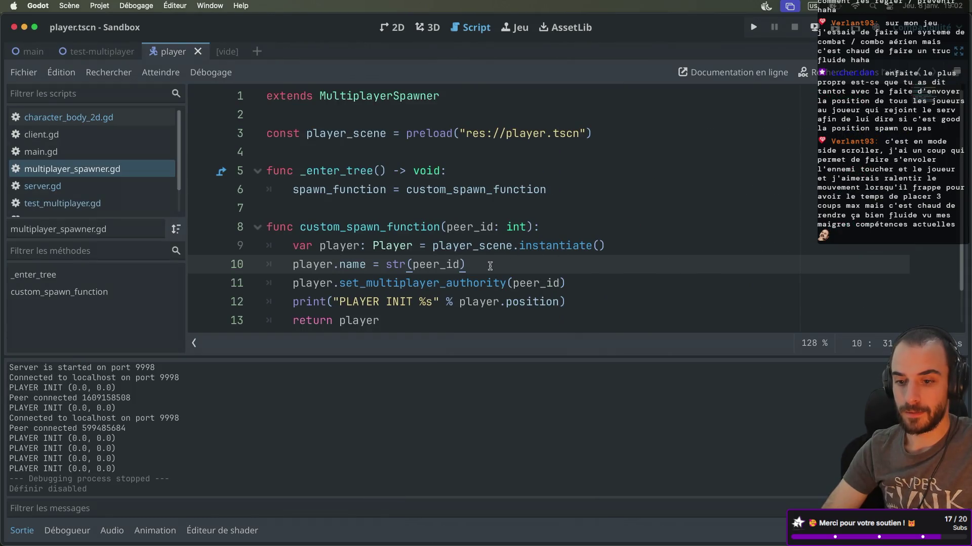
key(ctrl+super+d)
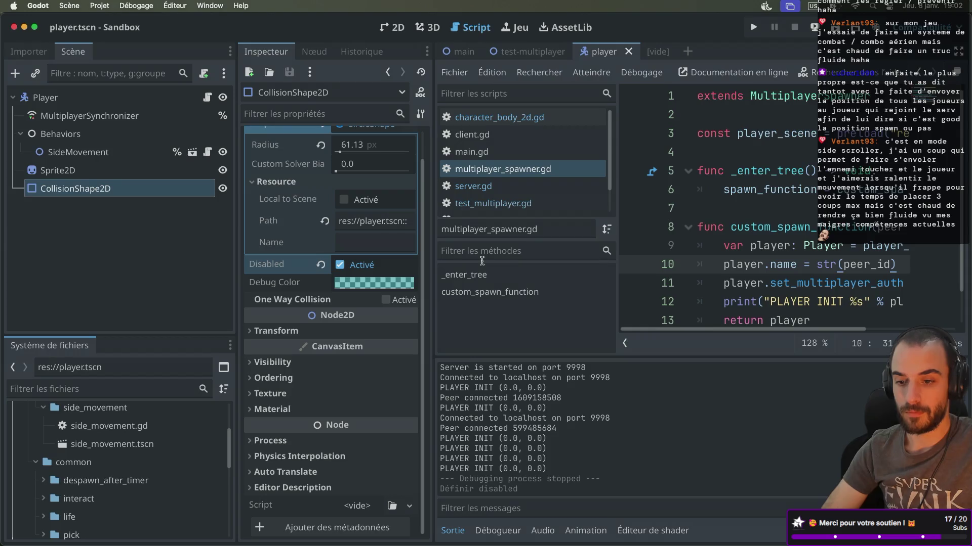
- Run the project, arrange the two game windows, and start a server and a client
click(754, 28)
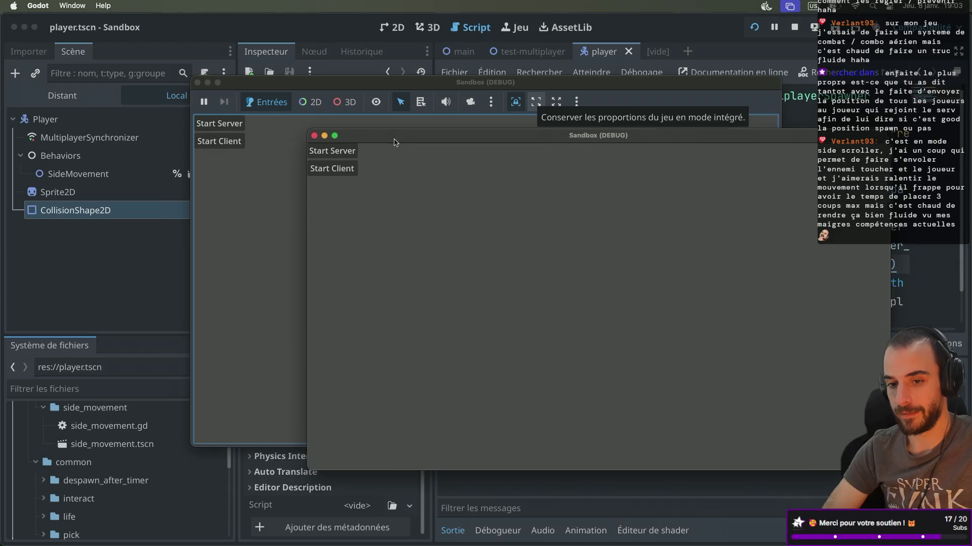
drag(406, 86, 318, 72)
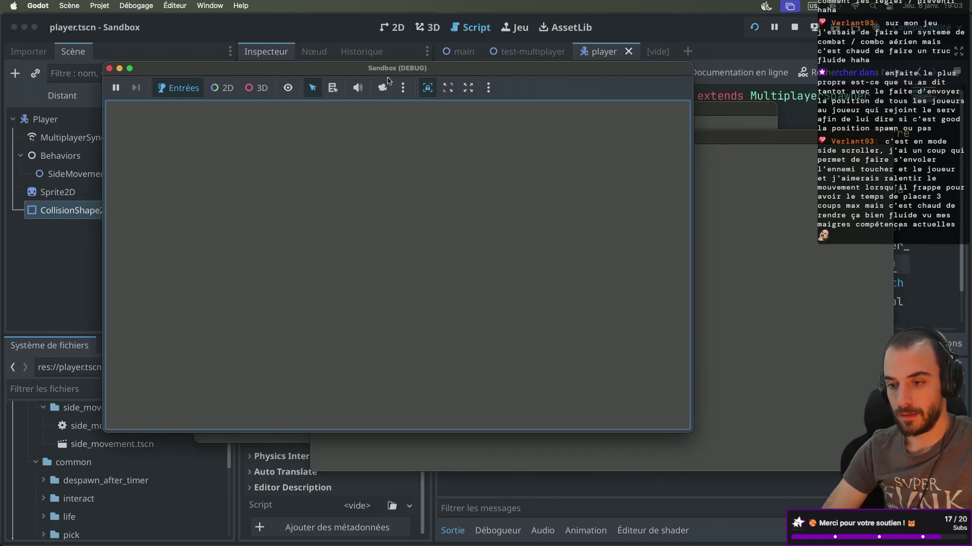
mouse_move(698, 105)
mouse_down()
mouse_move(458, 131)
mouse_move(558, 168)
mouse_up()
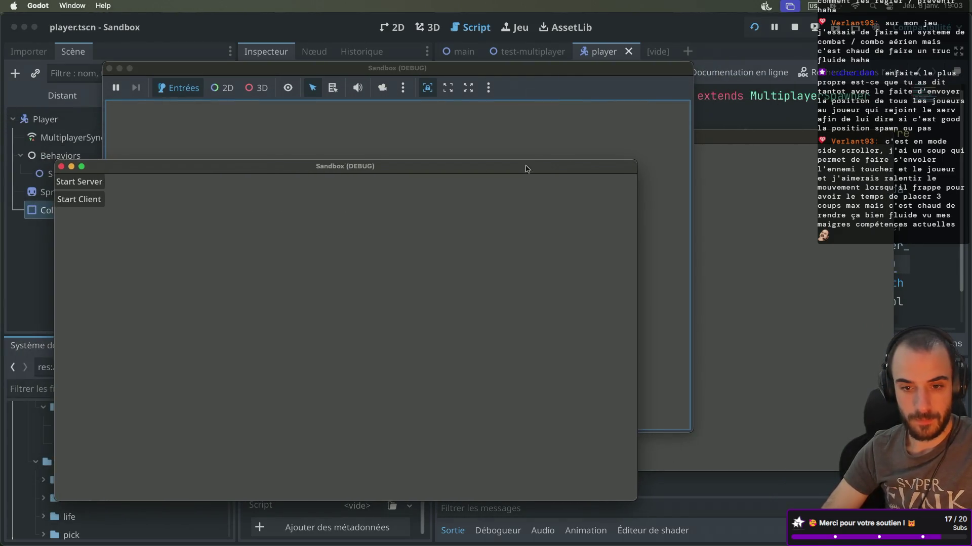
click(98, 199)
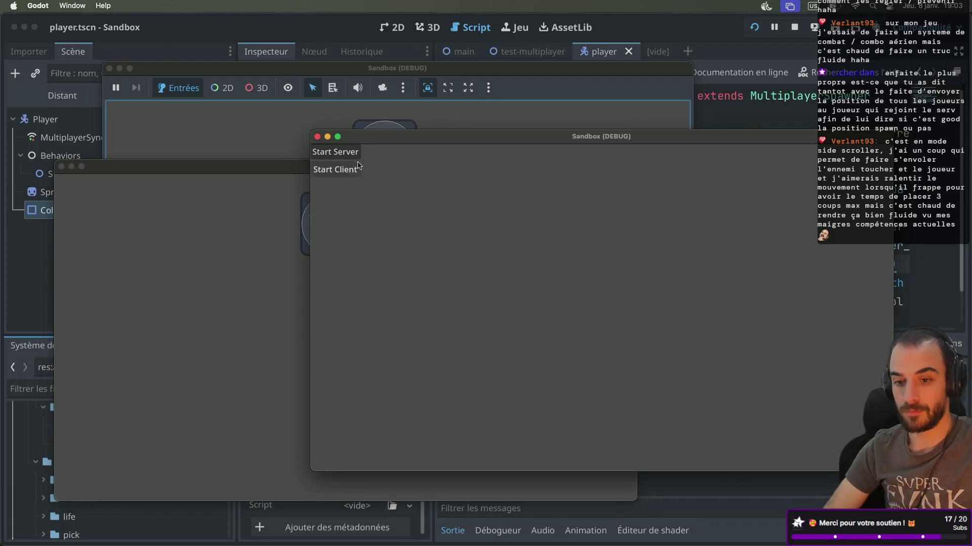
click(359, 168)
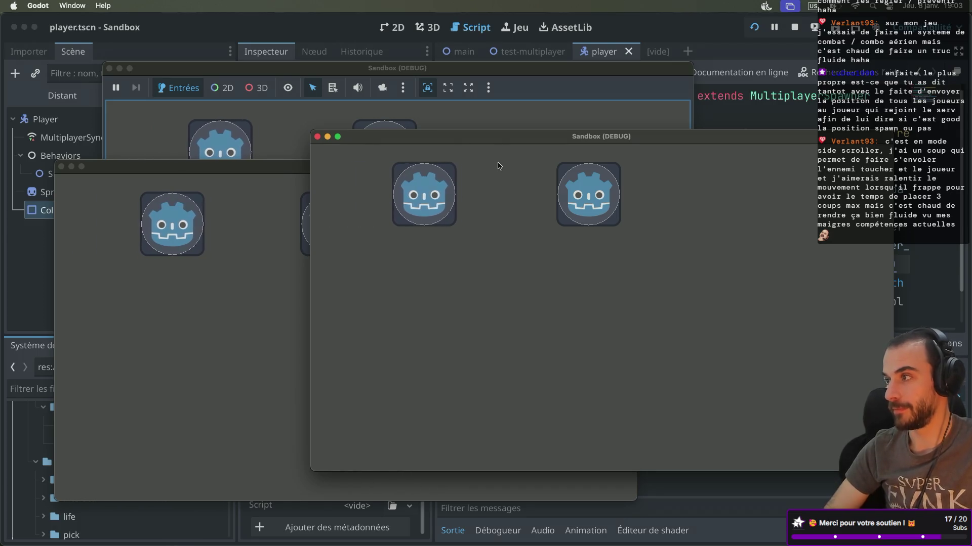
- Close the three game windows and return to the widened spawner script
click(317, 137)
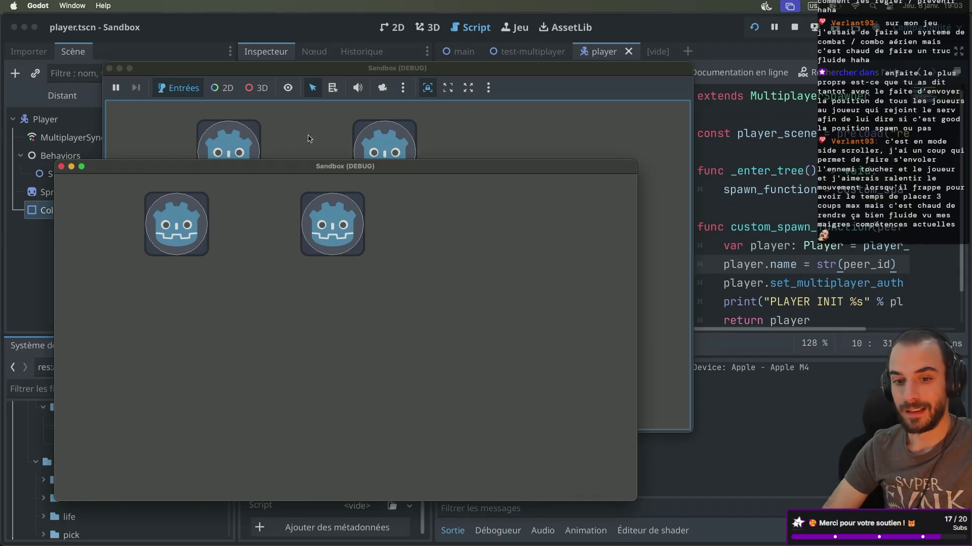
click(61, 167)
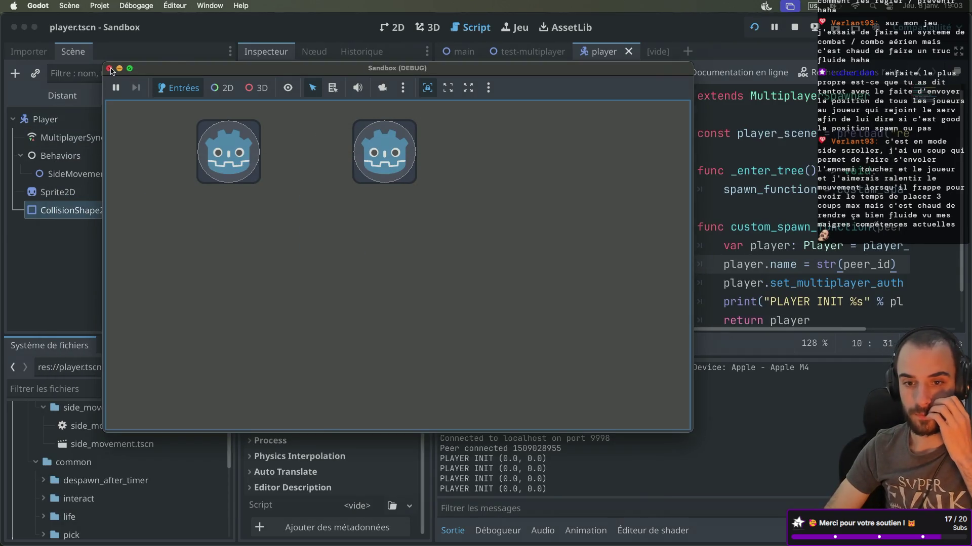
click(109, 68)
scroll(666, 216, left, 5)
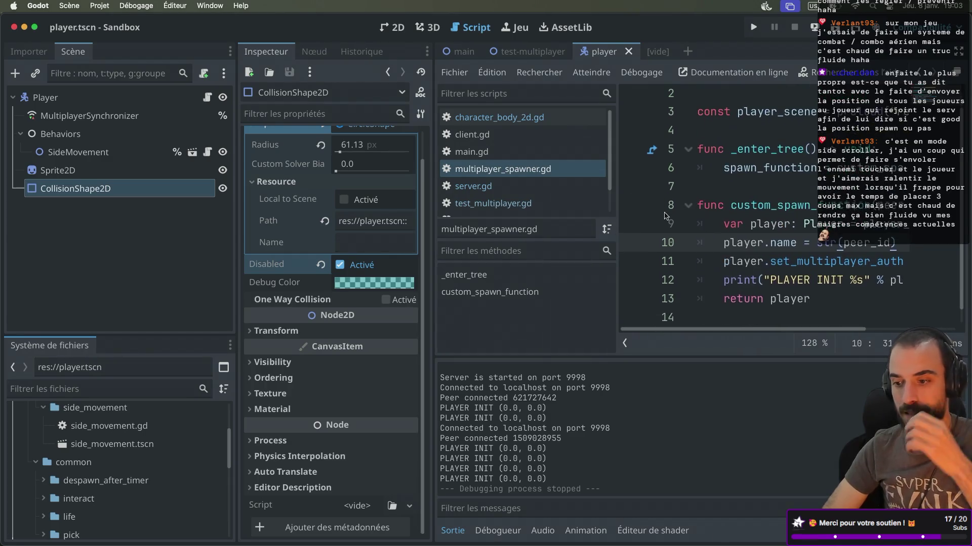
key(ctrl+super+d)
click(448, 248)
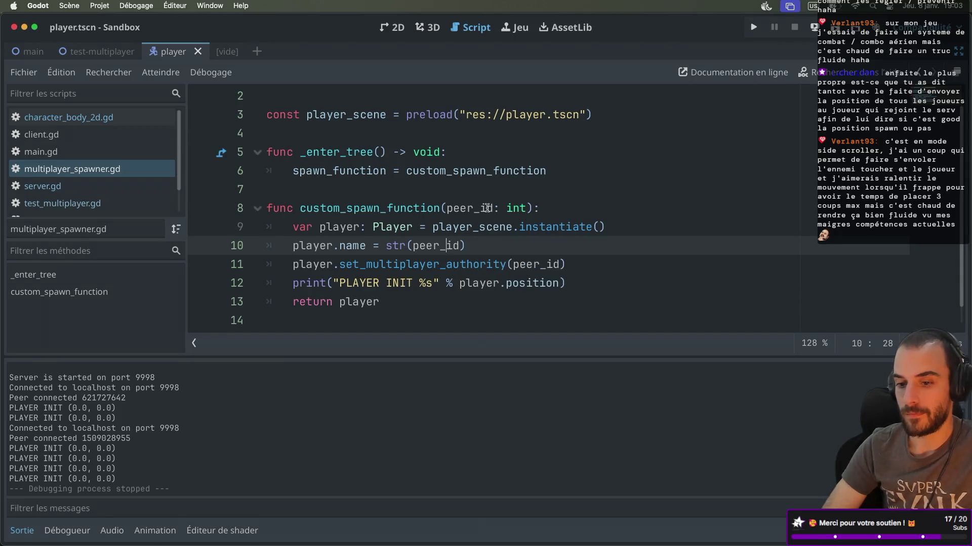
- Open character_body_2d.gd and add a new line after the _ready position assignments
scroll(486, 208, up, 1)
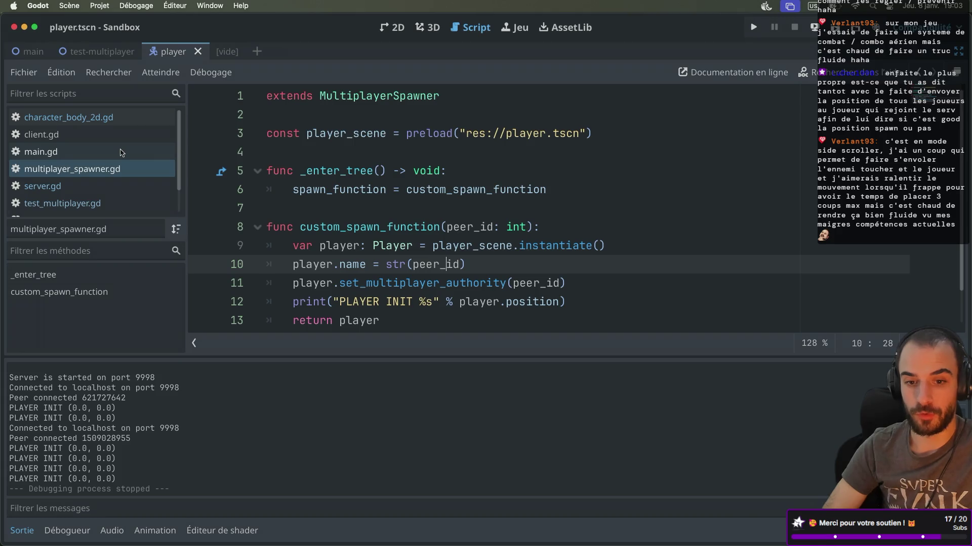
click(87, 120)
drag(414, 192, 423, 124)
key(BackSpace)
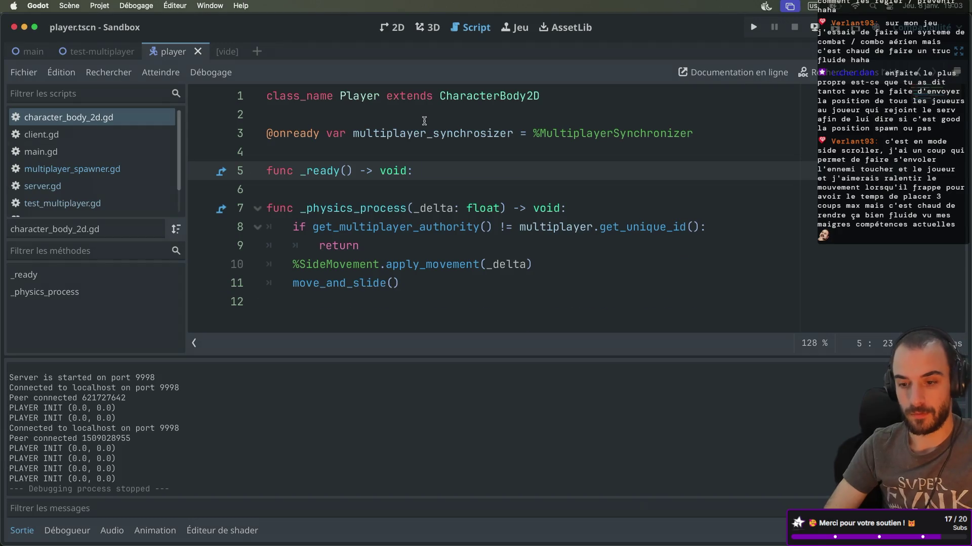
key(ctrl+z)
click(516, 206)
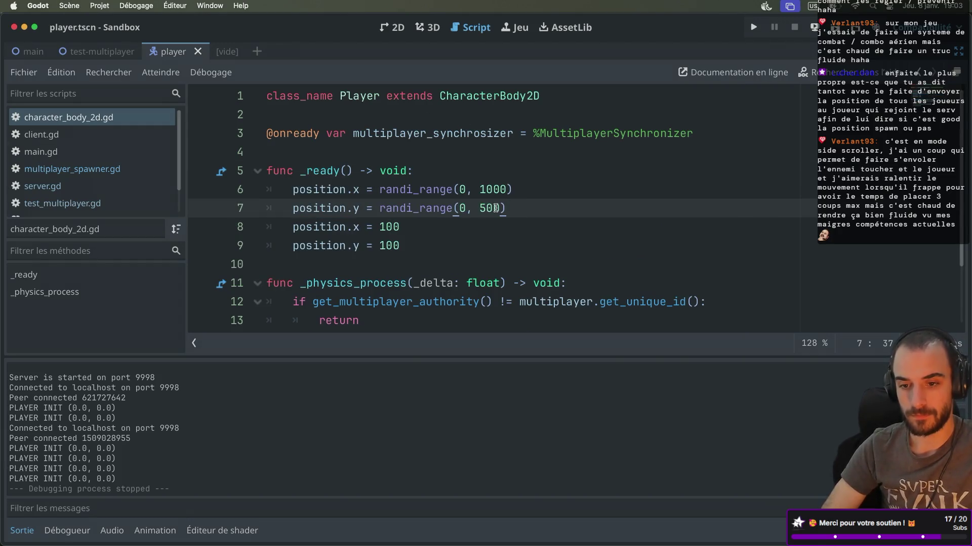
click(294, 190)
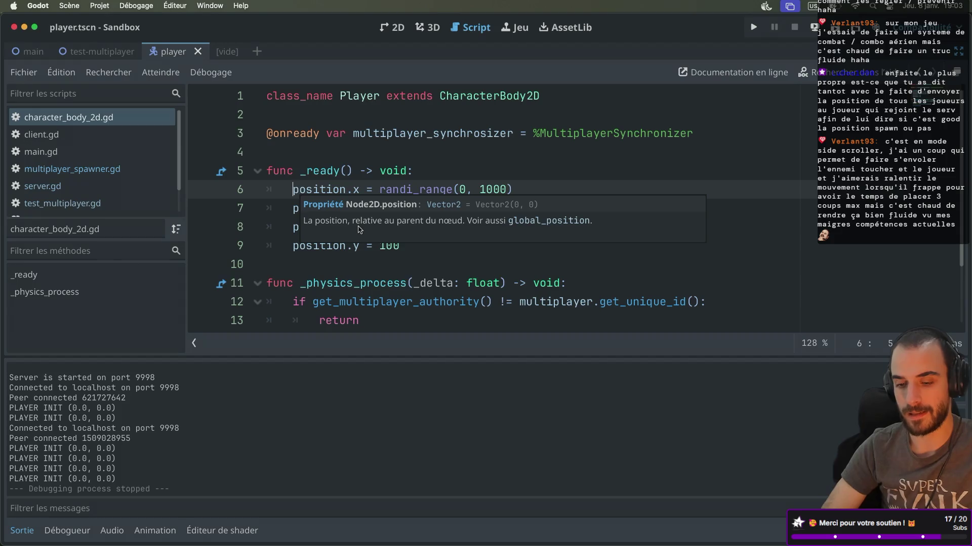
click(420, 246)
key(Return)
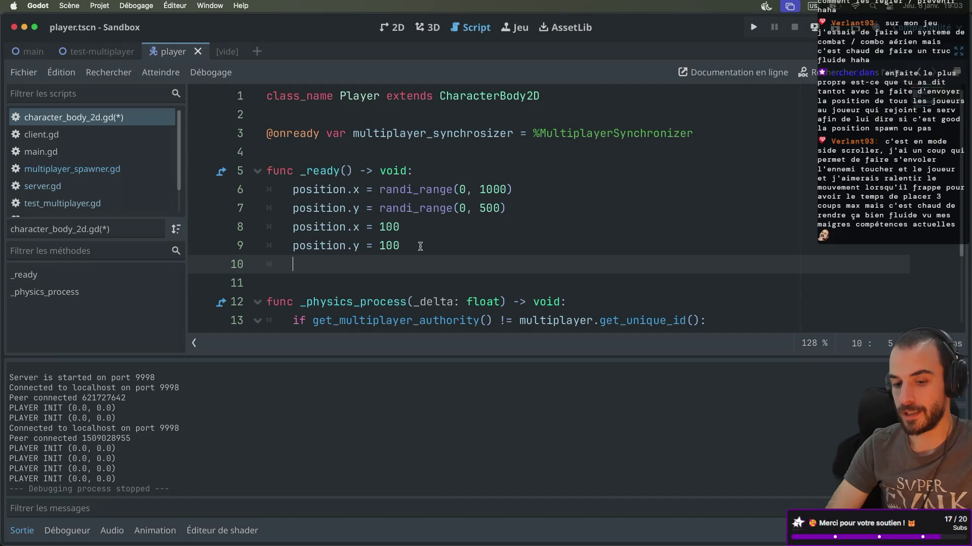
- Set the CollisionShape2D node to Access as Unique Name
key(ctrl+super+d)
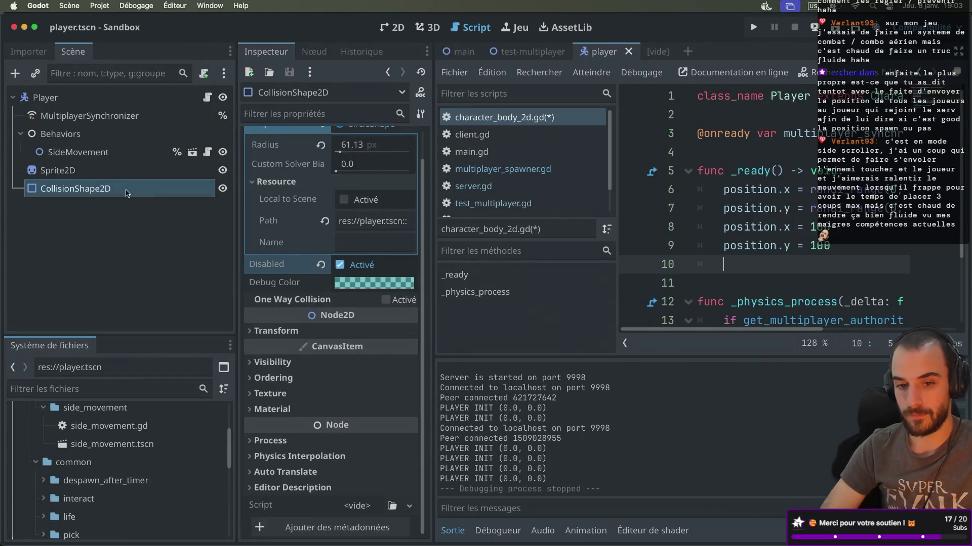
right_click(126, 193)
click(170, 489)
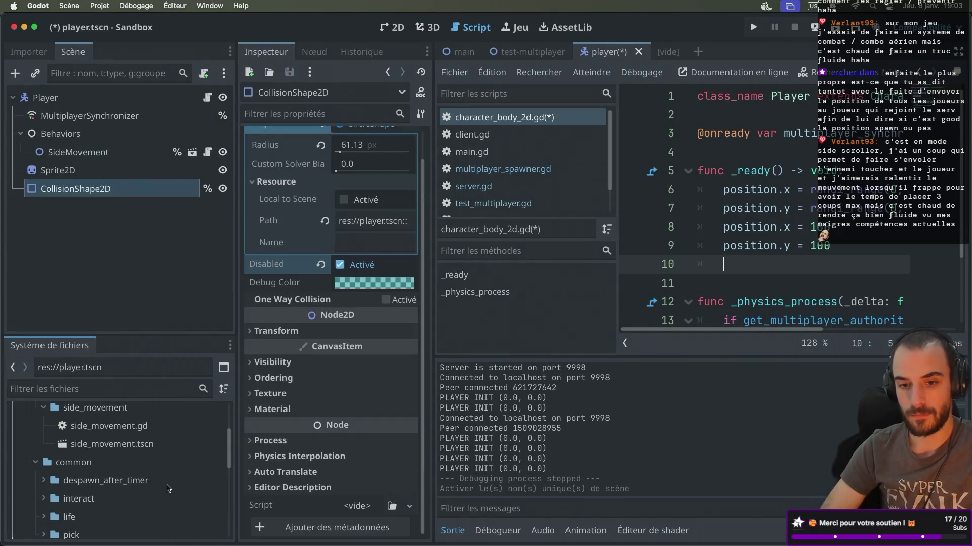
key(ctrl+super+d)
- Add '%CollisionShape2D.disabled = false' to the end of _ready, save, and run the project
text(%Col)
key(Return)
text(.)
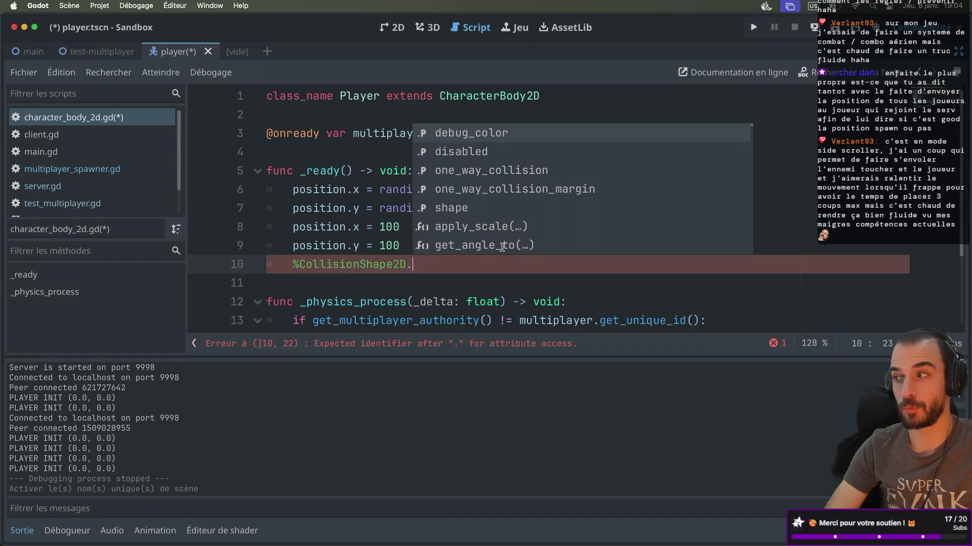
key(Down)
key(Return)
text(t)
key(BackSpace)
text(= true)
key(ctrl+s)
key(BackSpace)
key(BackSpace)
key(BackSpace)
text(false)
click(753, 27)
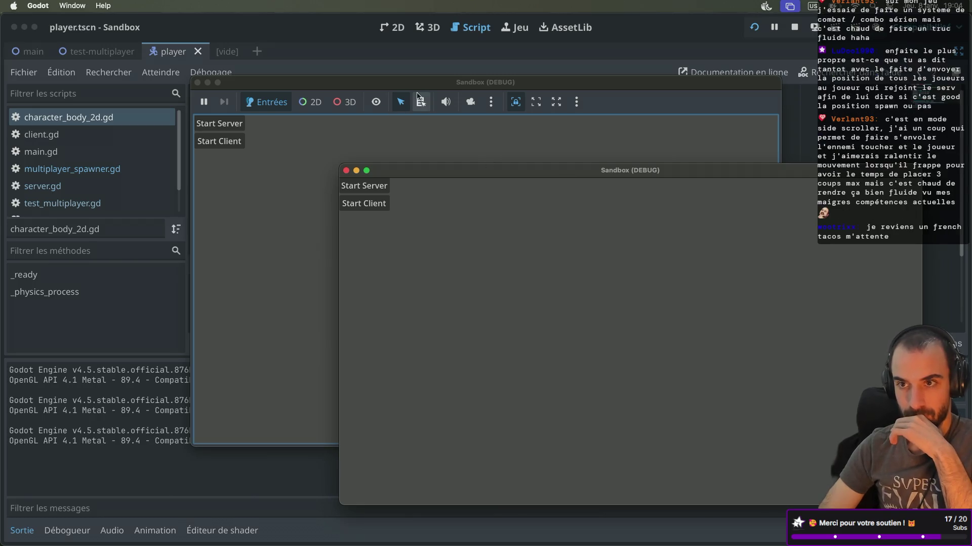
mouse_move(374, 86)
mouse_down()
mouse_move(391, 66)
mouse_move(369, 66)
mouse_move(399, 65)
mouse_up()
click(284, 103)
drag(244, 111, 134, 165)
click(124, 193)
key(Right)
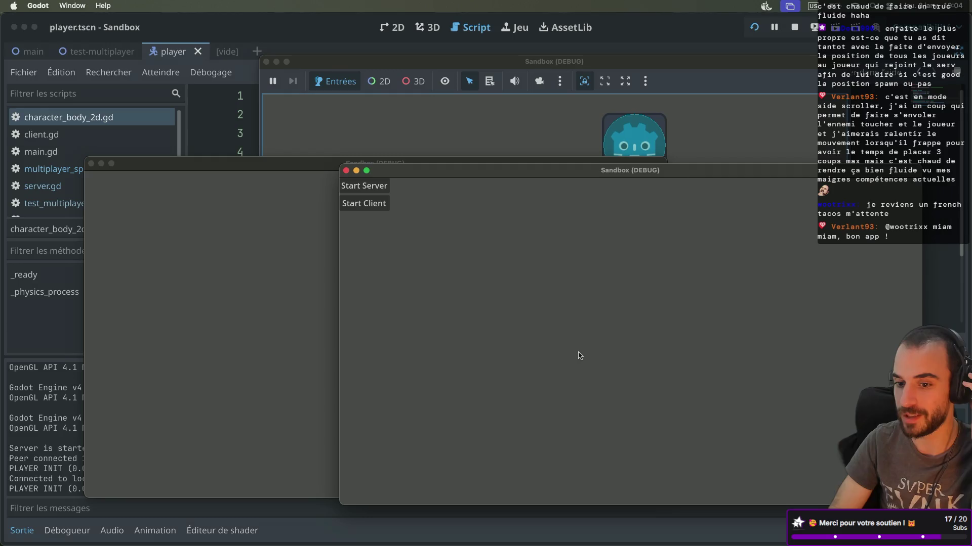
click(372, 209)
drag(444, 174, 474, 187)
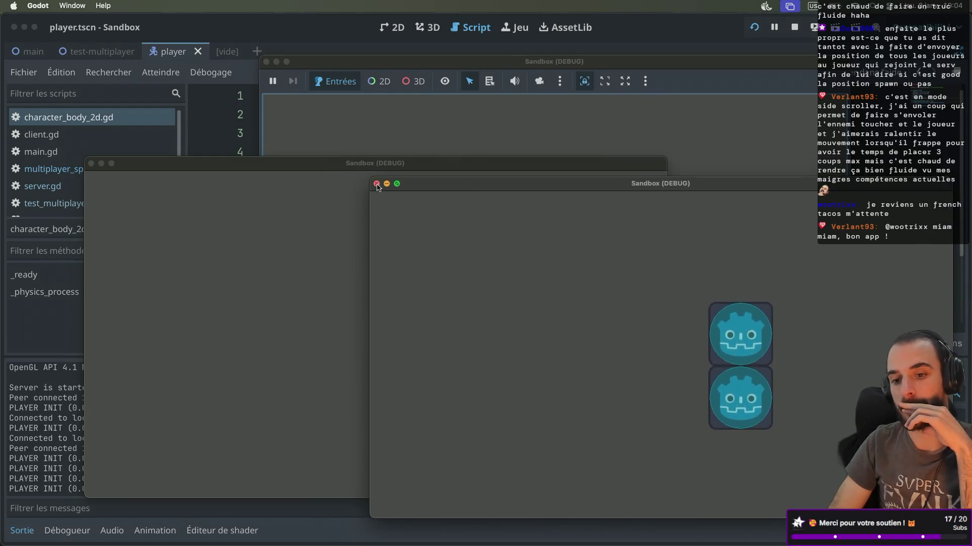
click(377, 183)
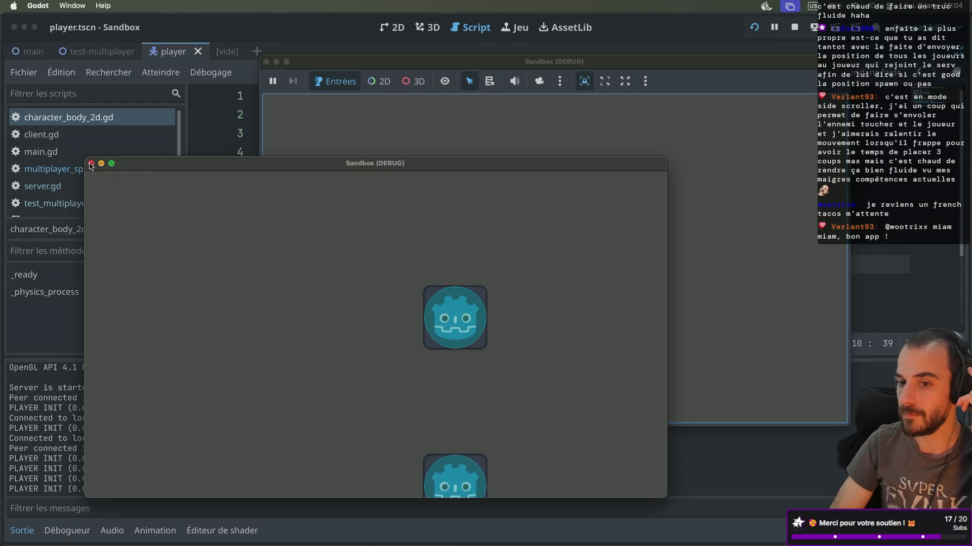
click(91, 164)
click(266, 61)
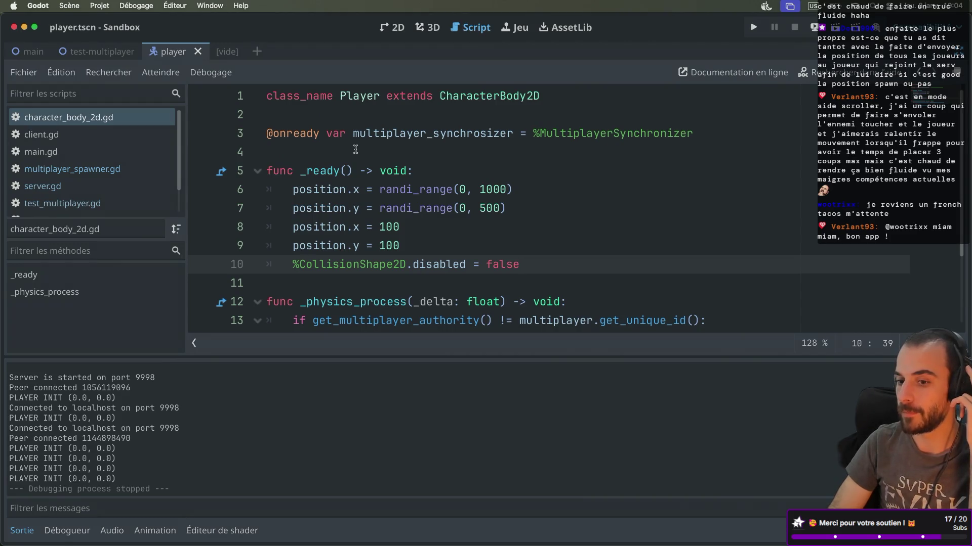
- Bring back the side panels and delete the '%CollisionShape2D.disabled = false' line from _ready
mouse_move(416, 194)
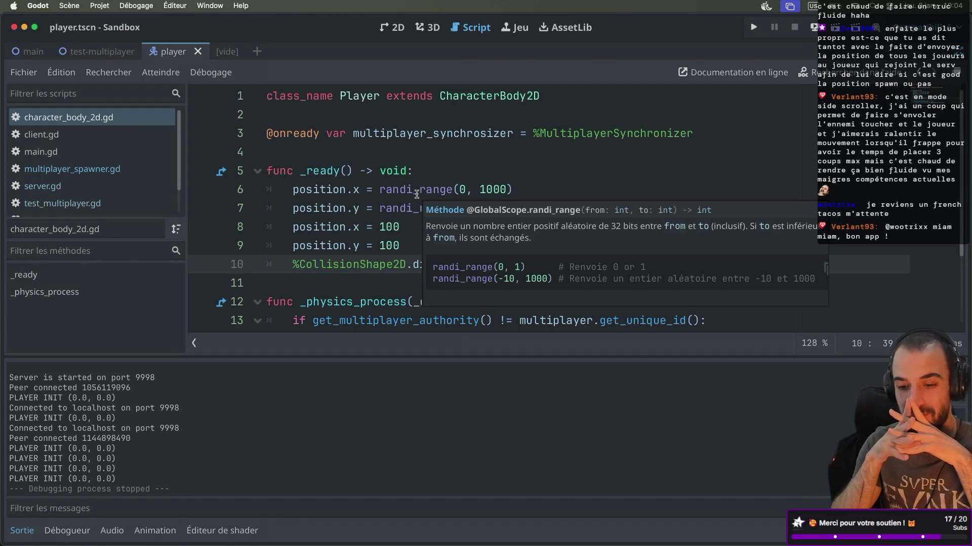
key(ctrl+super+d)
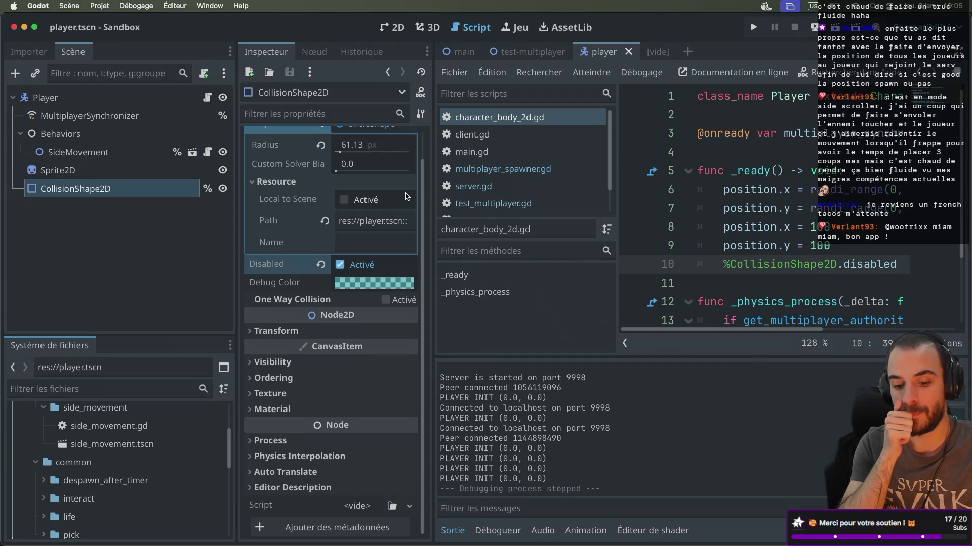
scroll(768, 227, down, 3)
scroll(809, 190, right, 5)
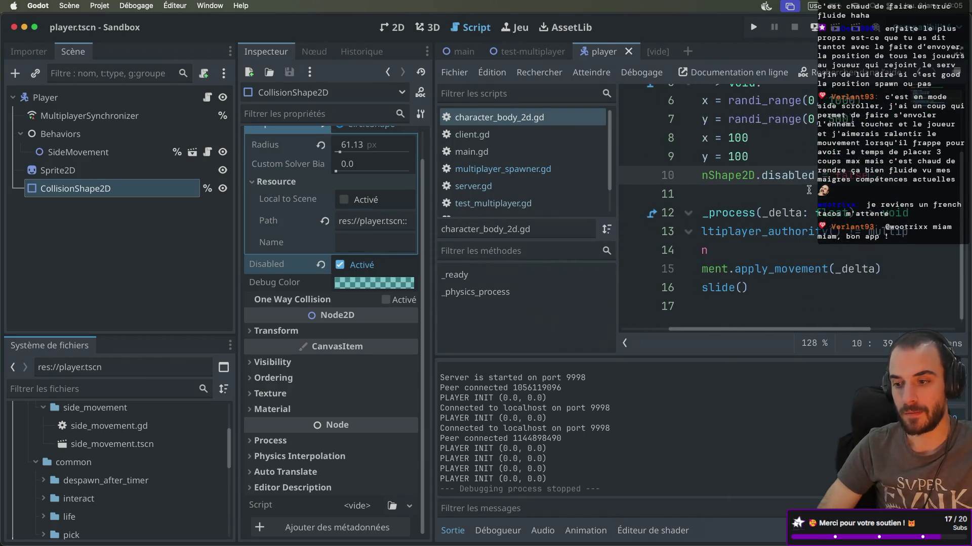
triple_click(885, 173)
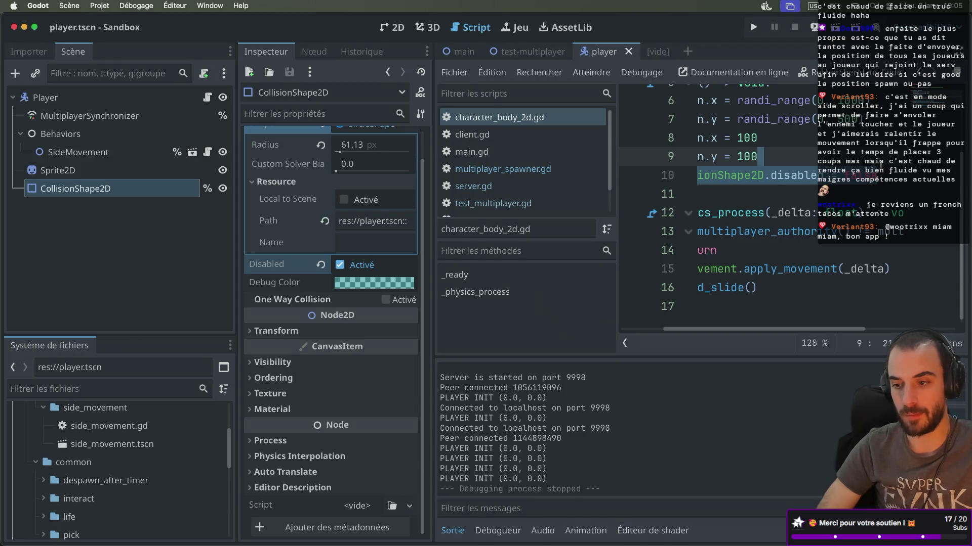
key(BackSpace)
key(BackSpace)
scroll(811, 197, left, 3)
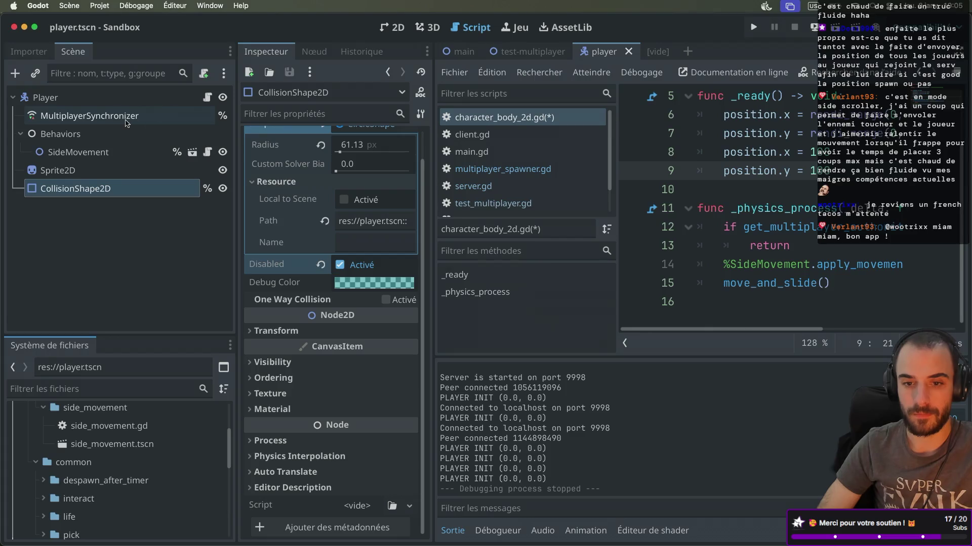
- Connect the MultiplayerSpawner's spawned signal to a new _on_multiplayer_spawner_spawned handler
click(534, 51)
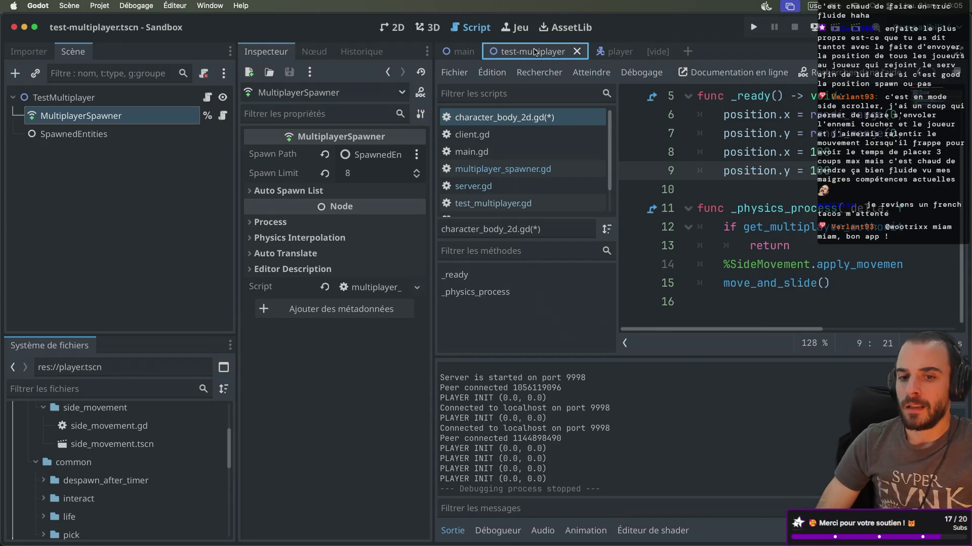
click(319, 53)
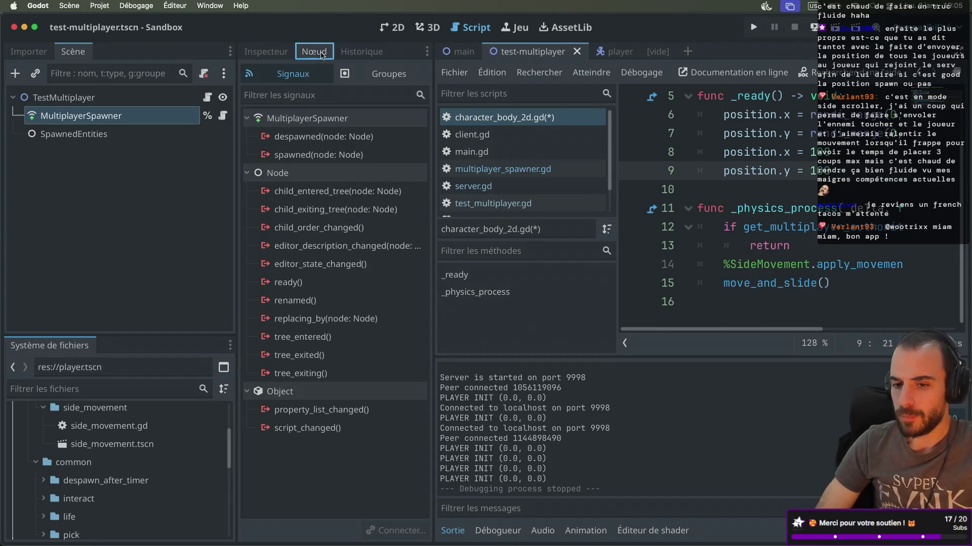
mouse_move(304, 156)
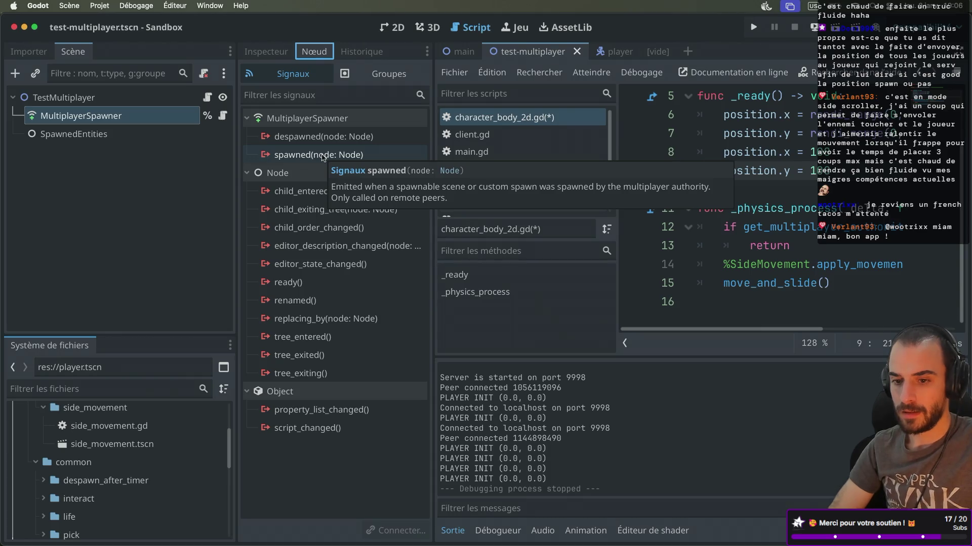
double_click(322, 156)
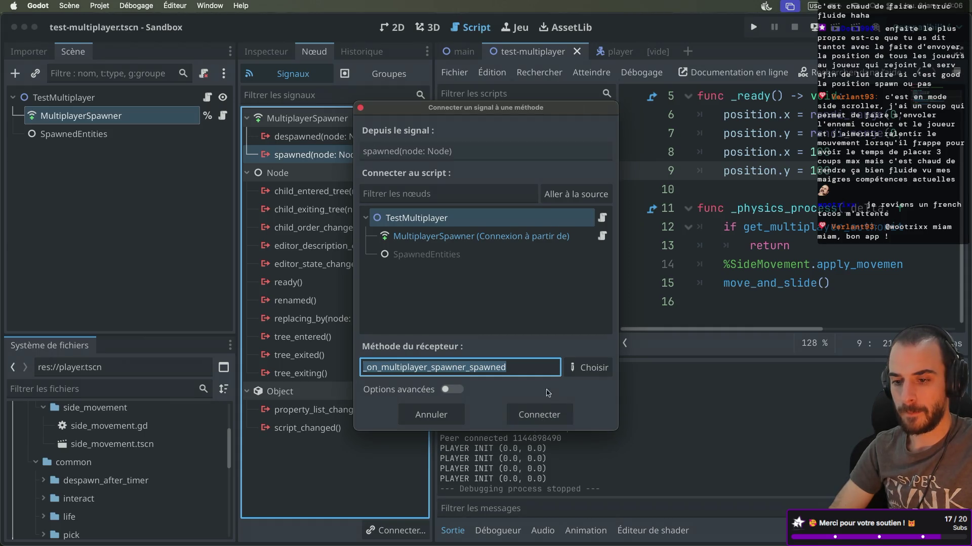
click(540, 414)
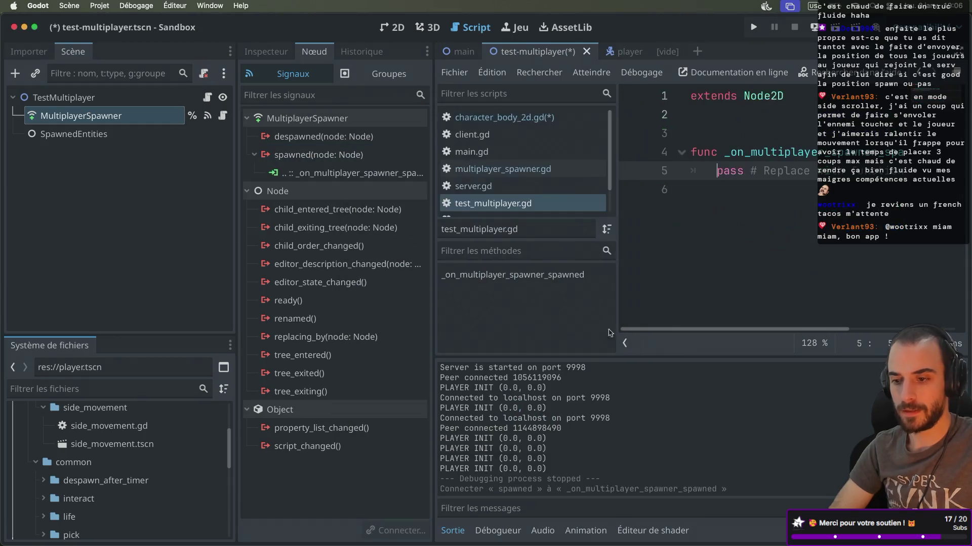
- Replace the handler's placeholder with 'if node is Player:' and begin a 'node.' line beneath it
key(ctrl+super+d)
mouse_move(287, 172)
mouse_down()
mouse_move(505, 174)
mouse_move(293, 173)
mouse_up()
click(505, 173)
key(BackSpace)
key(BackSpace)
text(if node )
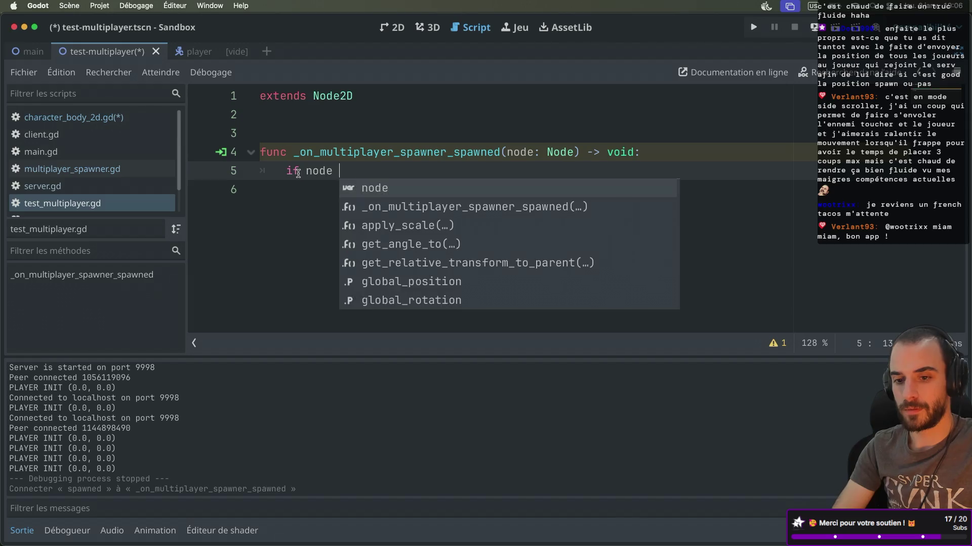
text(inst)
key(BackSpace)
key(BackSpace)
key(BackSpace)
text(is)
key(BackSpace)
text(ns)
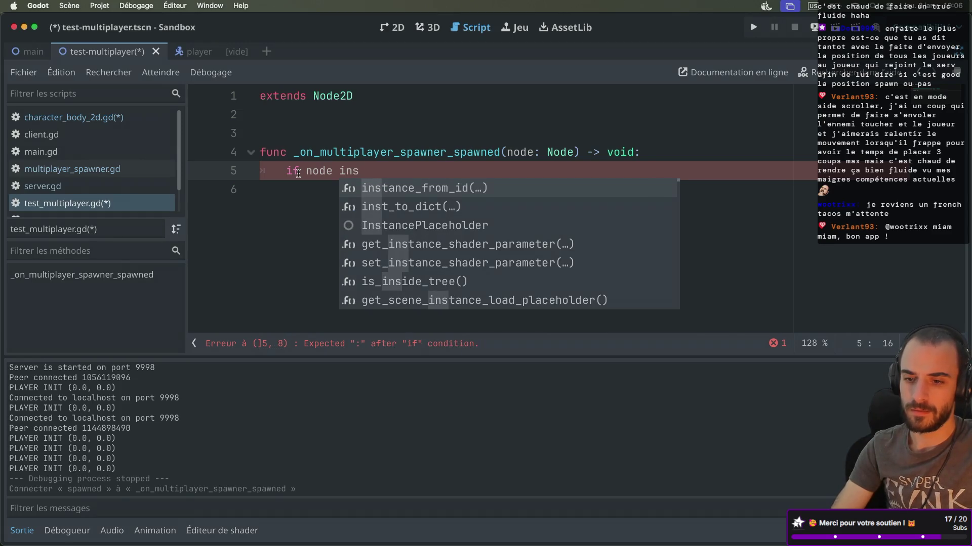
key(BackSpace)
key(BackSpace)
key(BackSpace)
text(is Pla)
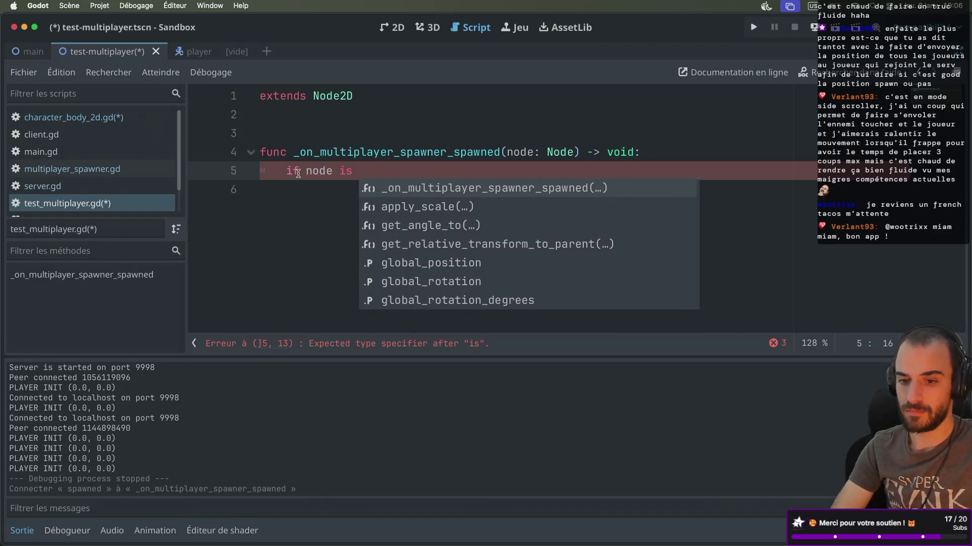
key(Return)
text(:)
key(Return)
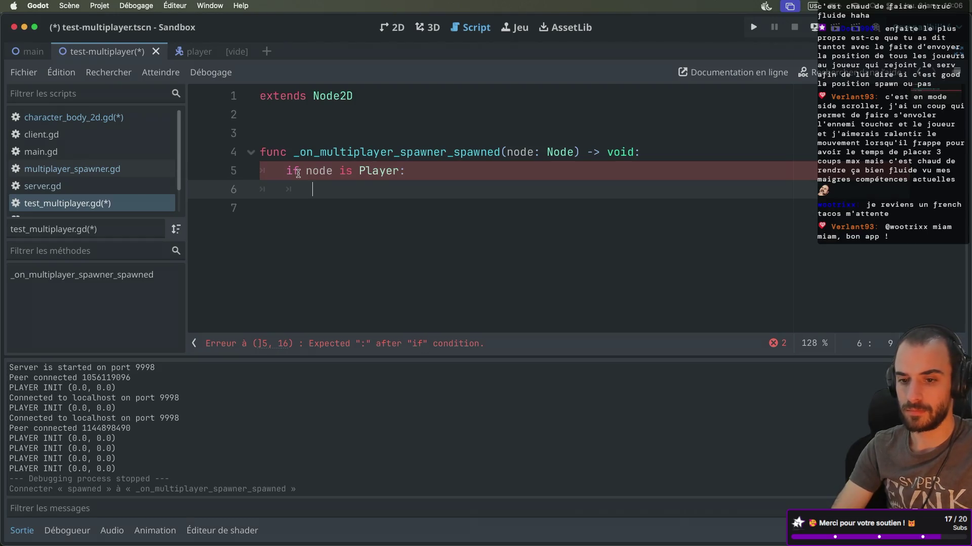
text(node.)
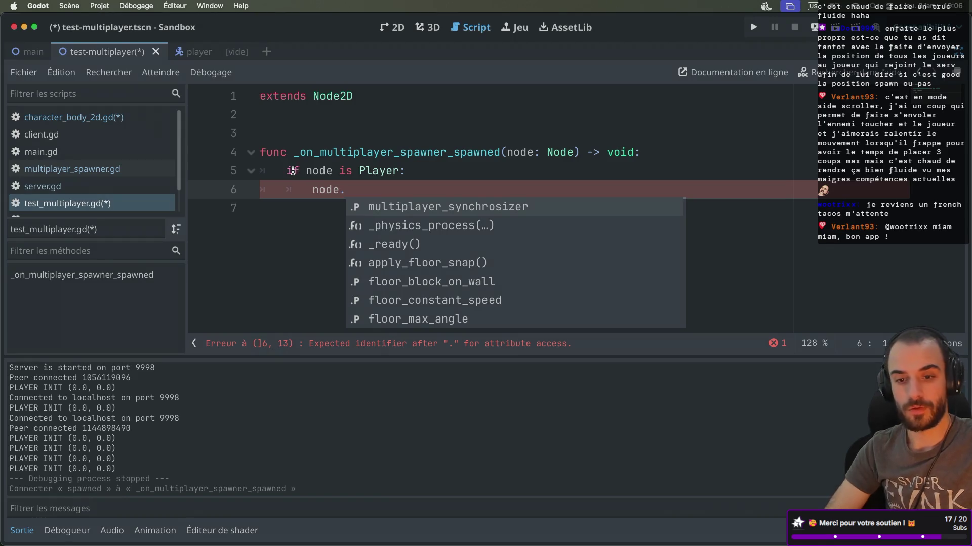
- Return to the top of character_body_2d.gd with the editor docks restored
key(super+alt+Left)
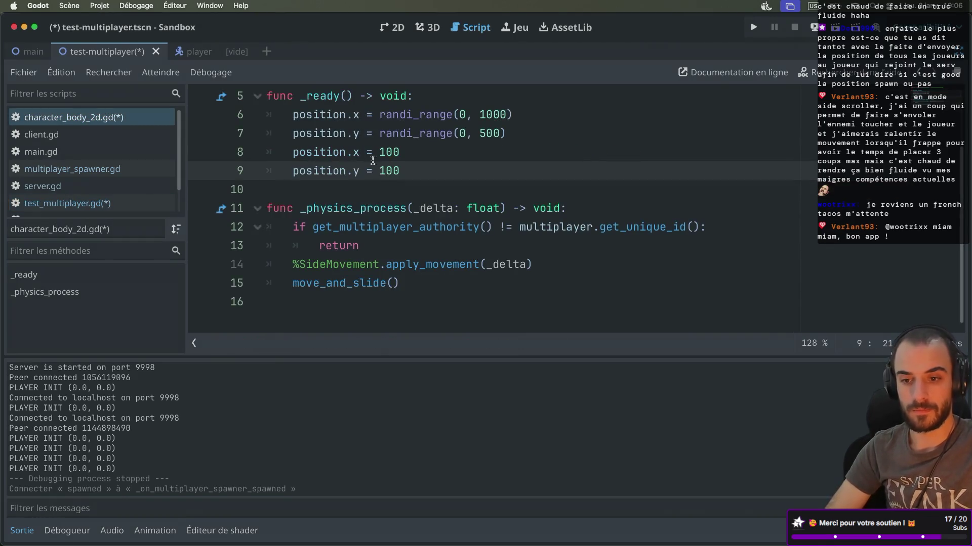
scroll(354, 159, up, 2)
key(ctrl+super+d)
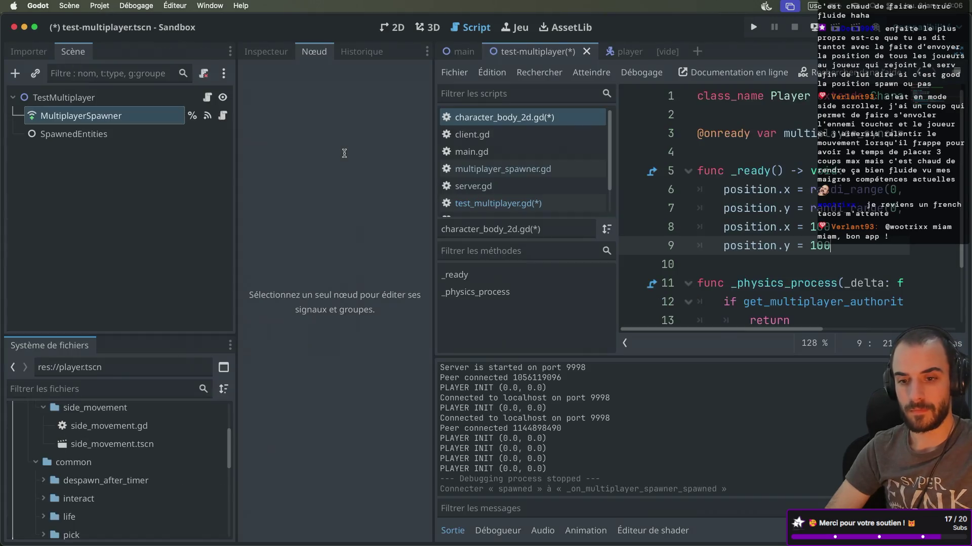
click(628, 51)
drag(162, 115, 713, 152)
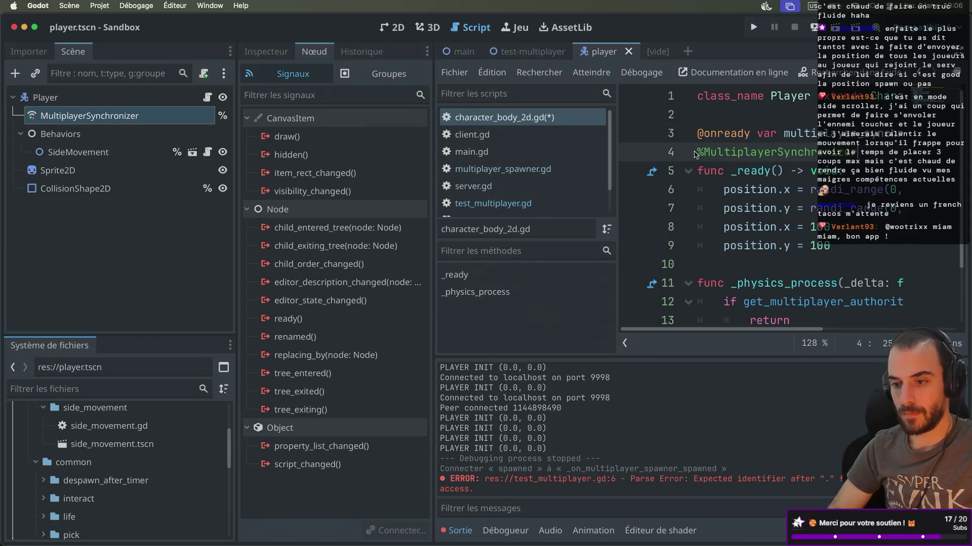
key(ctrl+super+d)
text(@onready va)
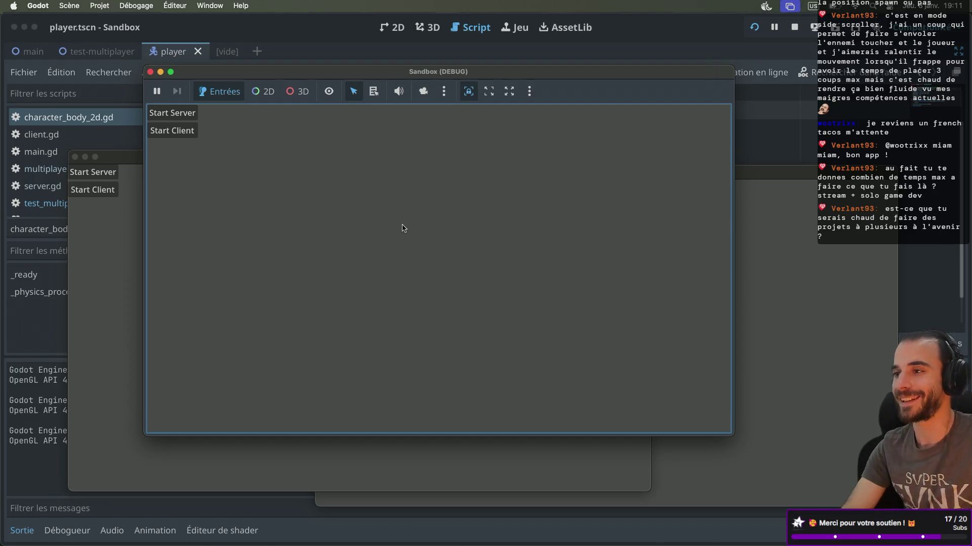
- Start the server in one game window, join two clients, and move players right
click(187, 132)
click(103, 195)
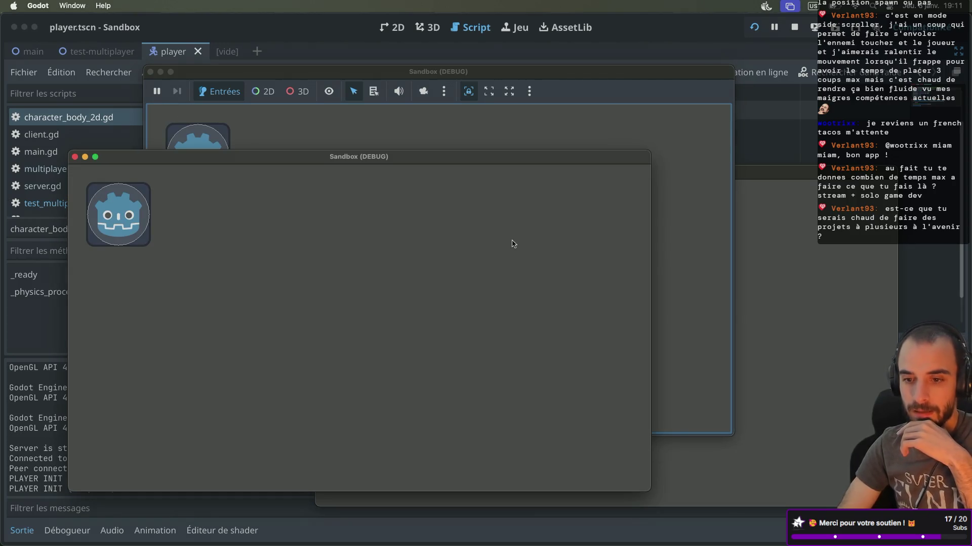
key(Right)
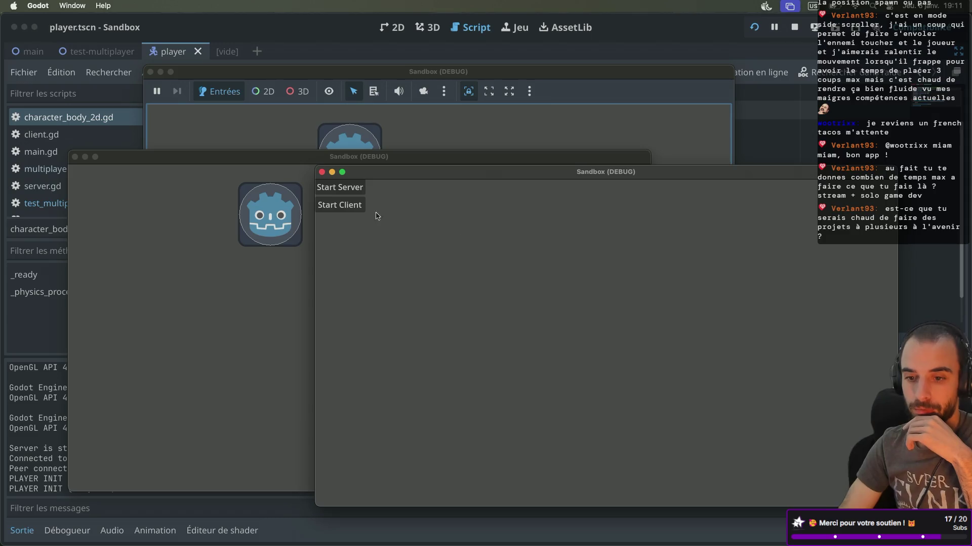
click(340, 205)
click(205, 287)
key(Right)
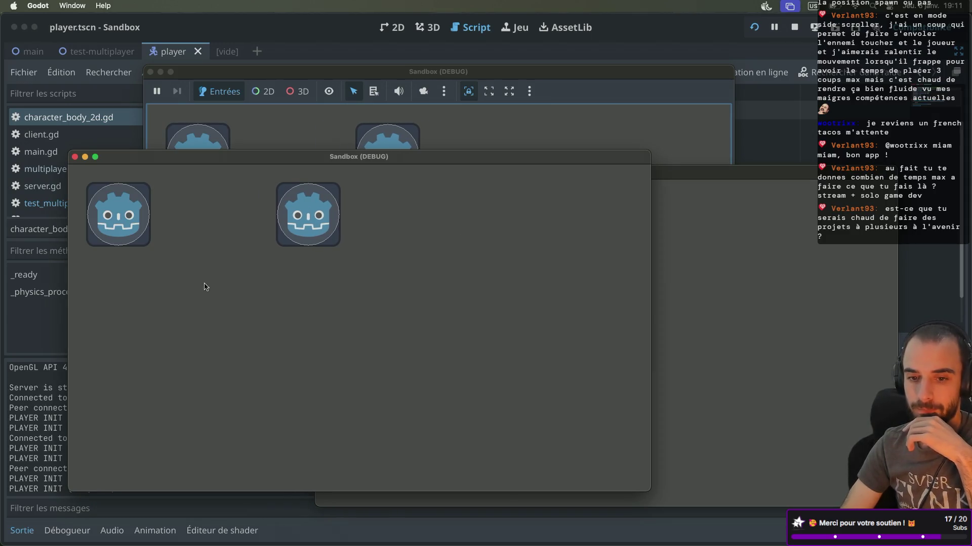
click(349, 124)
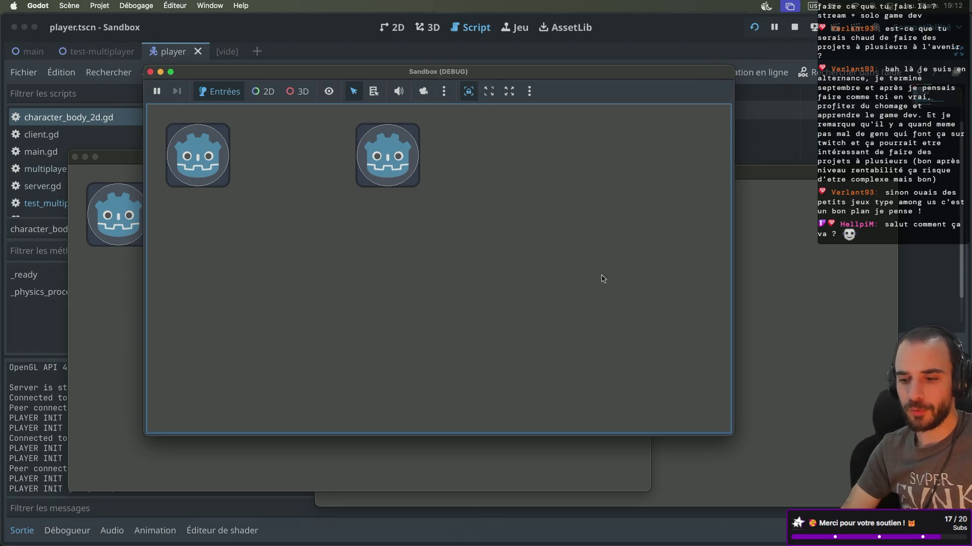
- In the rear game window, walk the players left and right to check syncing
click(531, 485)
key(Right)
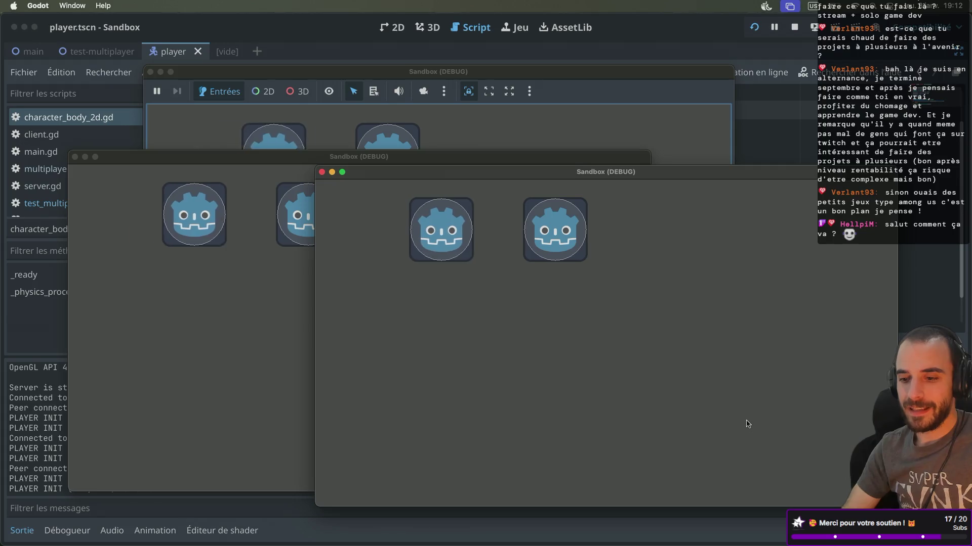
key(Left)
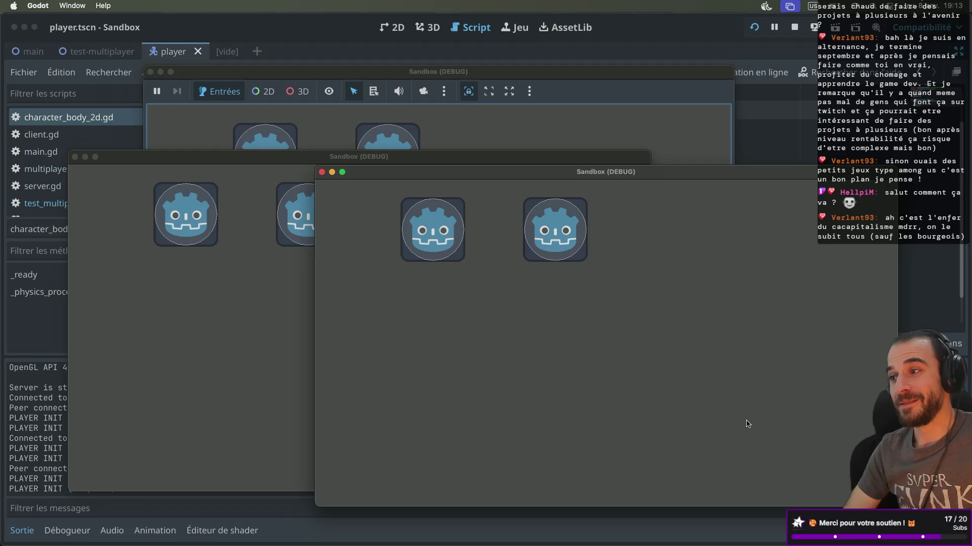
key(Right)
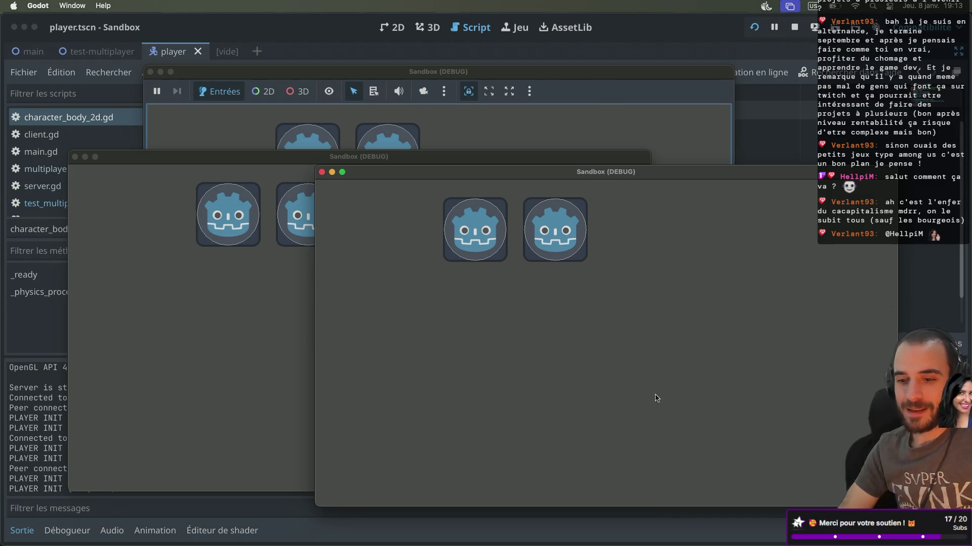
key(Right)
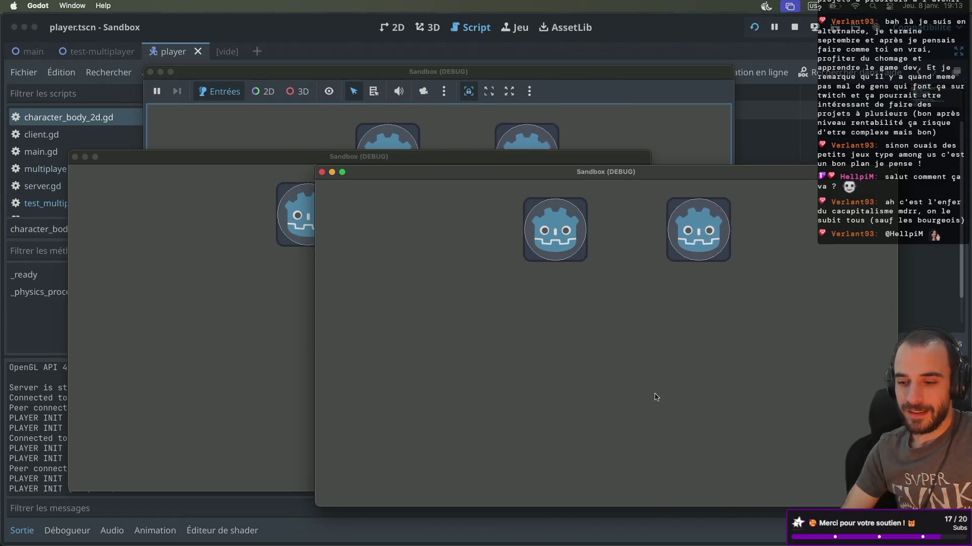
key(Left)
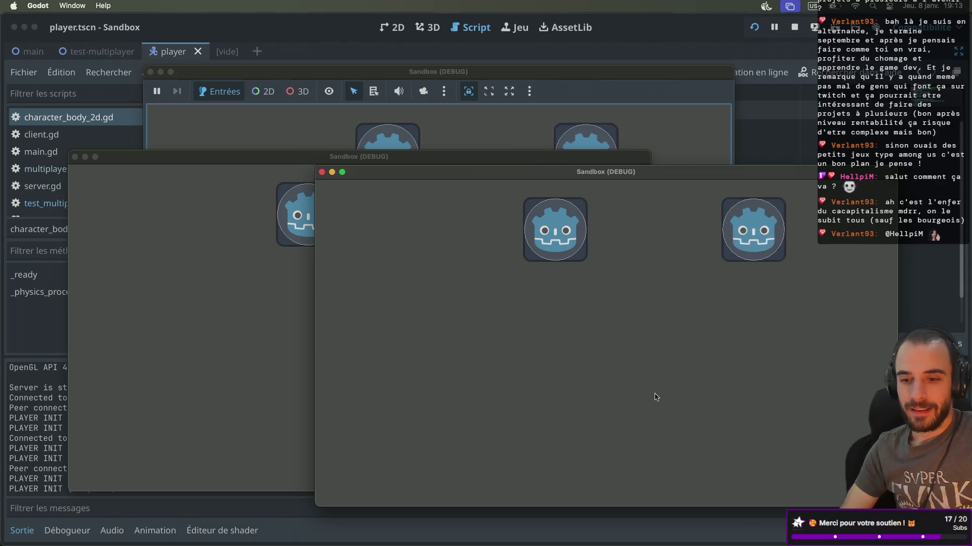
- Move players right and back in the middle, lower and rear game windows
click(244, 364)
key(Right)
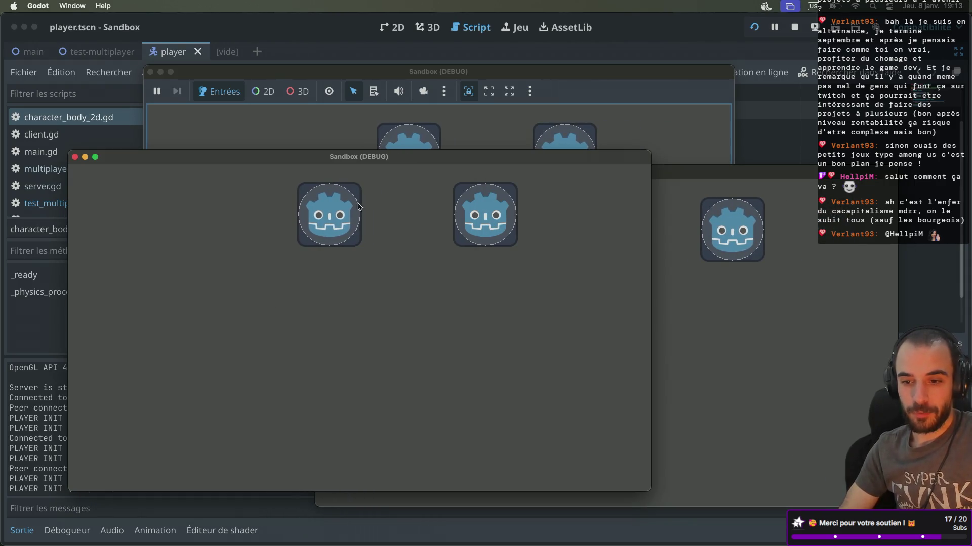
click(387, 142)
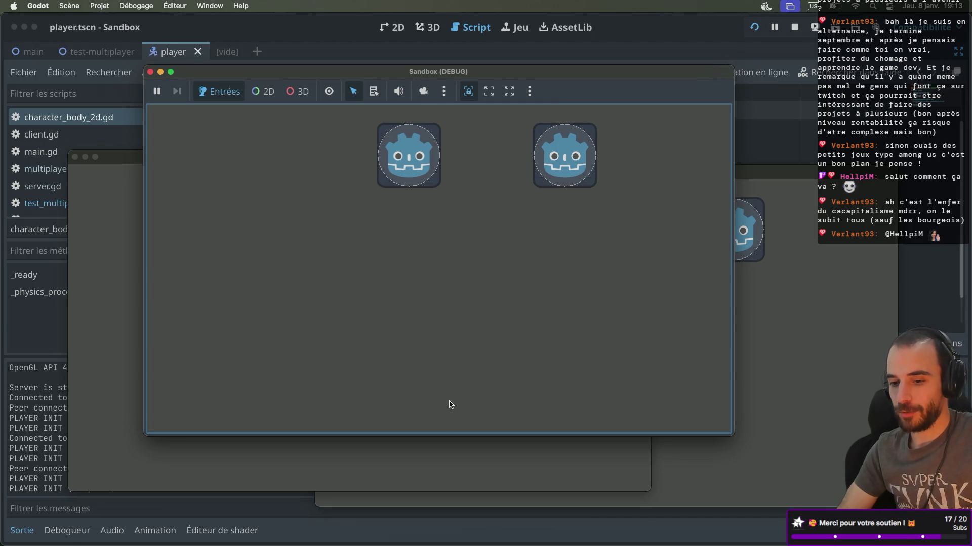
click(449, 438)
key(Right)
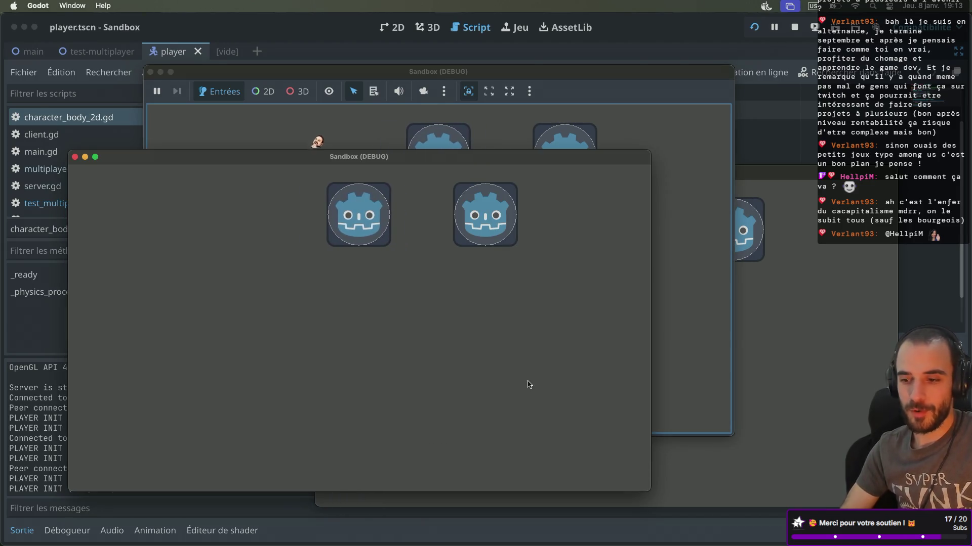
click(837, 339)
key(Right)
key(Left)
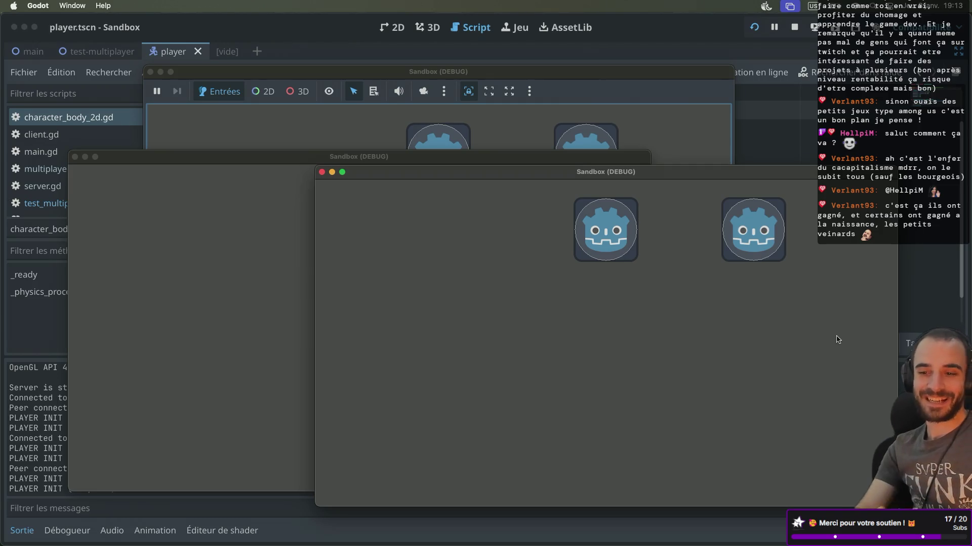
key(Right)
key(Left)
key(Right)
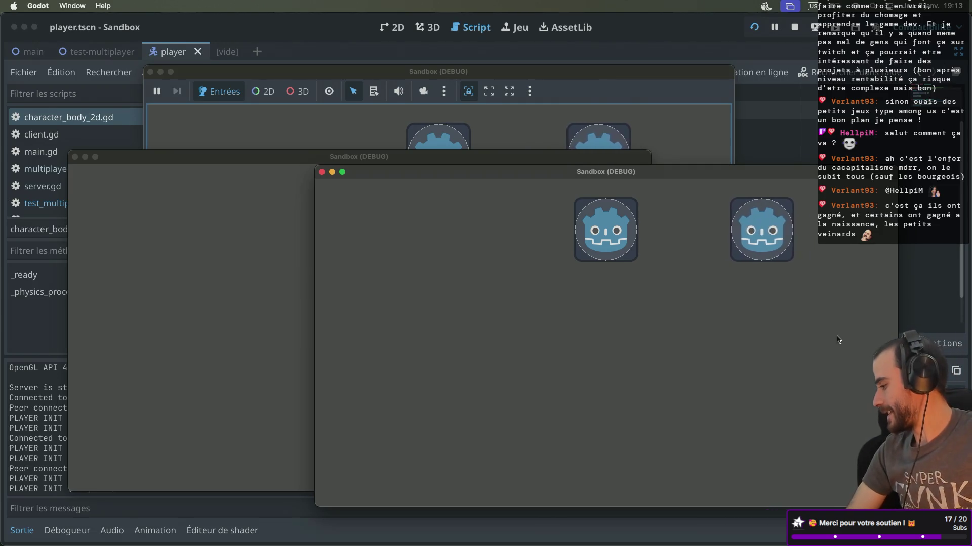
- Spread the game windows apart, move a player right to compare, then close the front window
click(343, 156)
drag(343, 155, 317, 167)
click(538, 136)
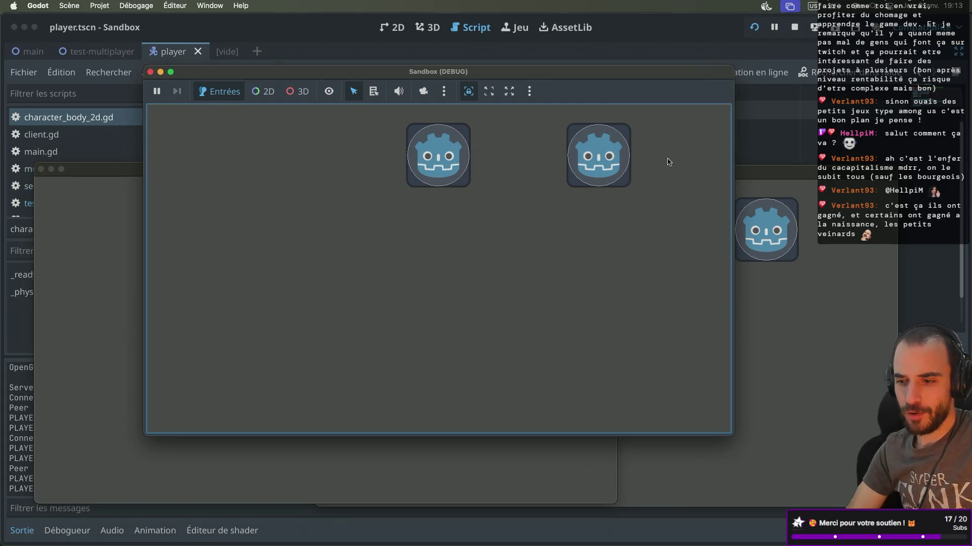
drag(806, 181, 824, 197)
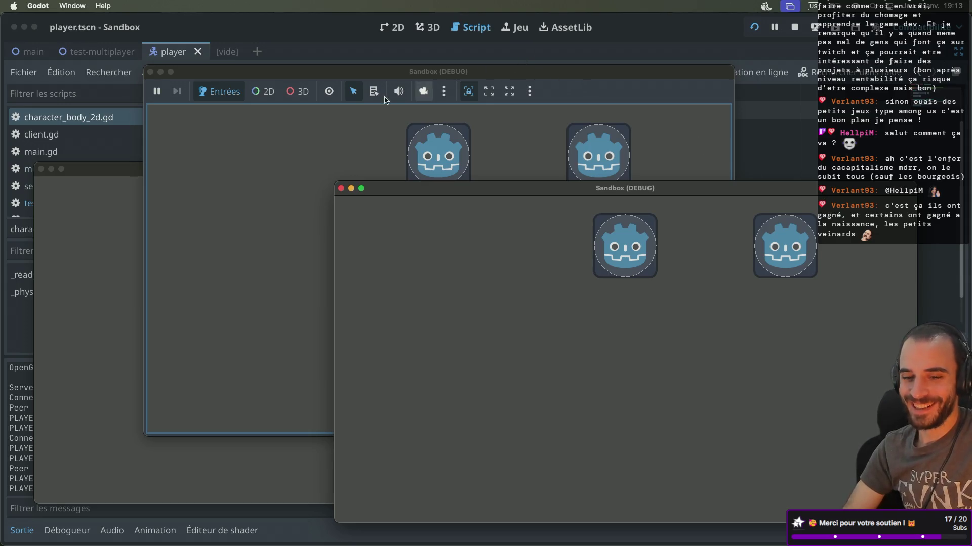
click(108, 253)
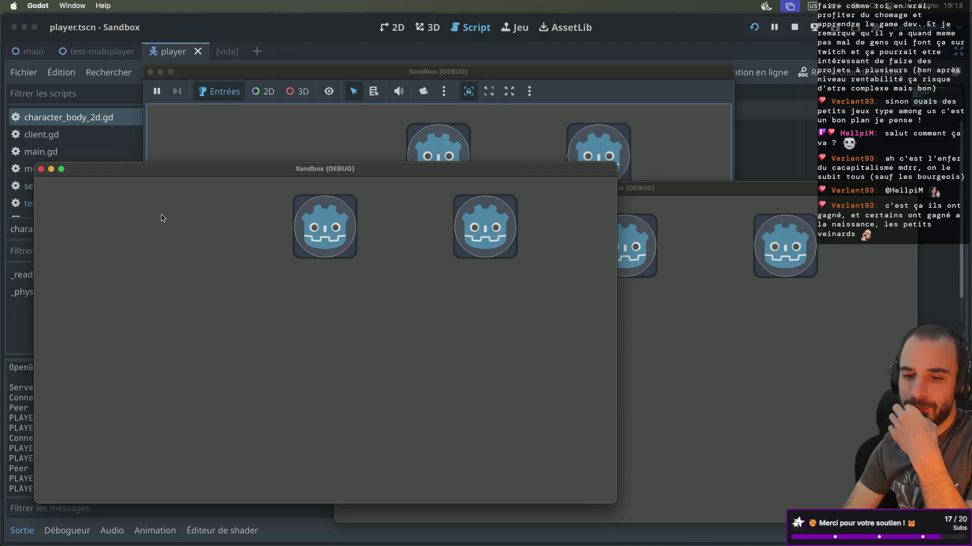
key(Right)
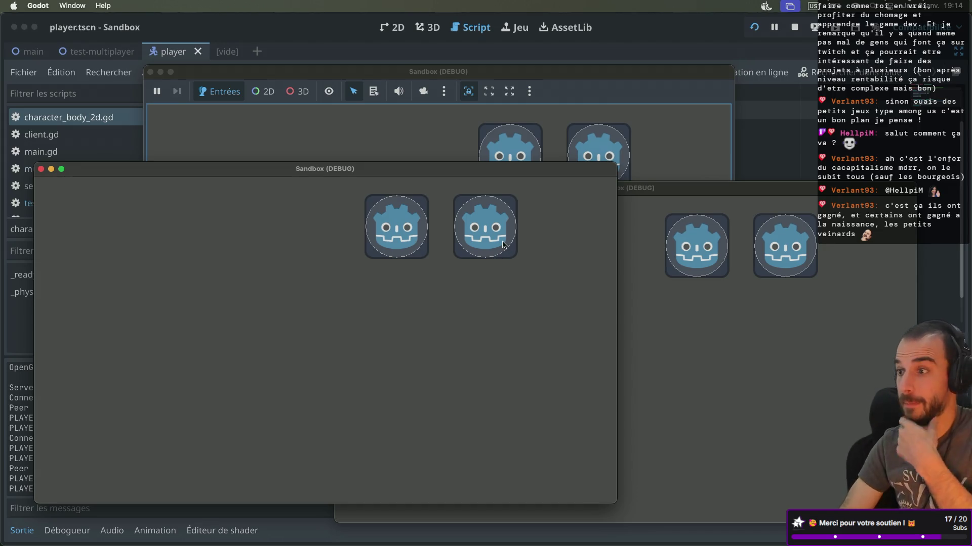
click(41, 170)
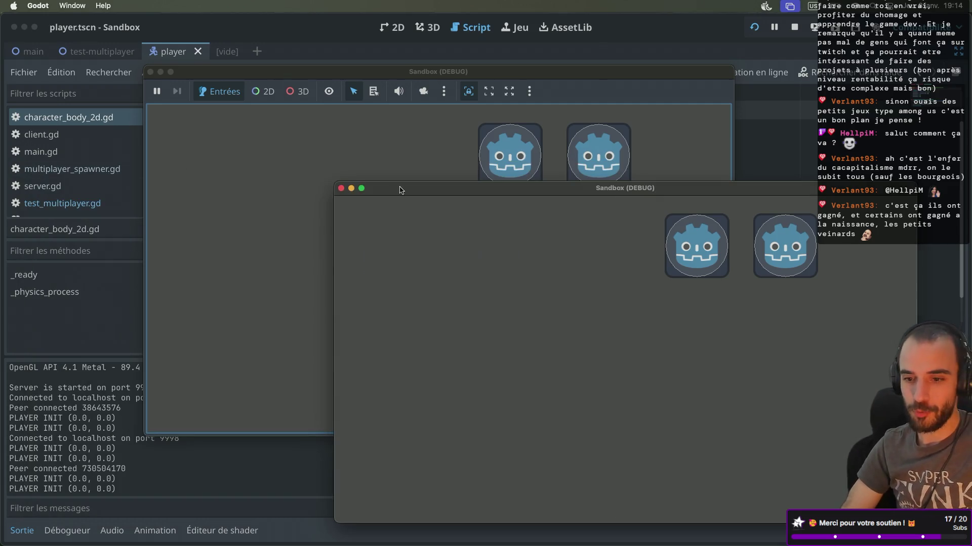
- Stop the session, untick the CollisionShape2D's Disabled property, and run the game again
click(341, 188)
click(151, 72)
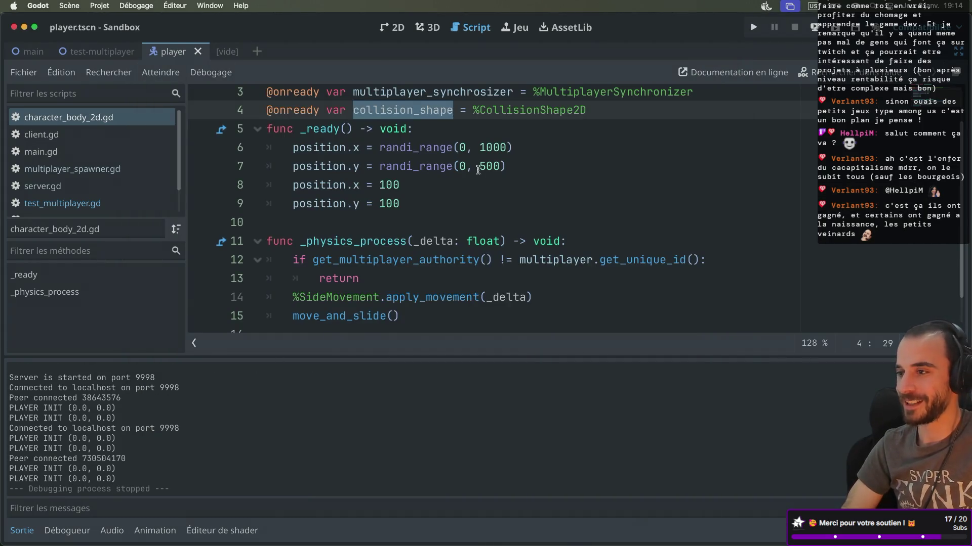
key(super+ctrl+d)
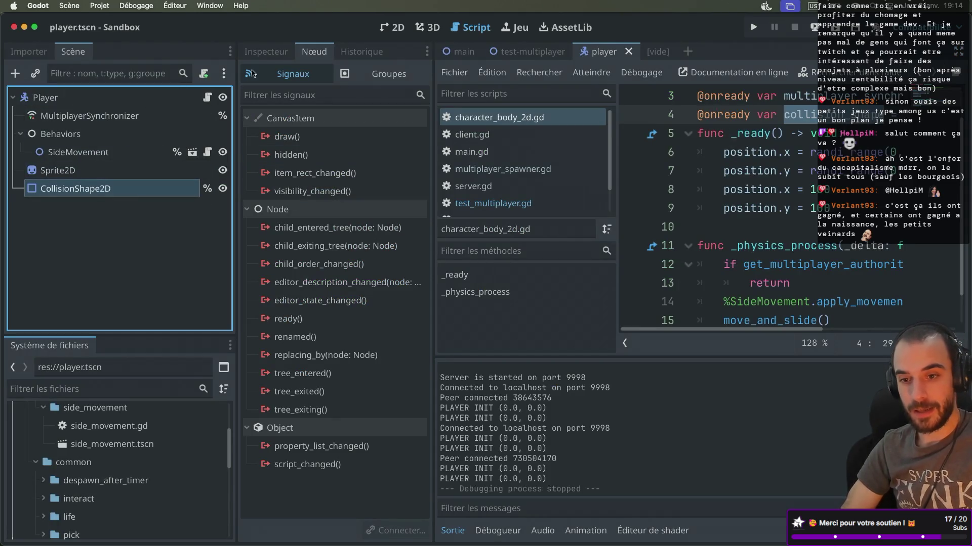
click(265, 51)
click(340, 264)
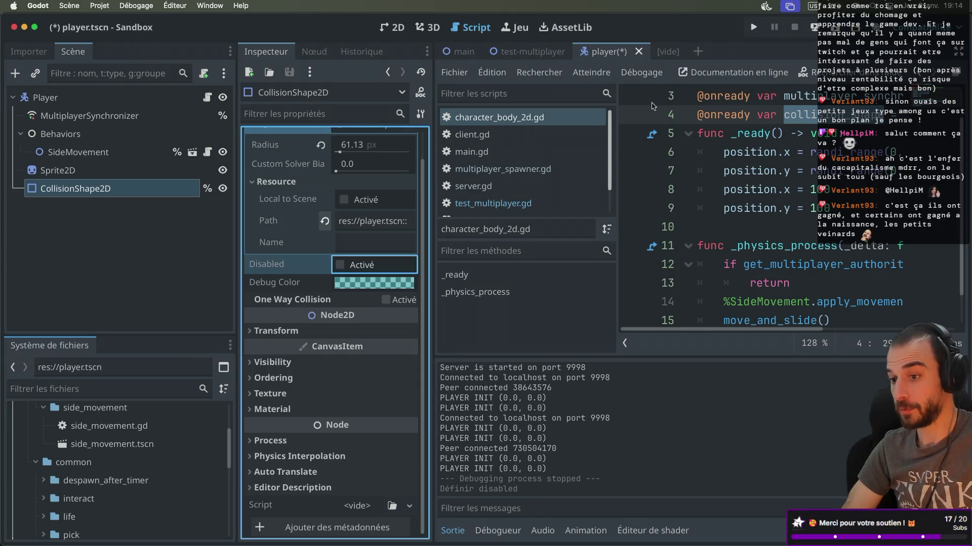
click(752, 30)
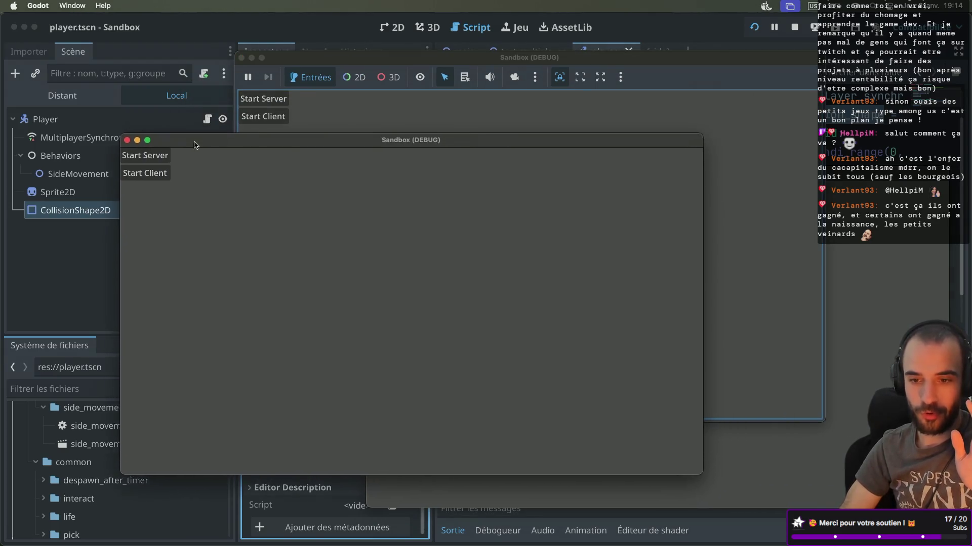
- Start the server, join a client, and move its player to the right
click(263, 101)
click(134, 212)
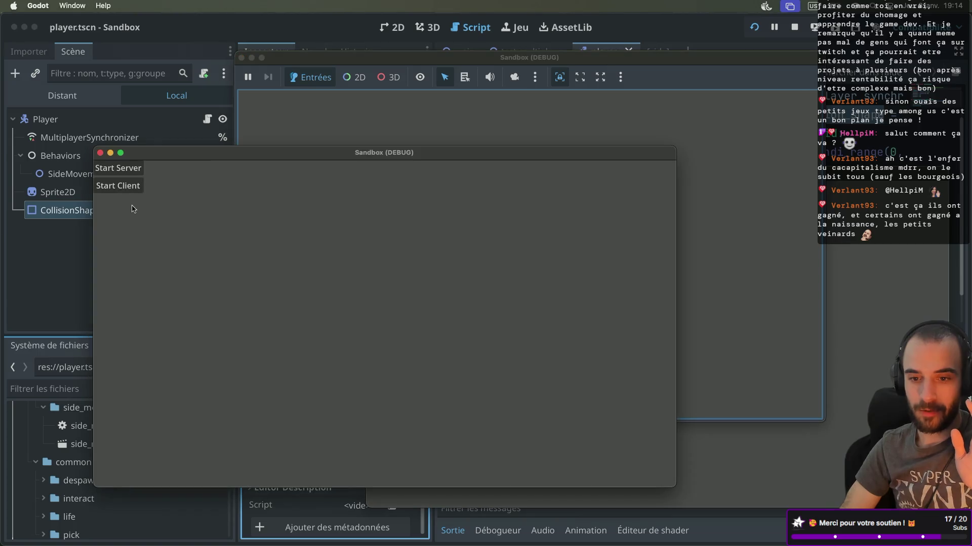
click(126, 191)
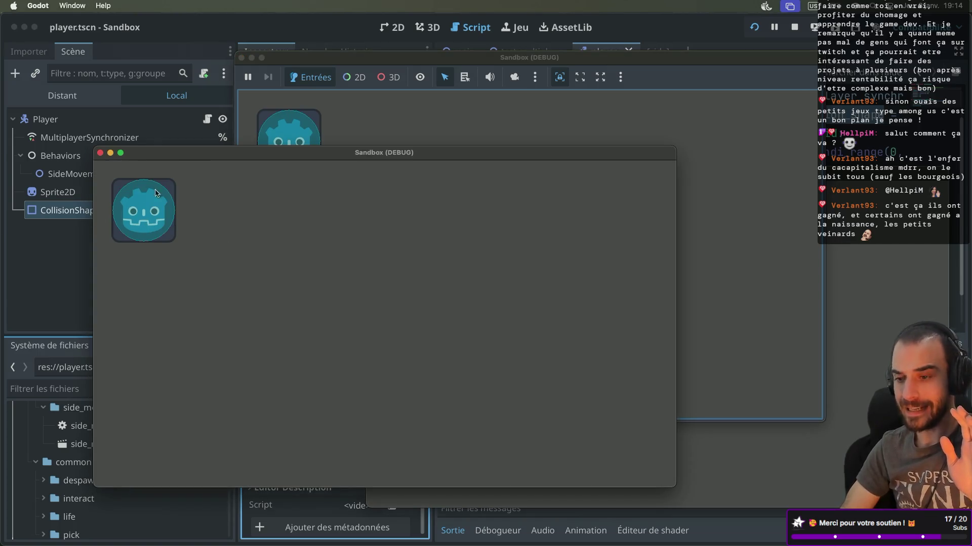
key(Right)
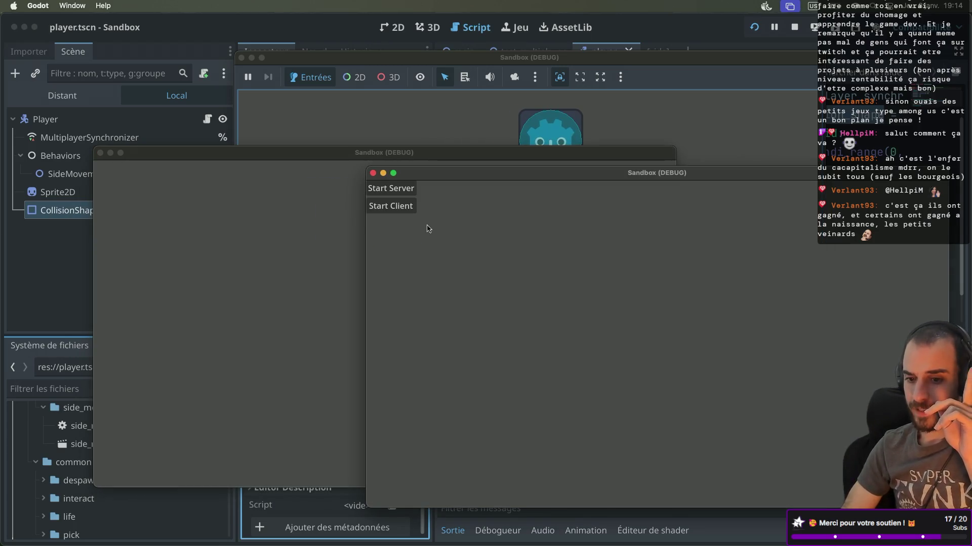
- Rearrange the game windows, join another client, then close the right window
drag(499, 155, 420, 135)
click(696, 251)
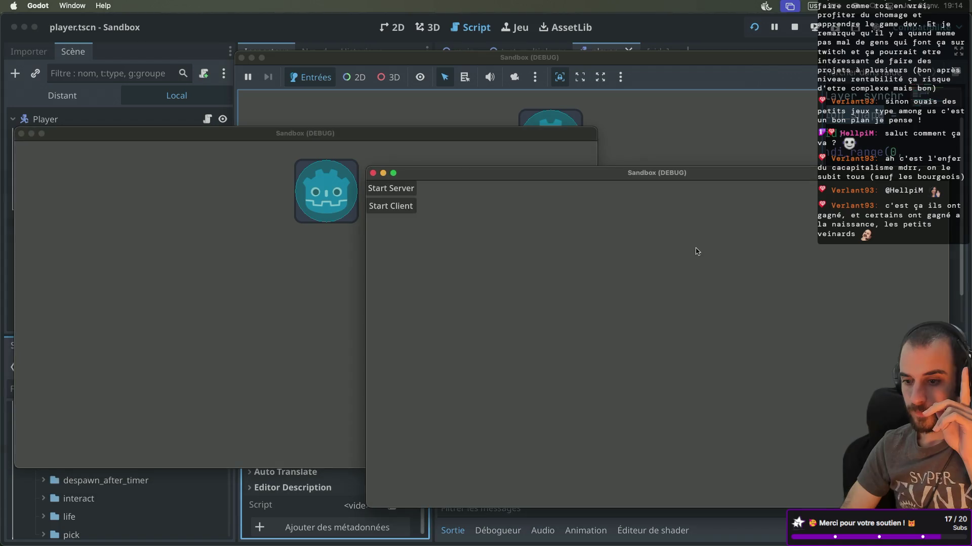
drag(649, 176, 727, 181)
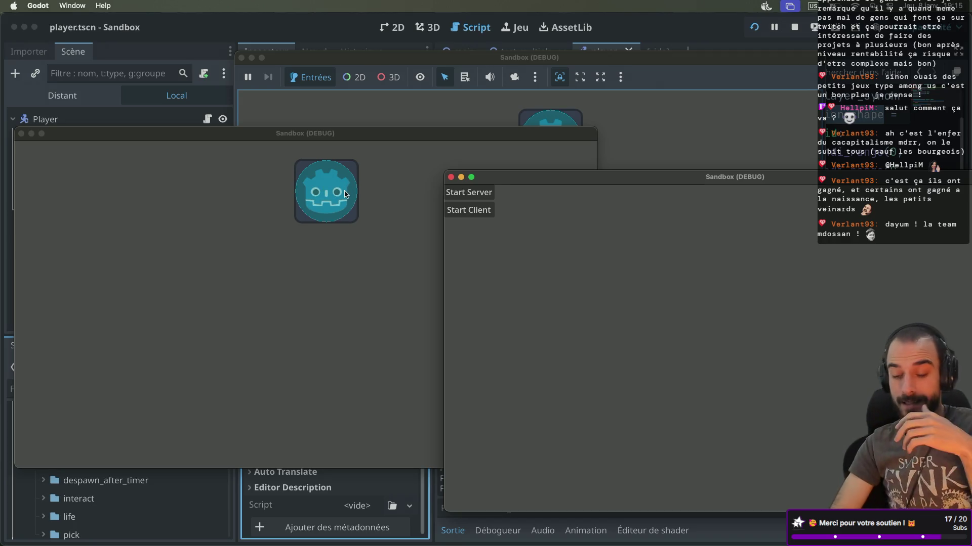
click(468, 210)
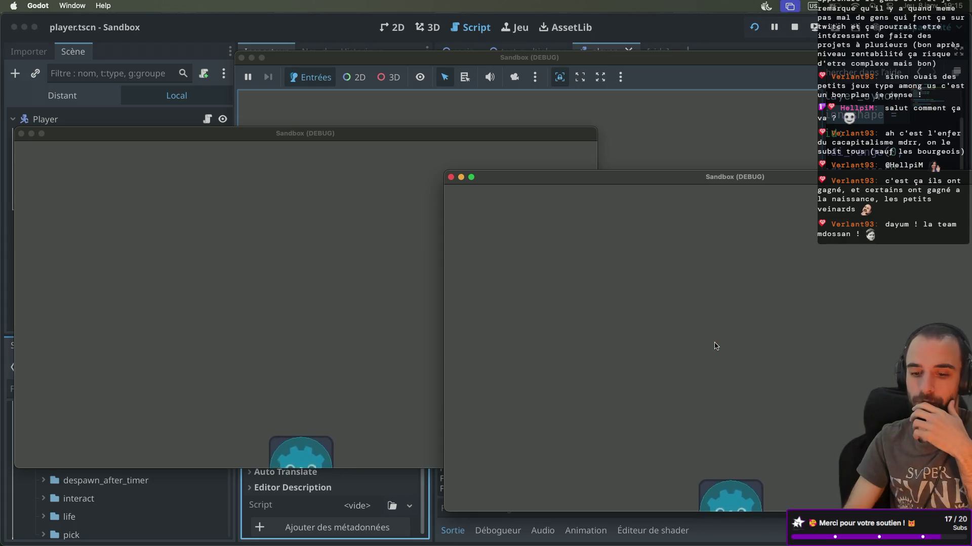
click(451, 178)
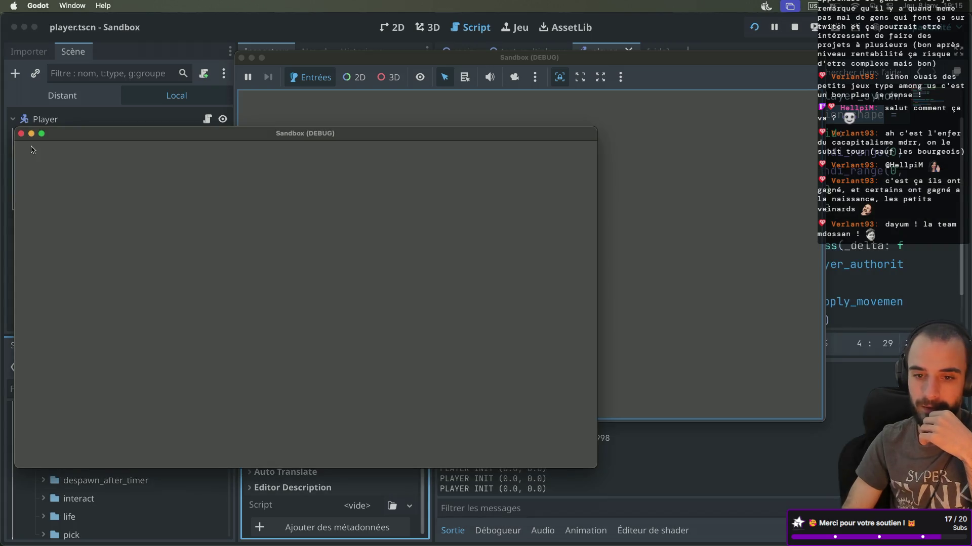
- Close the last two game windows and turn on Disabled for the CollisionShape2D
click(21, 133)
click(242, 57)
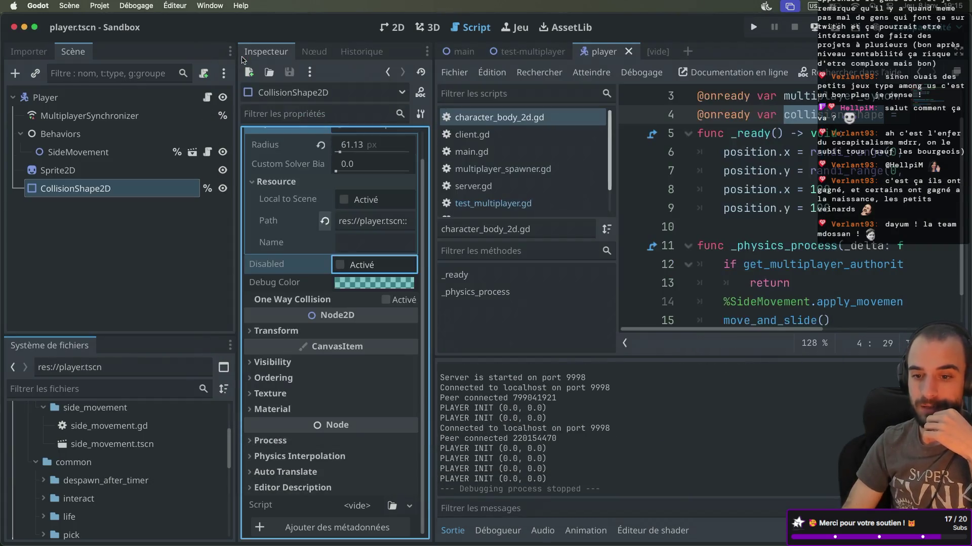
click(341, 267)
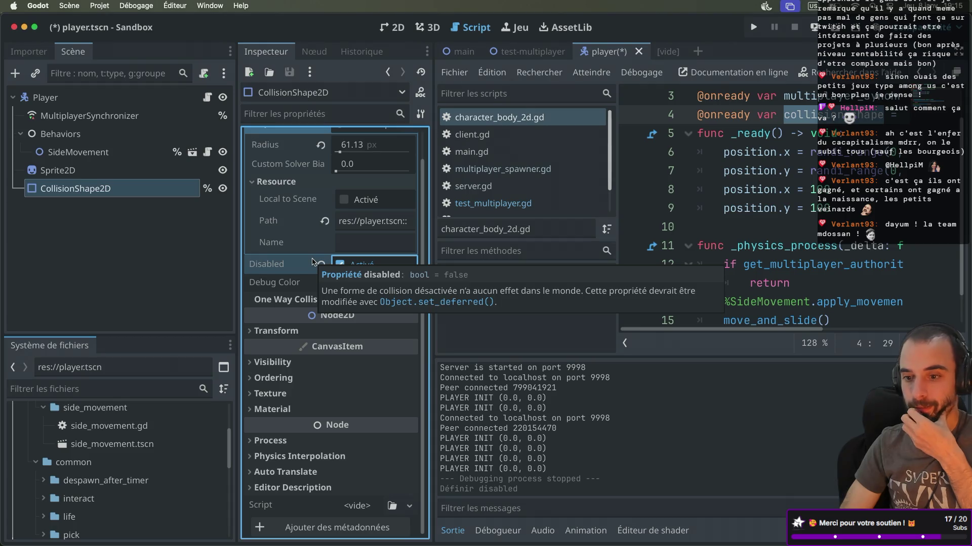
click(192, 282)
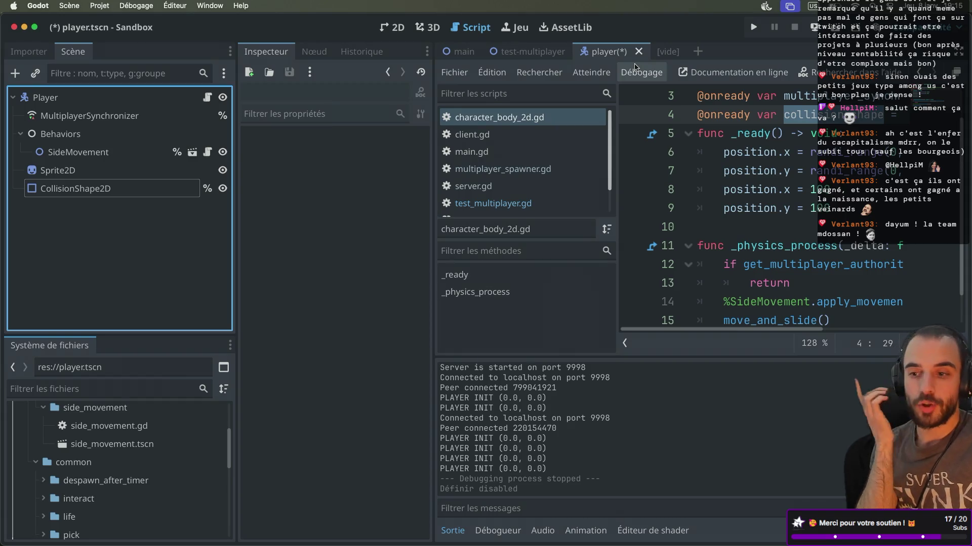
- Save the player scene and add a blank line after the collision_shape declaration
key(super+s)
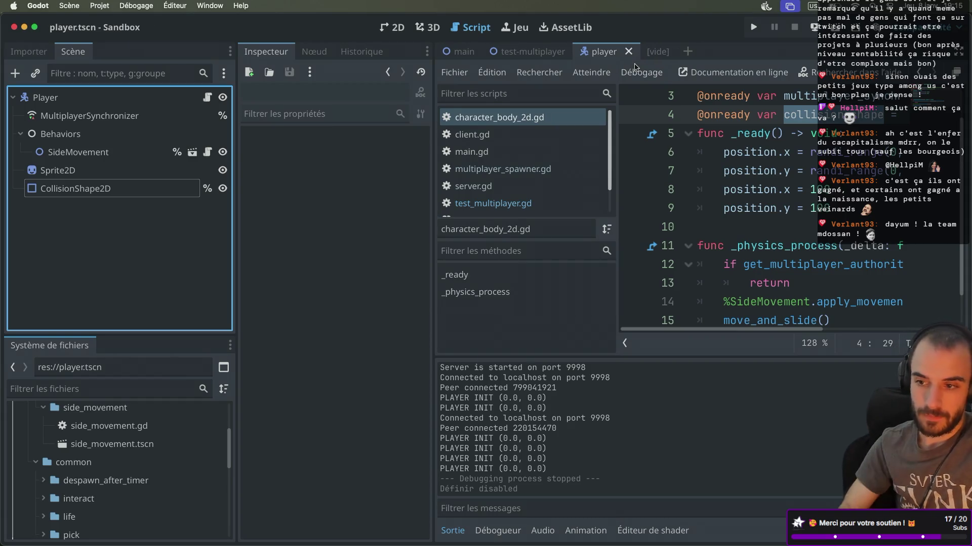
key(ctrl+super+d)
scroll(452, 193, up, 1)
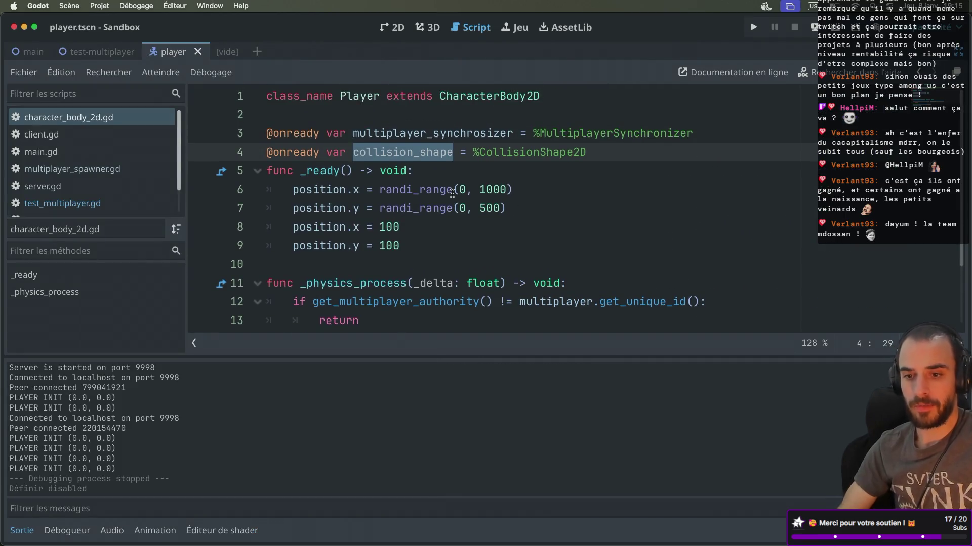
click(595, 152)
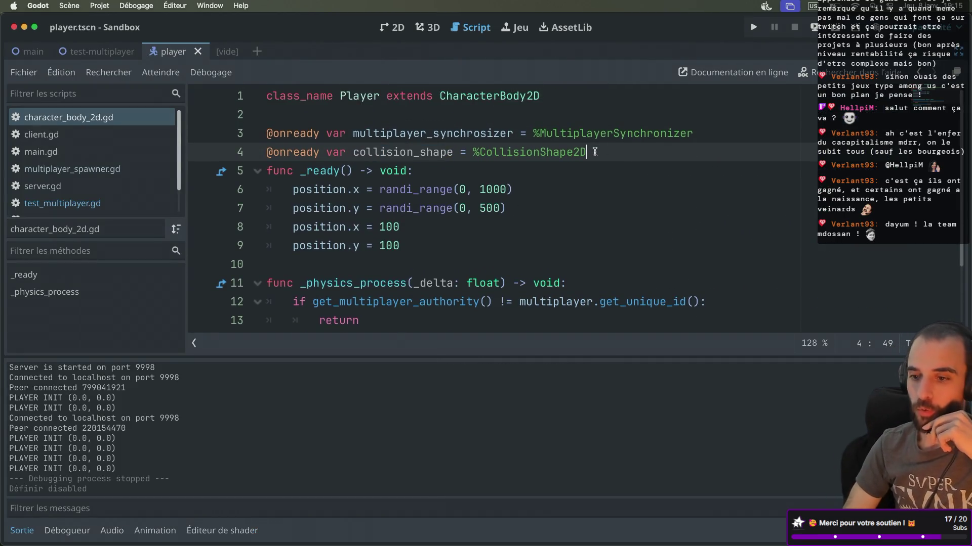
key(Return)
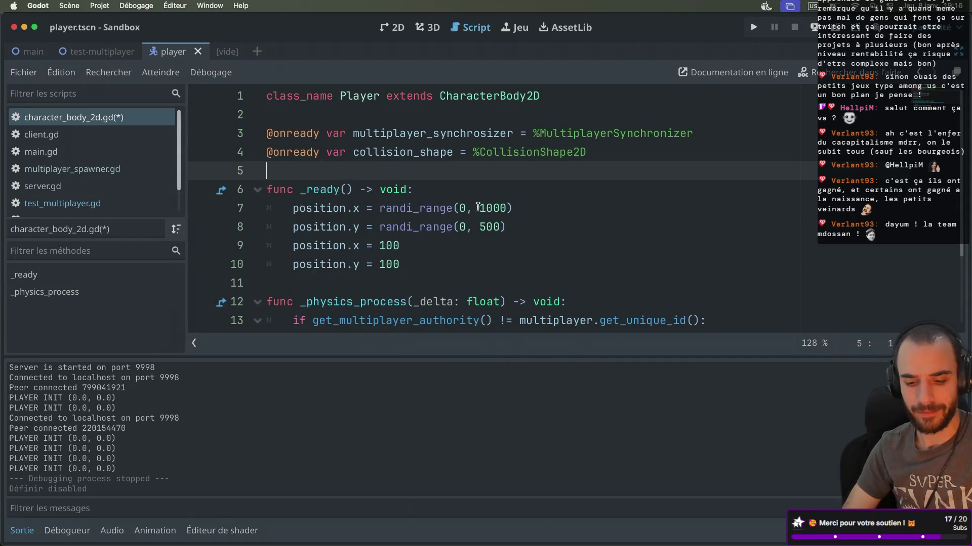
- Copy the multiplayer authority check from _physics_process to the end of _ready
click(433, 259)
scroll(420, 258, down, 2)
mouse_move(404, 250)
mouse_down()
mouse_move(324, 245)
mouse_move(253, 224)
mouse_up()
key(ctrl+c)
click(431, 164)
key(Return)
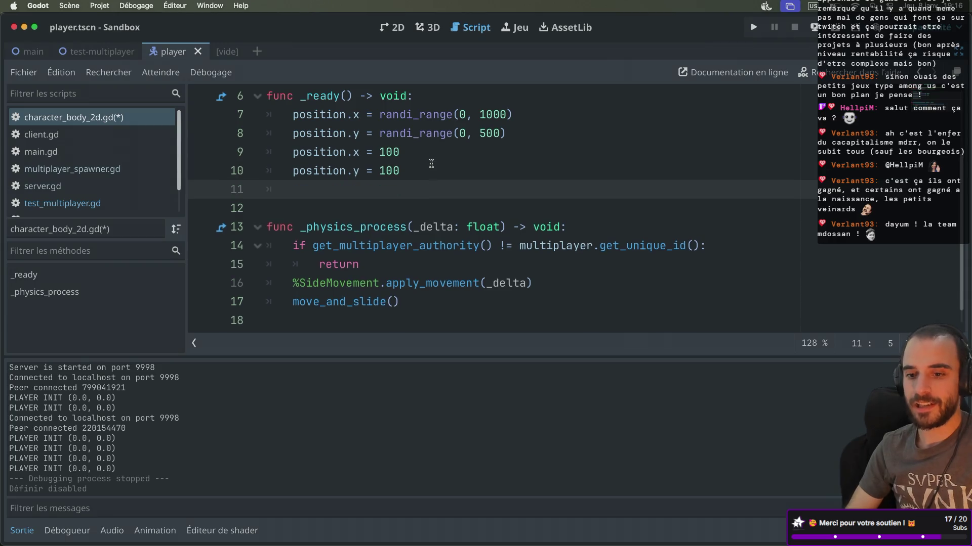
key(ctrl+v)
click(321, 189)
key(BackSpace)
- Change the pasted check's != to ==, replace return with %CollisionShape2D, and save
drag(312, 189, 499, 190)
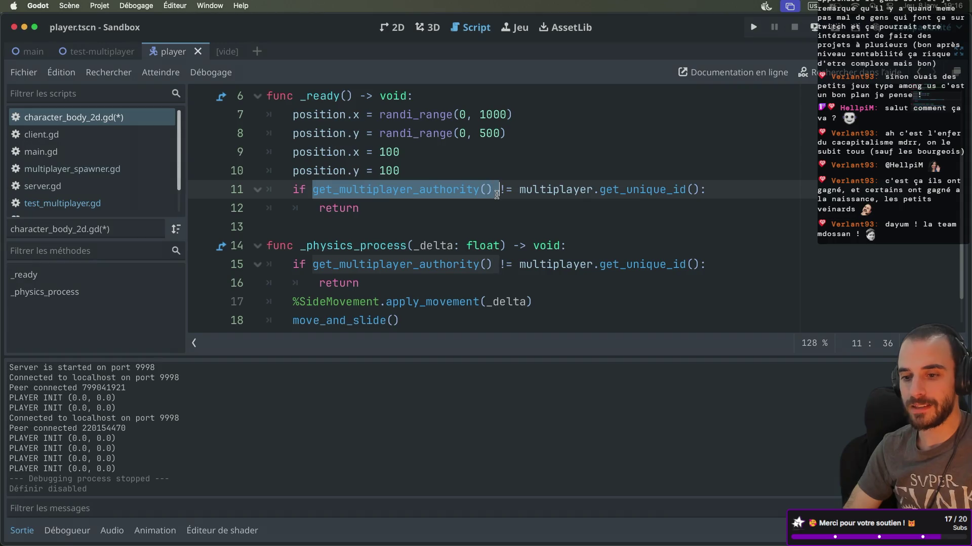
click(594, 190)
drag(594, 191, 717, 190)
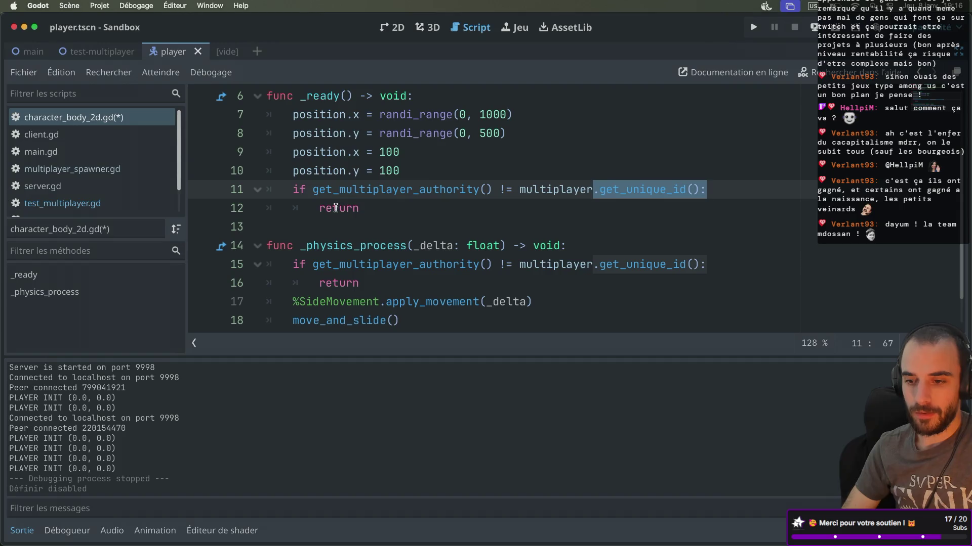
click(502, 191)
key(BackSpace)
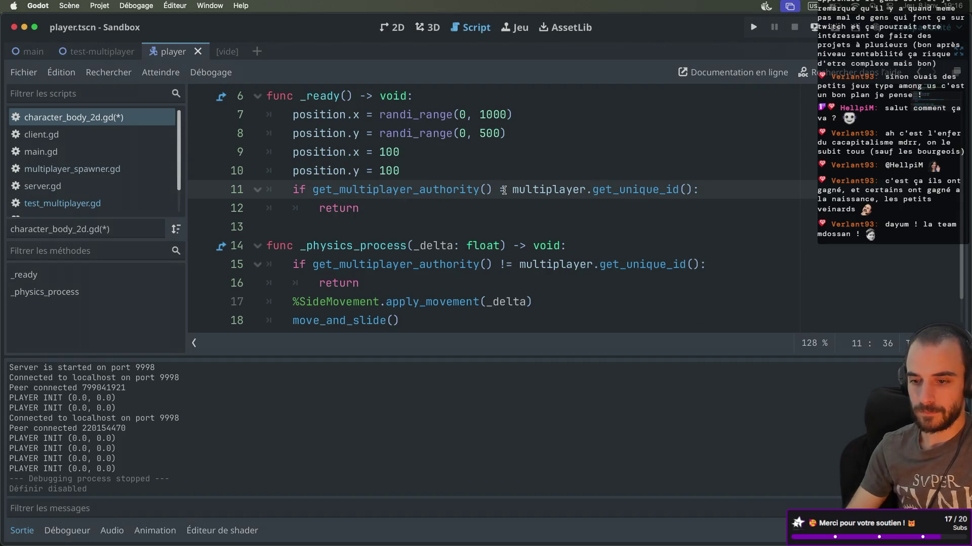
text(=)
double_click(332, 208)
text(%Col)
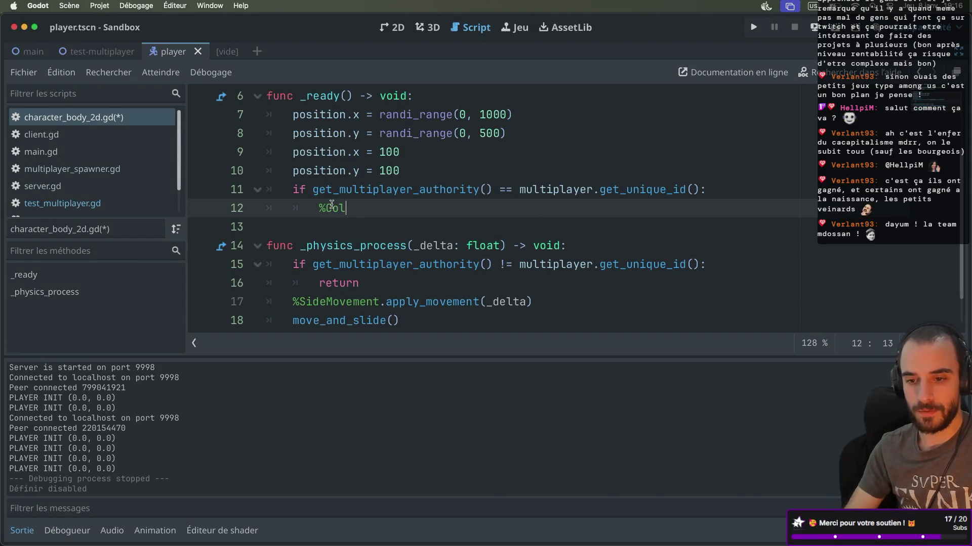
key(Return)
key(ctrl+s)
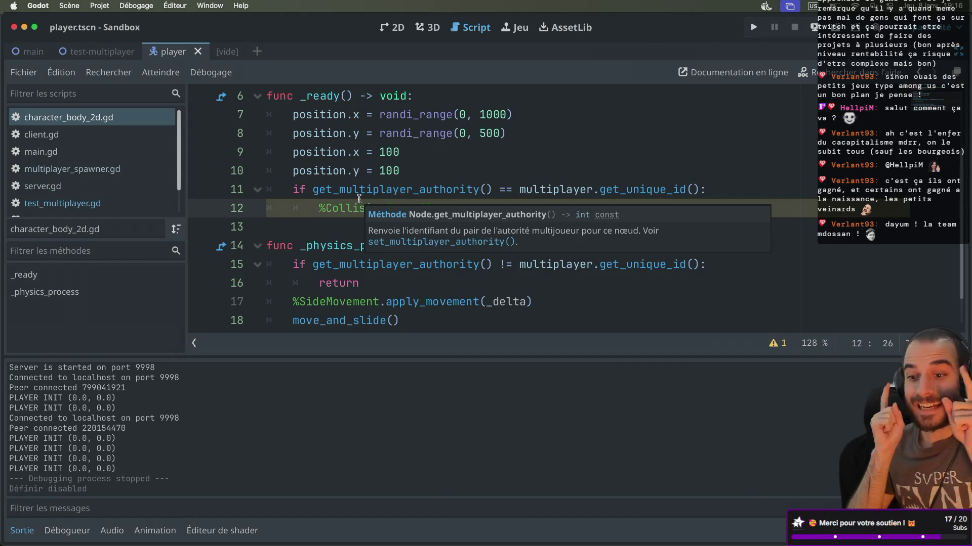
- Complete the line as %CollisionShape2D.disabled = false and restore the side docks
click(437, 174)
click(448, 212)
text(dis)
key(Return)
text(alse)
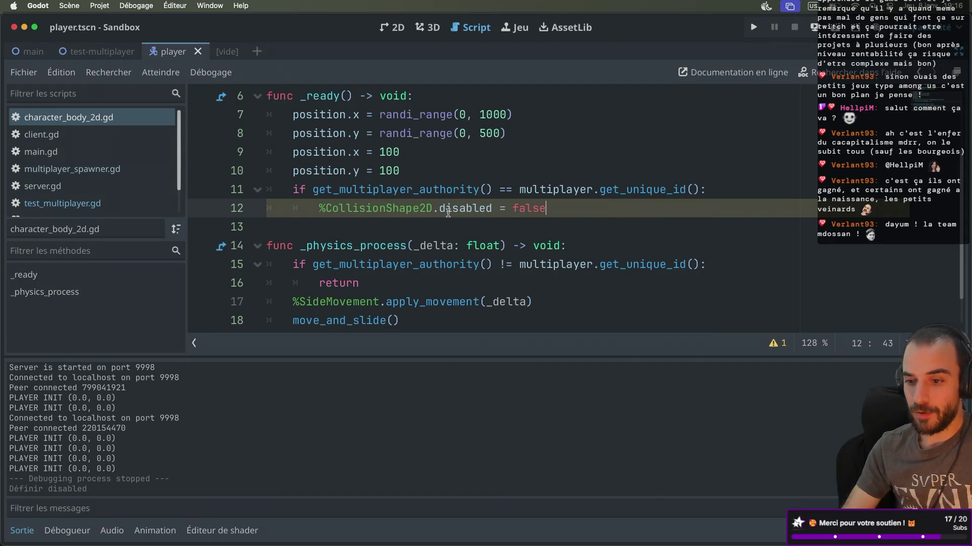
click(522, 176)
key(ctrl+super+d)
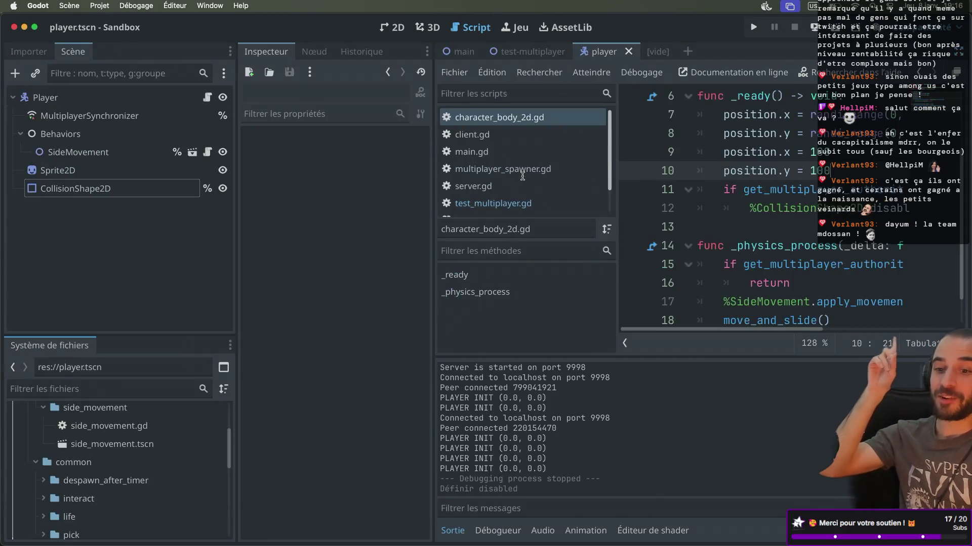
- Add CollisionShape2D:disabled to the MultiplayerSynchronizer's replicated properties
click(113, 190)
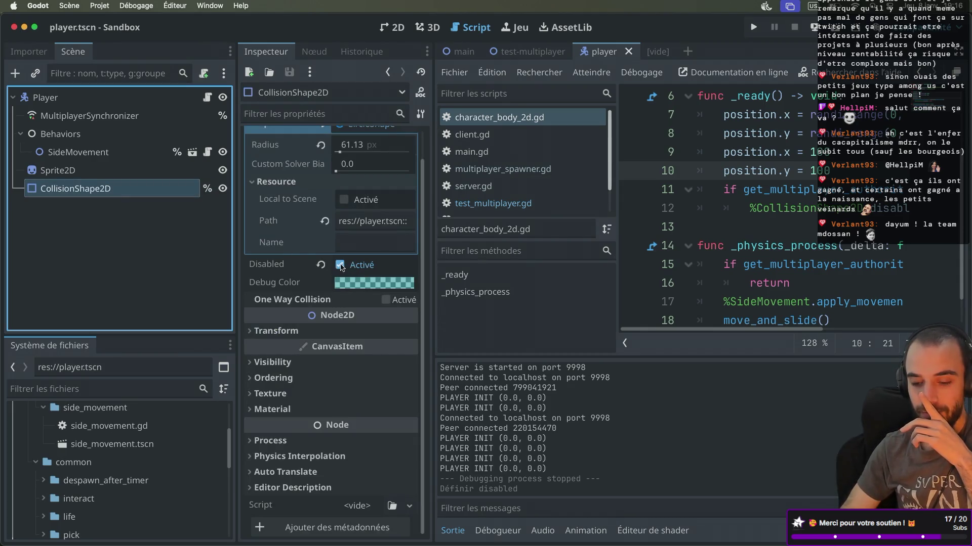
click(101, 116)
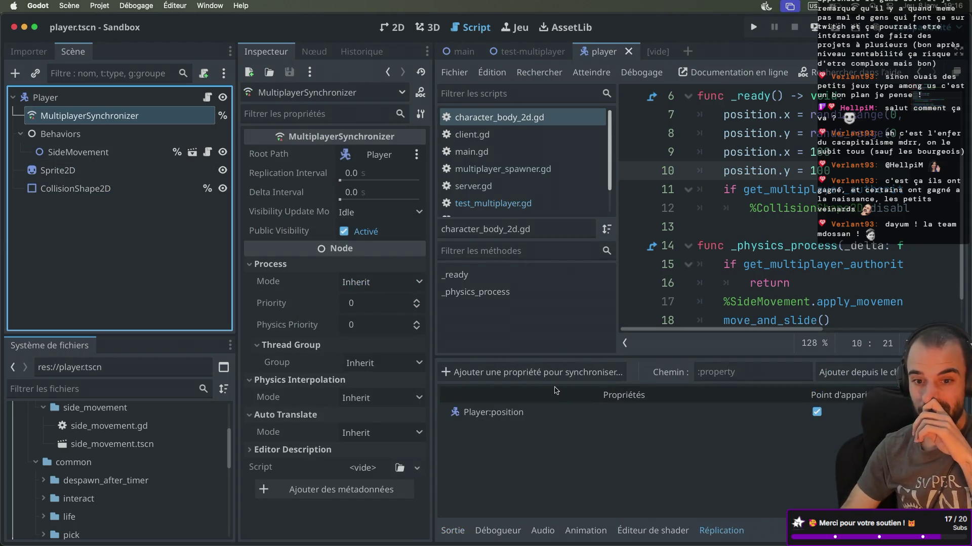
click(539, 374)
click(448, 202)
double_click(445, 202)
click(446, 209)
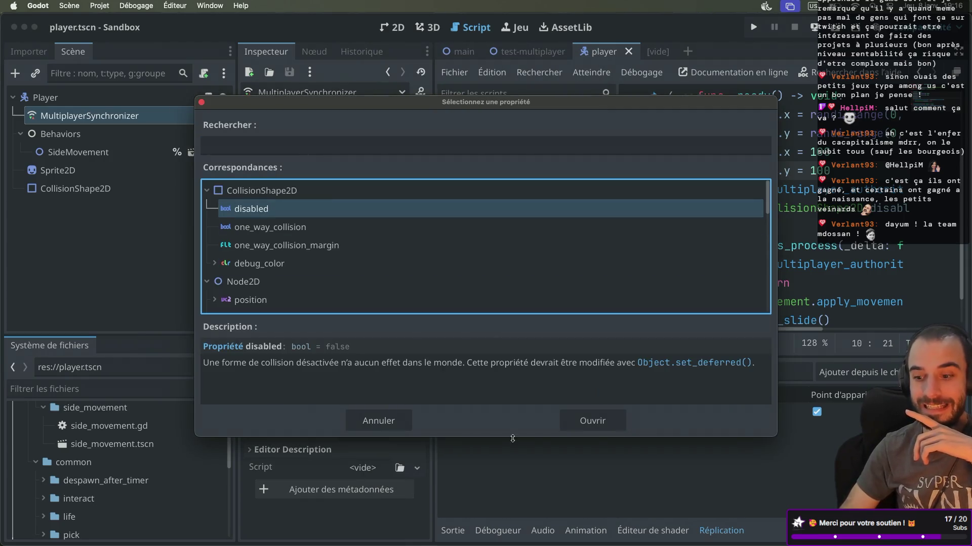
click(615, 423)
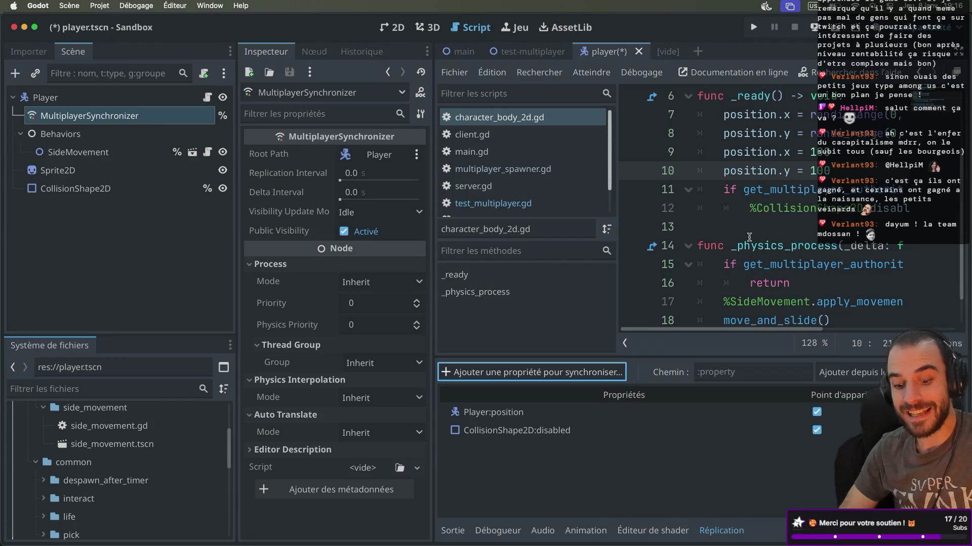
- Save the player scene and review the script at full width
key(ctrl+super+d)
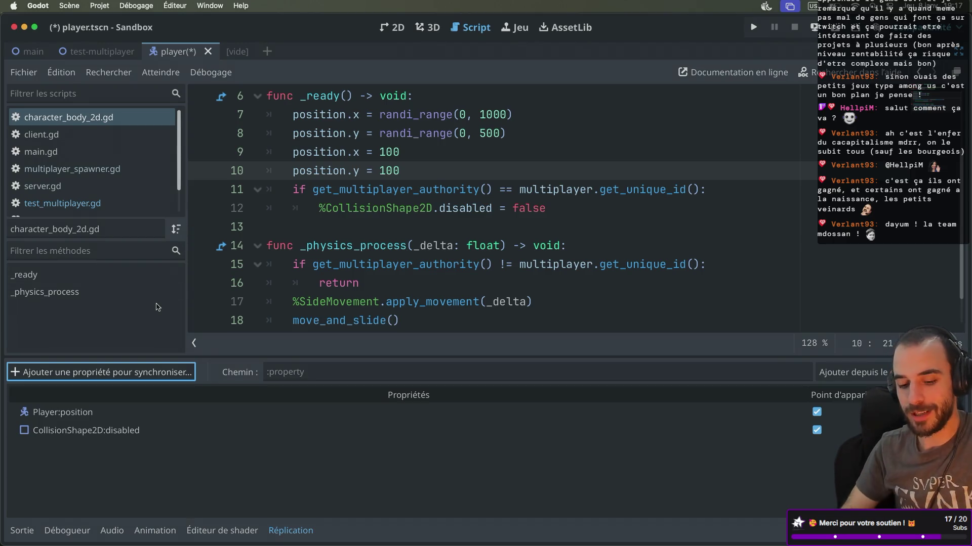
key(ctrl+shift+F11)
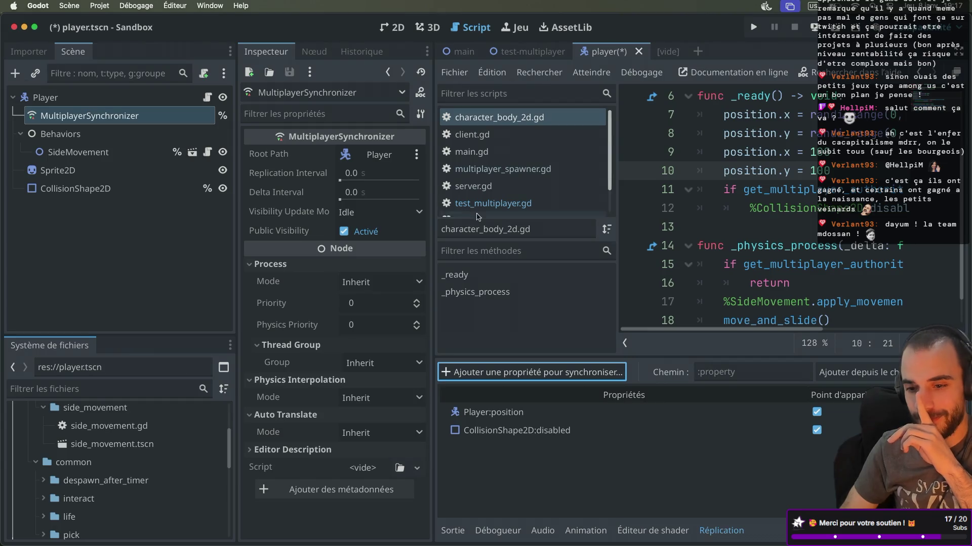
key(ctrl+s)
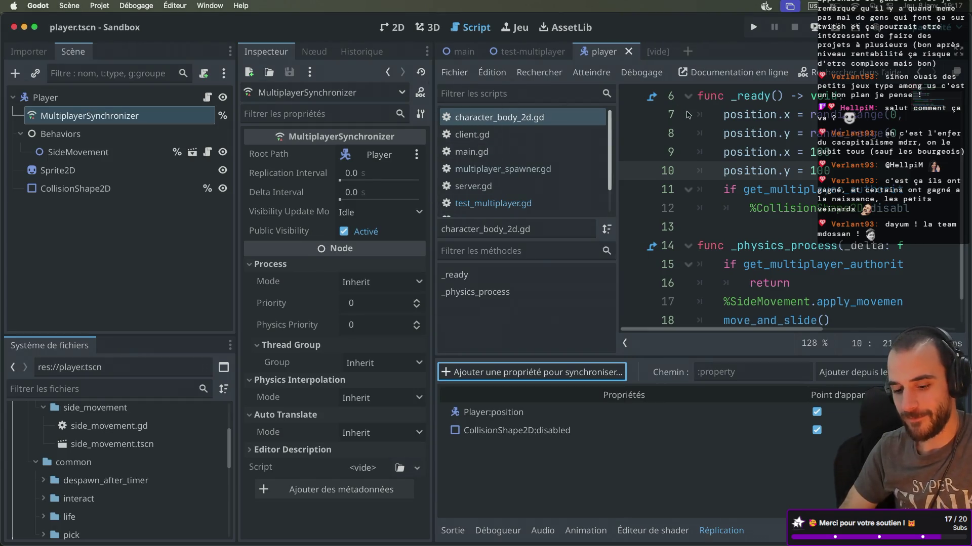
key(ctrl+shift+F11)
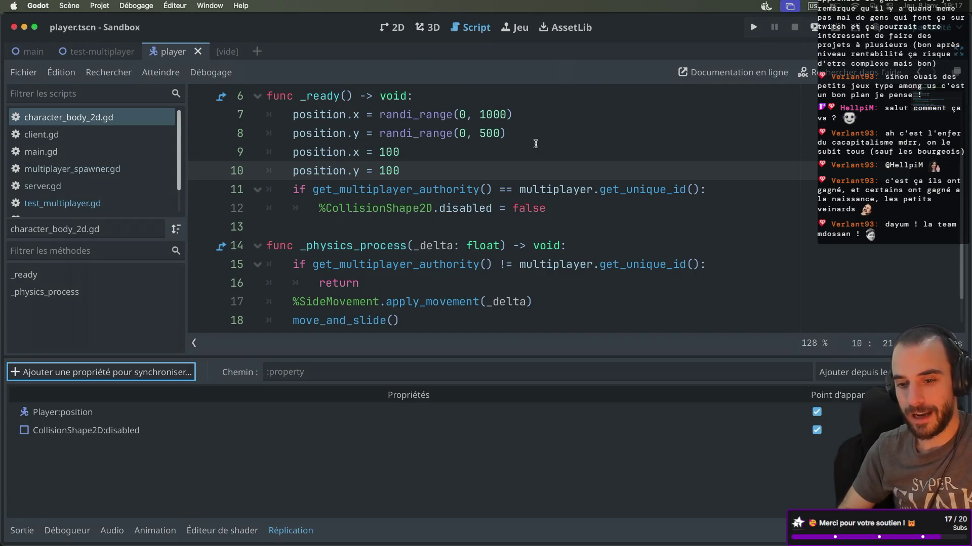
scroll(535, 143, down, 2)
scroll(486, 191, up, 3)
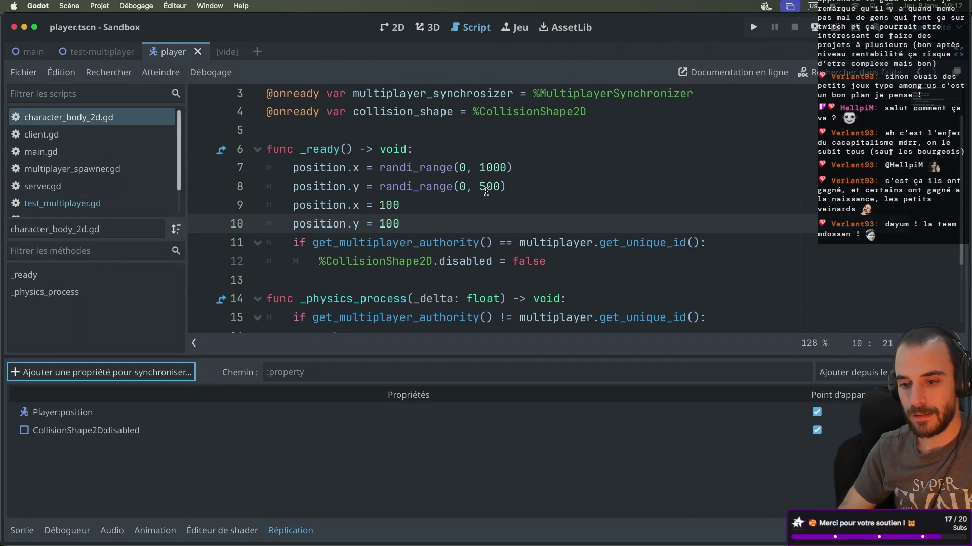
scroll(485, 191, down, 1)
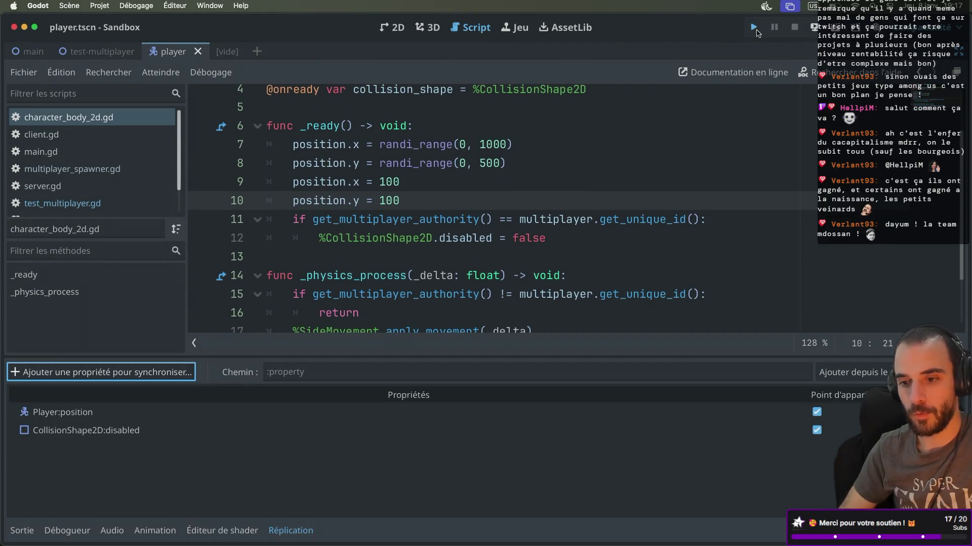
- Run the project, start a server and two clients, then close every game window
click(755, 29)
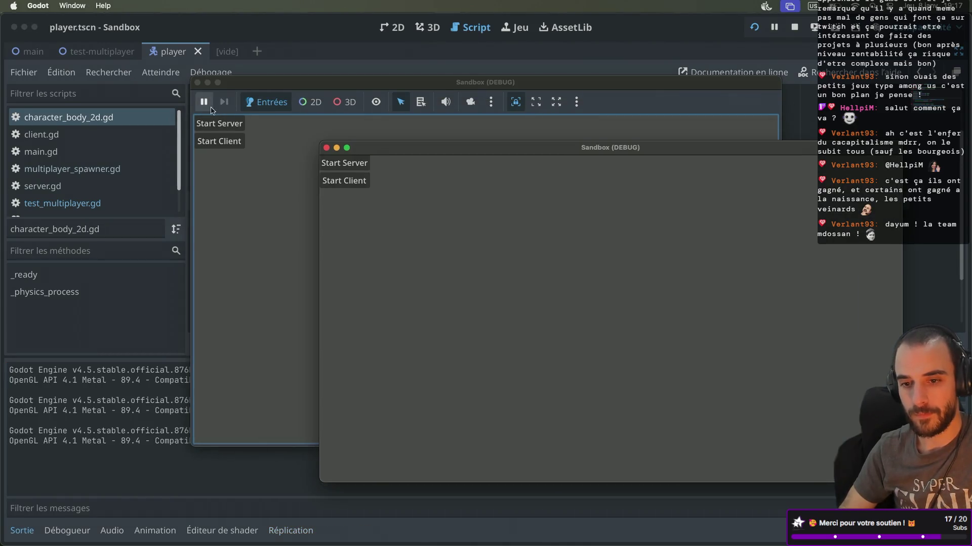
click(252, 98)
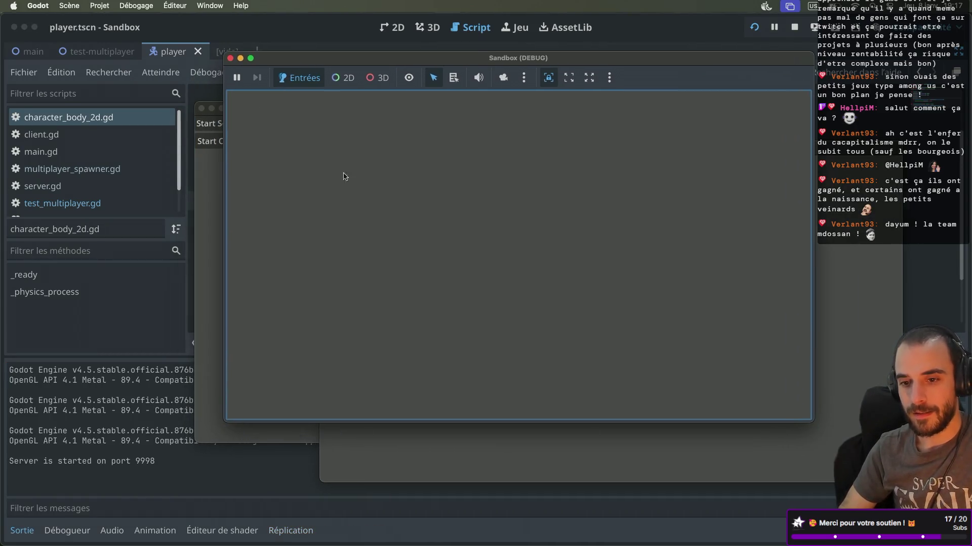
click(353, 185)
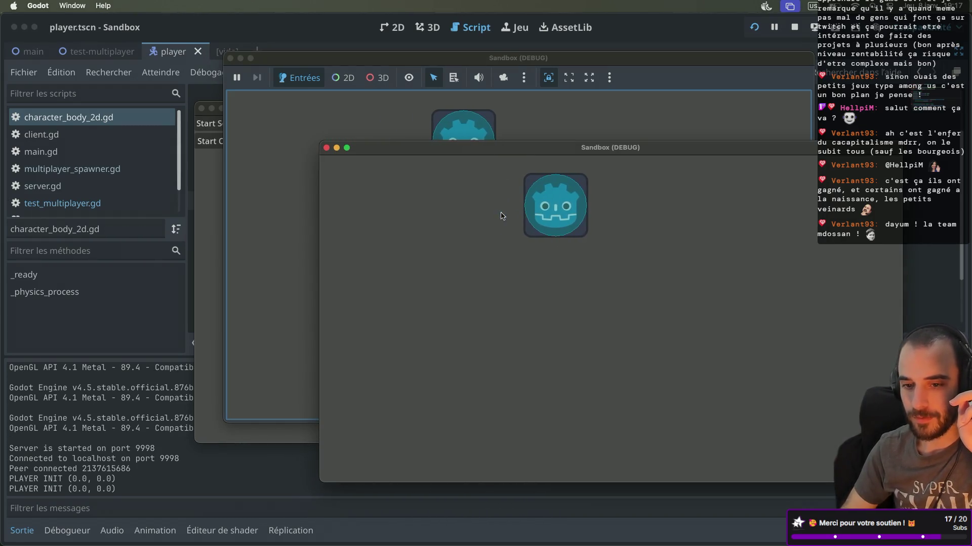
click(215, 183)
click(219, 141)
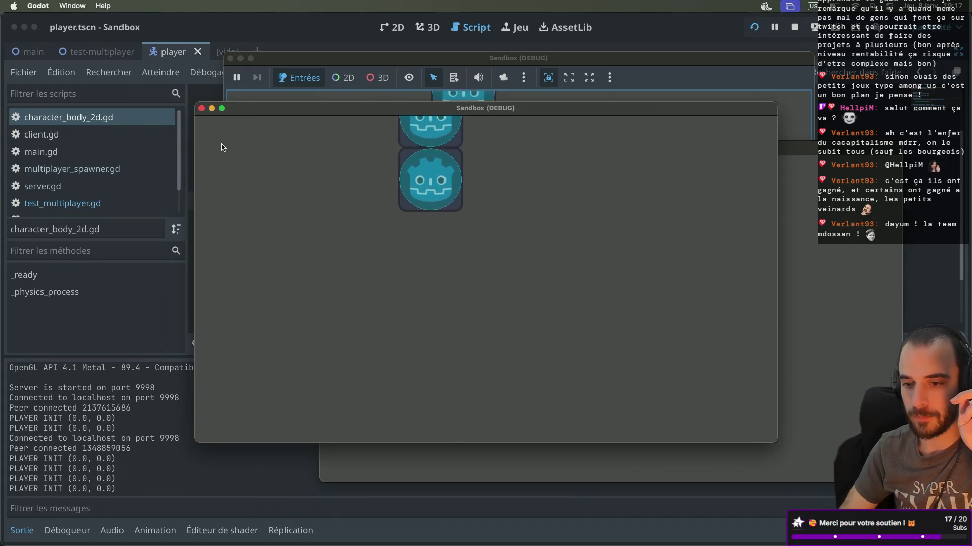
click(231, 58)
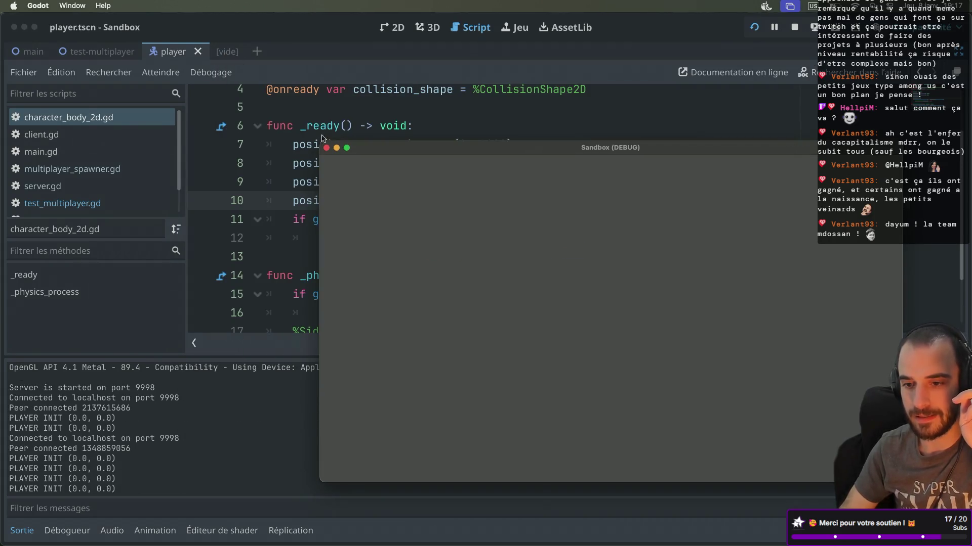
click(327, 148)
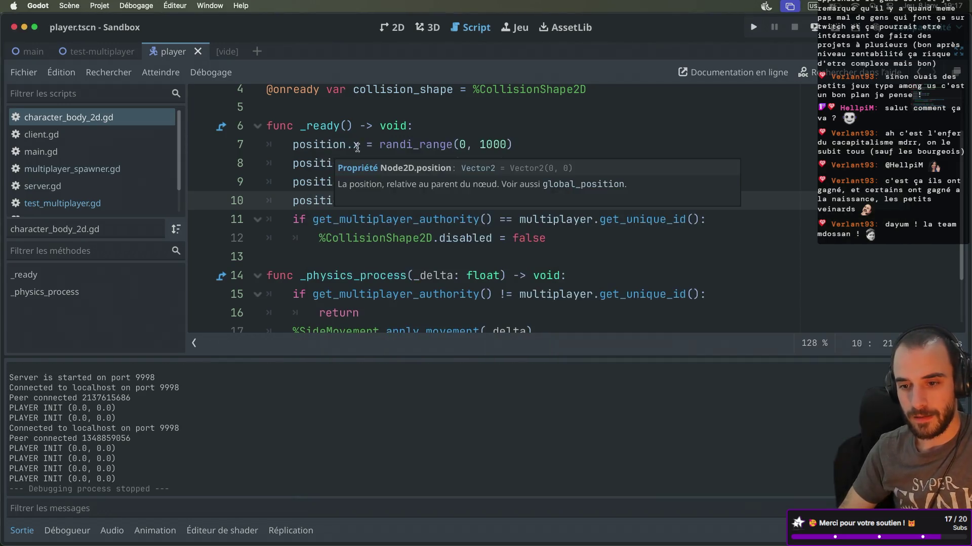
- Insert a new line reading pass above the %CollisionShape2D.disabled line in _ready
click(403, 184)
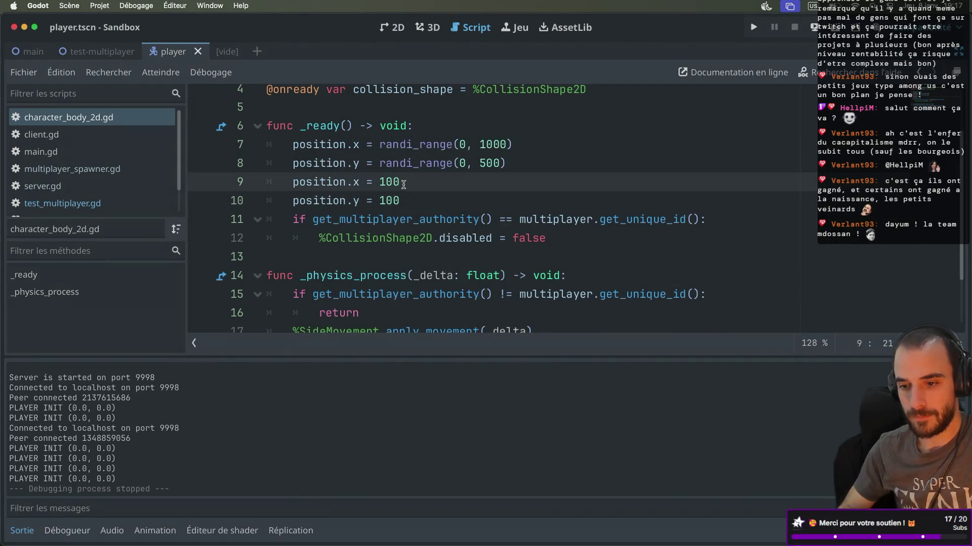
click(321, 236)
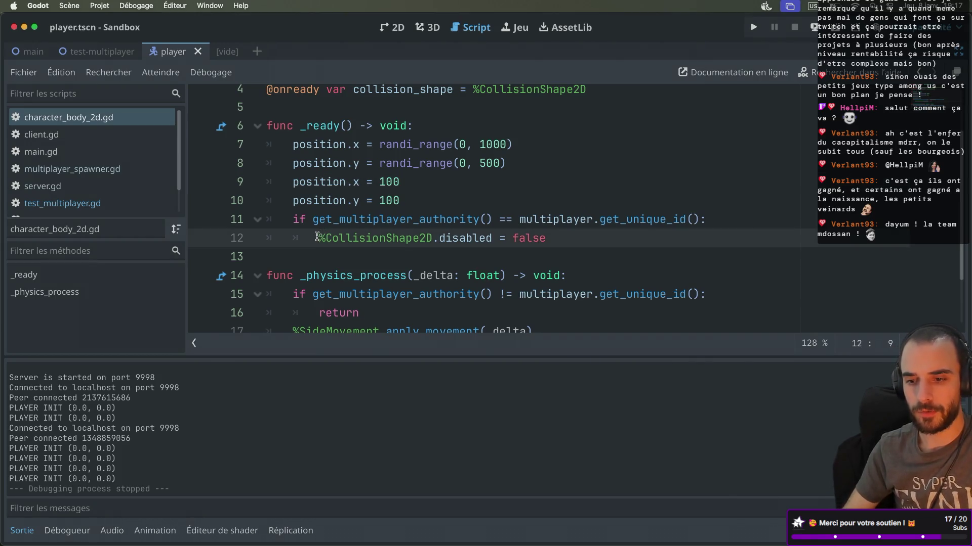
key(Return)
key(Up)
text(pass)
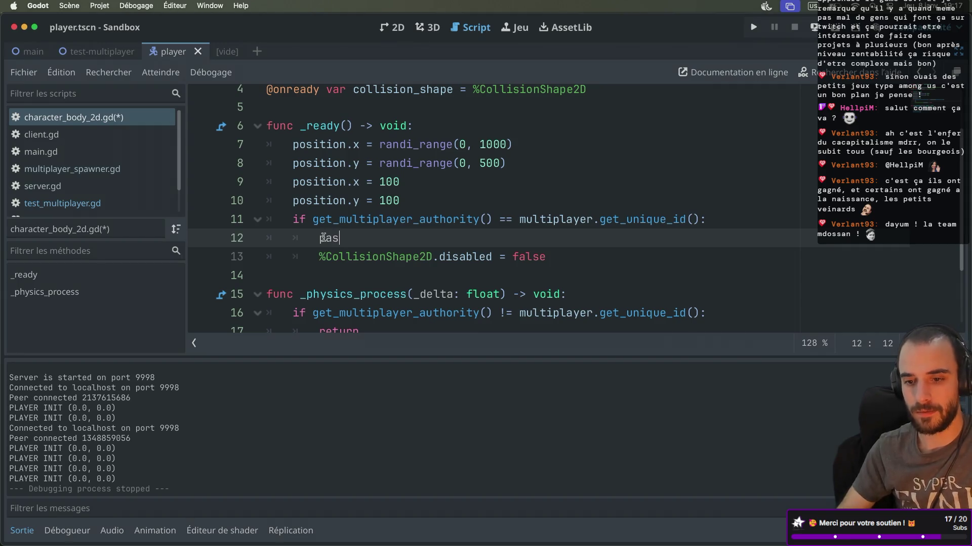
- Comment out the %CollisionShape2D.disabled line with Cmd+K and run the game
click(318, 264)
key(ctrl+k)
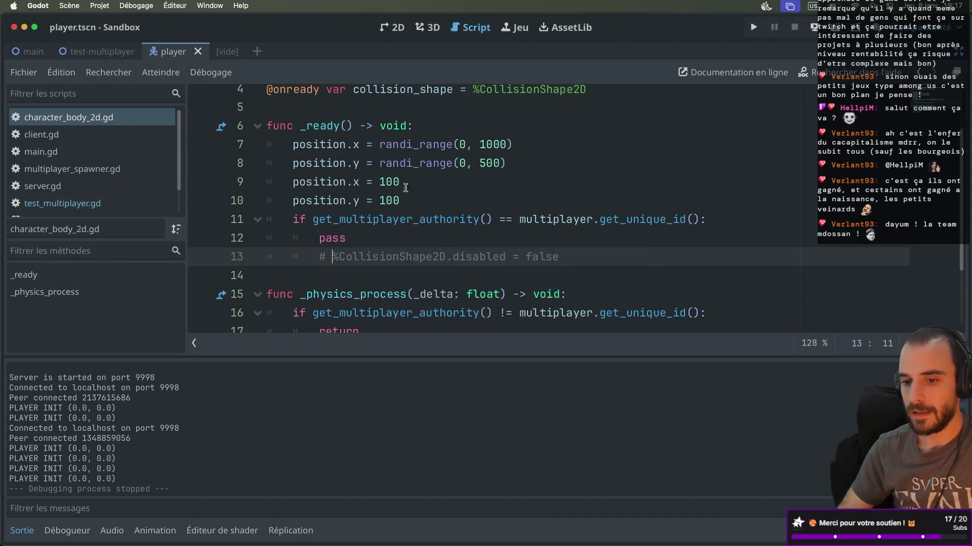
click(753, 27)
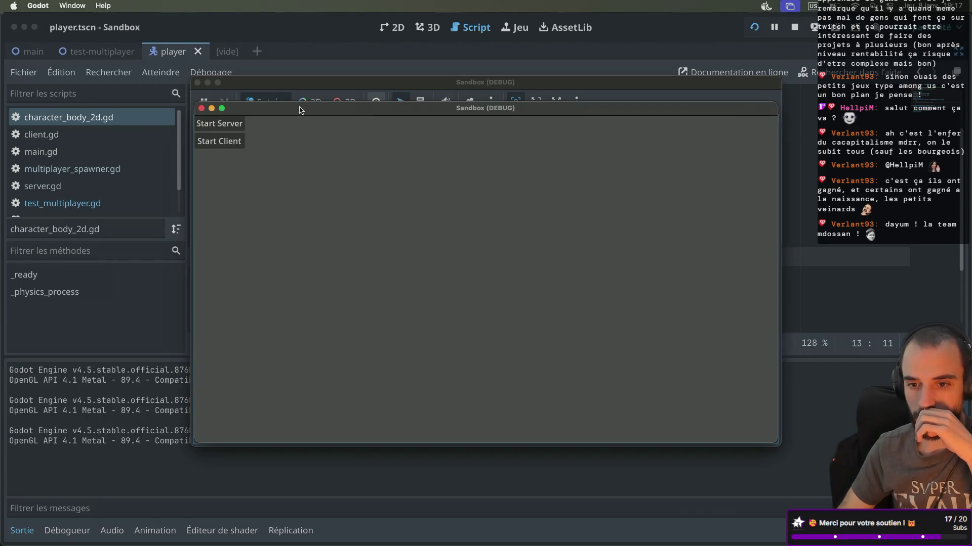
- Start a server in one Sandbox window and a client in the other, then close both windows
click(229, 129)
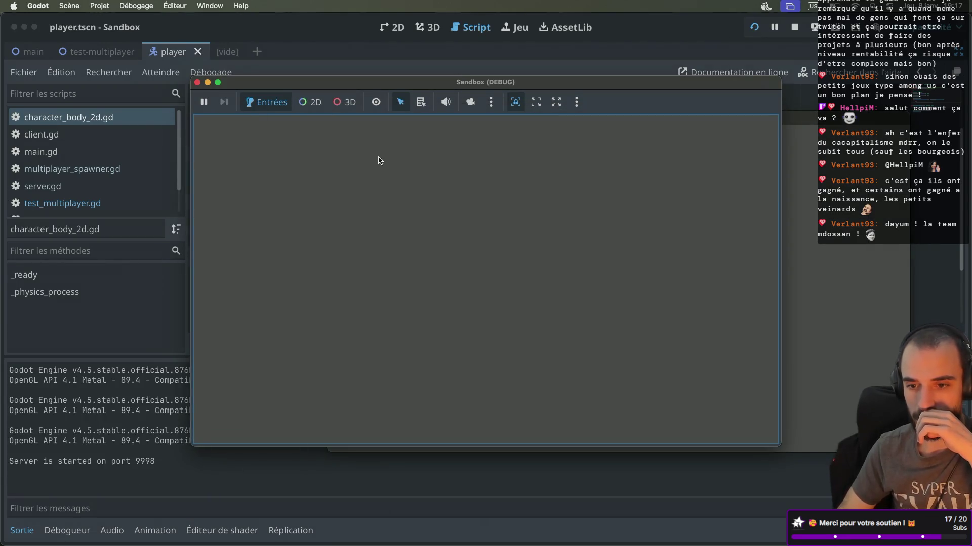
click(852, 206)
click(352, 150)
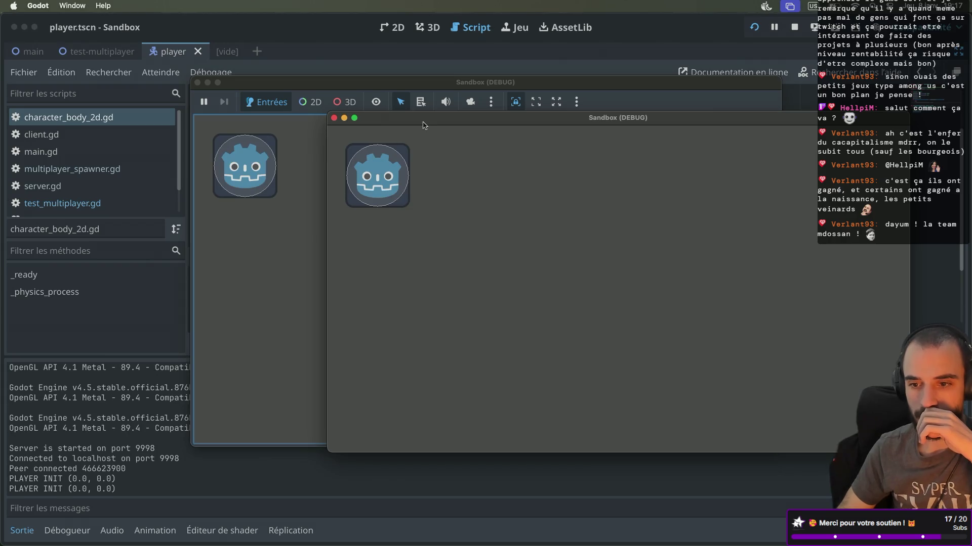
click(334, 119)
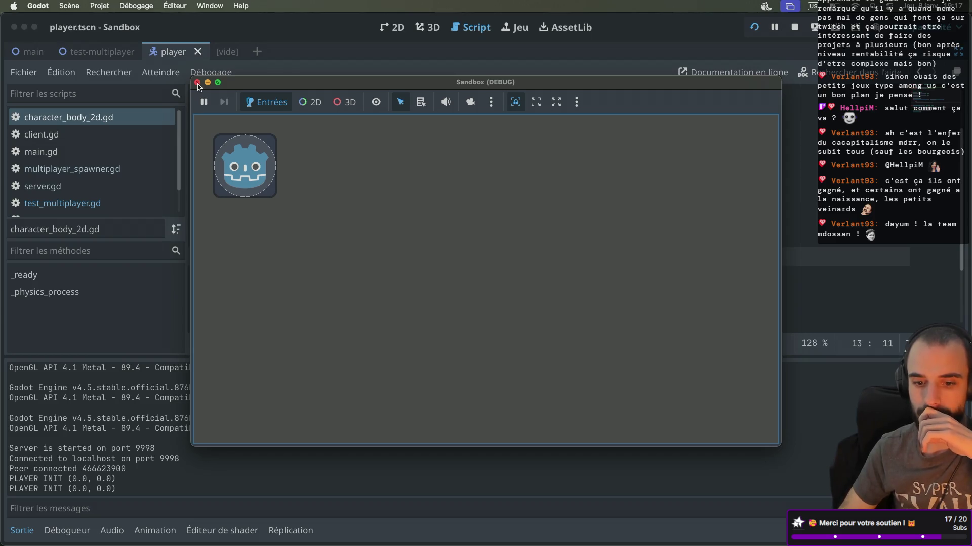
click(197, 83)
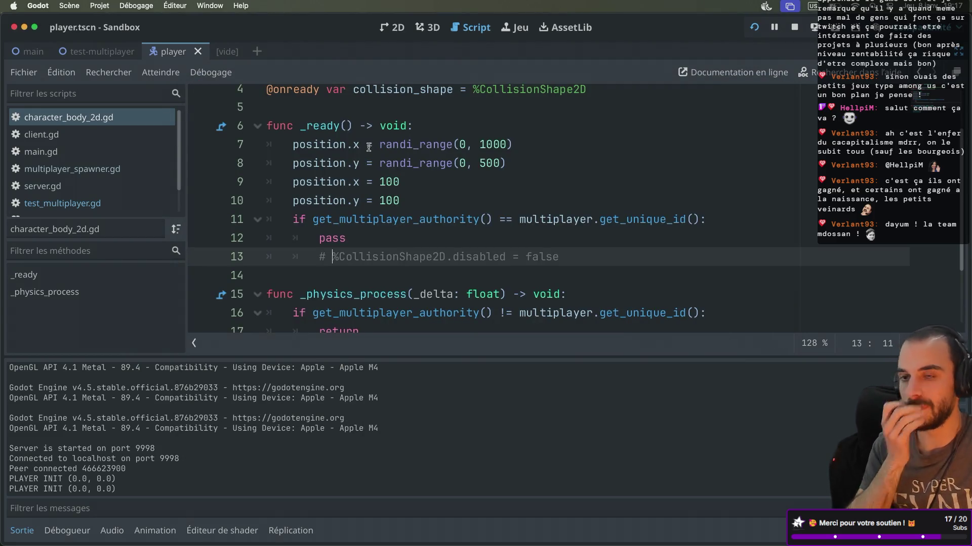
- Delete pass and its empty line, and uncomment %CollisionShape2D.disabled = false
double_click(334, 239)
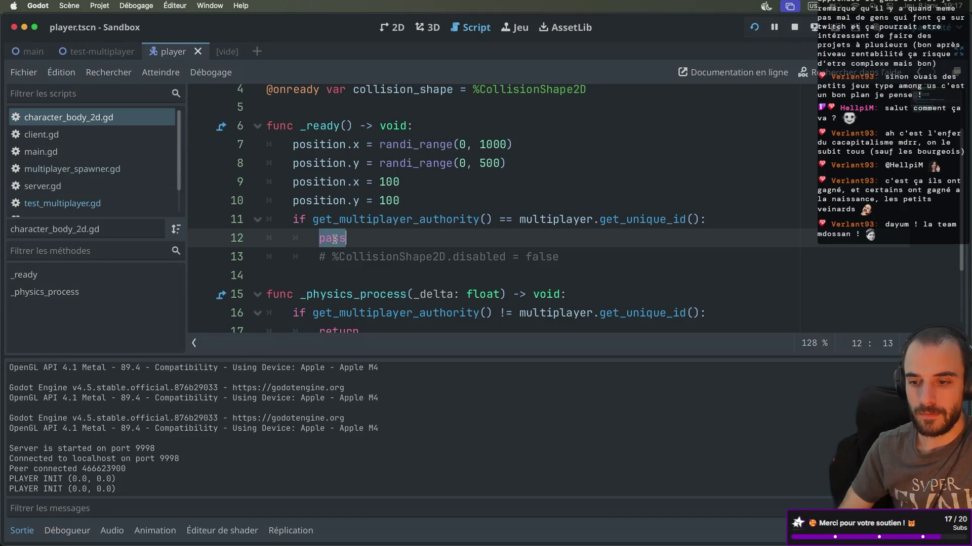
key(BackSpace)
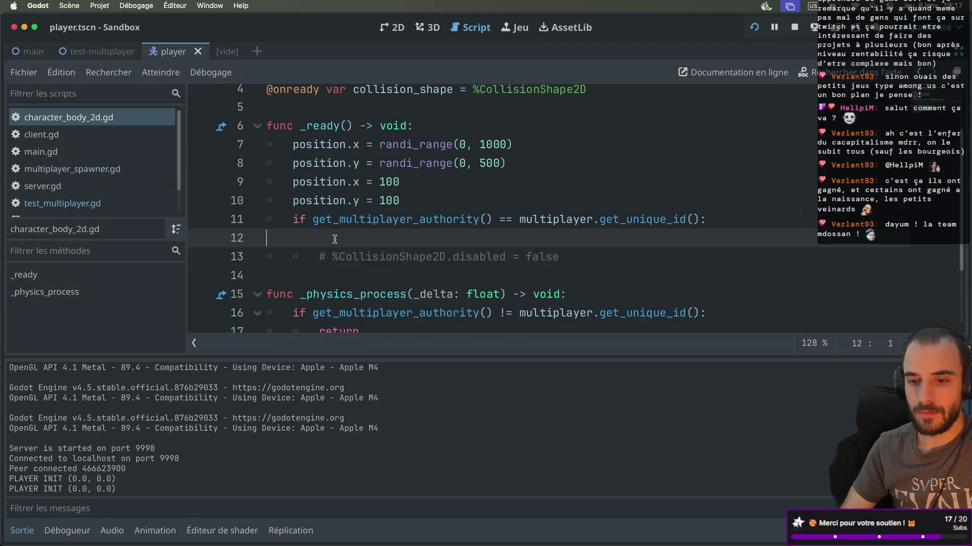
key(BackSpace)
click(332, 238)
key(BackSpace)
key(BackSpace)
double_click(519, 236)
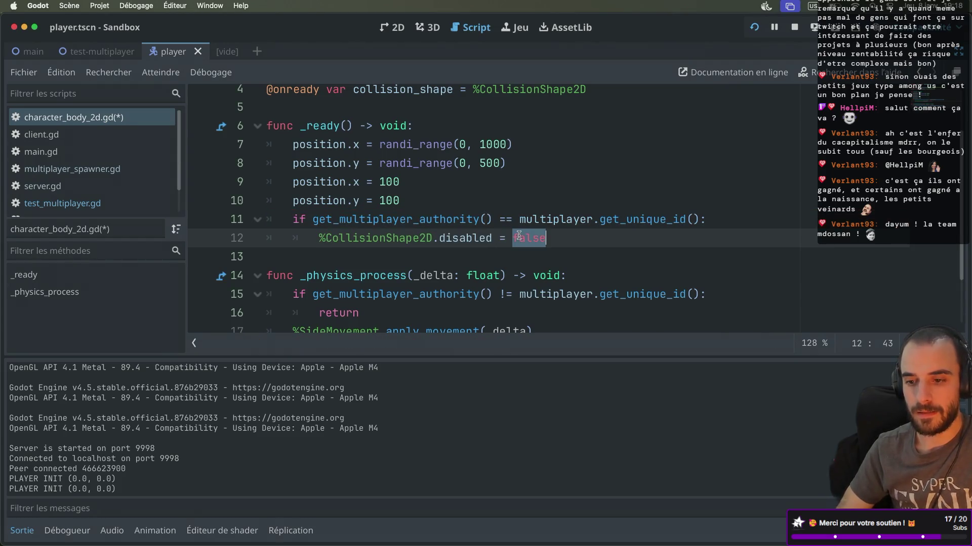
- Save the script and leave distraction-free mode to show the scene and inspector docks
key(super+s)
scroll(455, 235, down, 2)
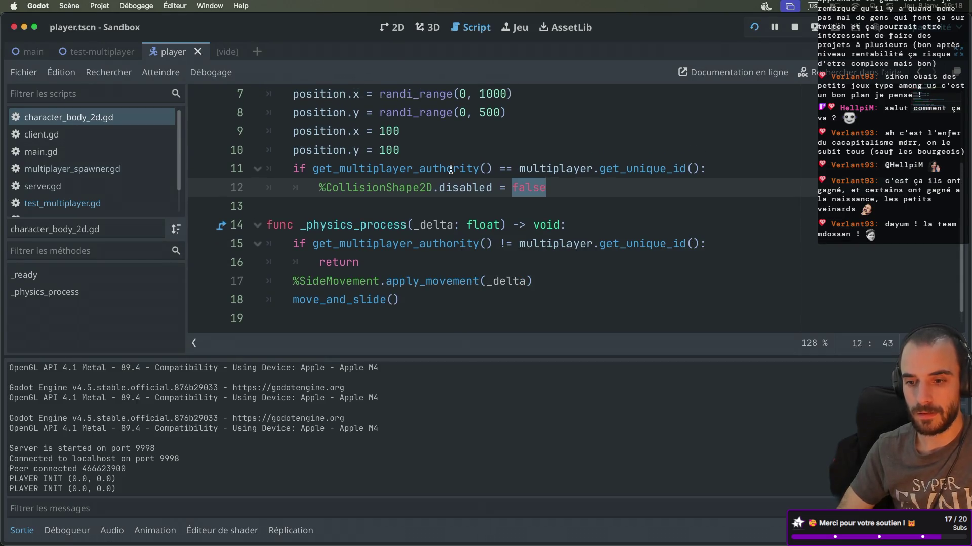
scroll(460, 147, down, 1)
key(ctrl+super+d)
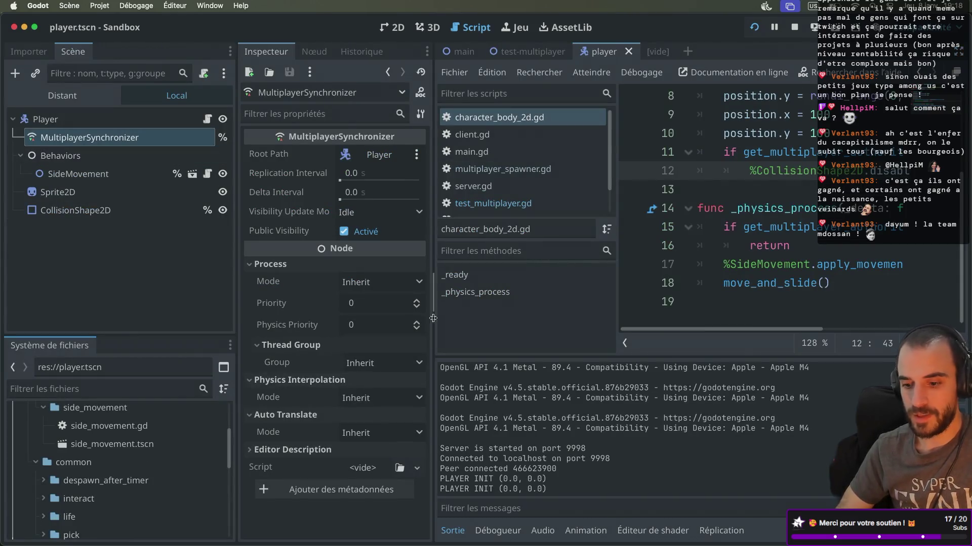
- Untick Spawn for Player:position and CollisionShape2D:disabled in Replication, then save and run
click(718, 532)
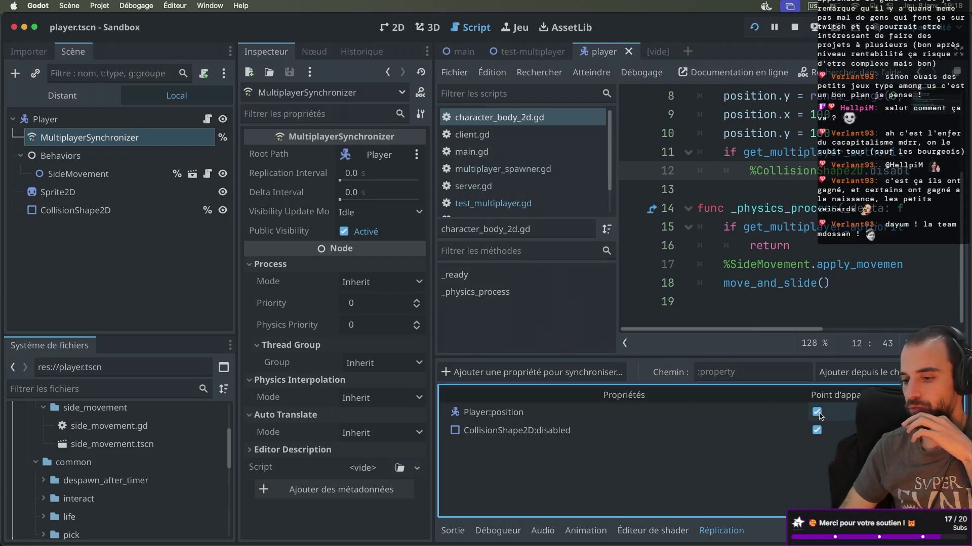
click(816, 428)
click(816, 411)
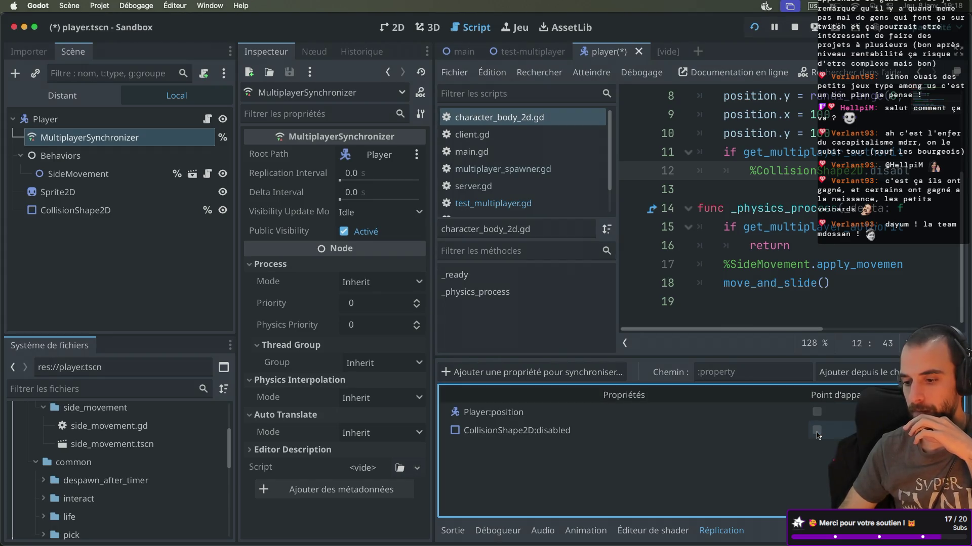
click(754, 28)
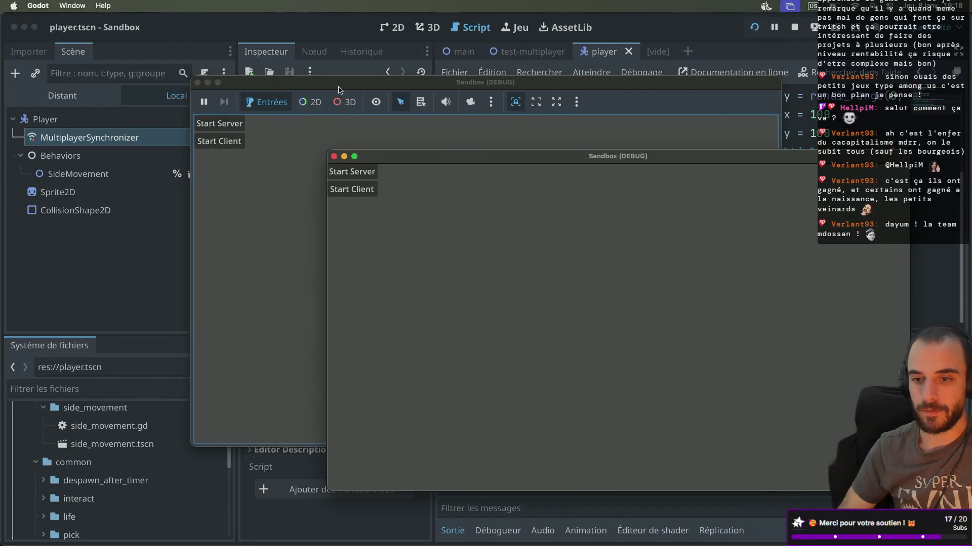
- Arrange the Sandbox windows, start a server and a client, and move the player right
drag(339, 88, 402, 63)
drag(455, 167, 261, 171)
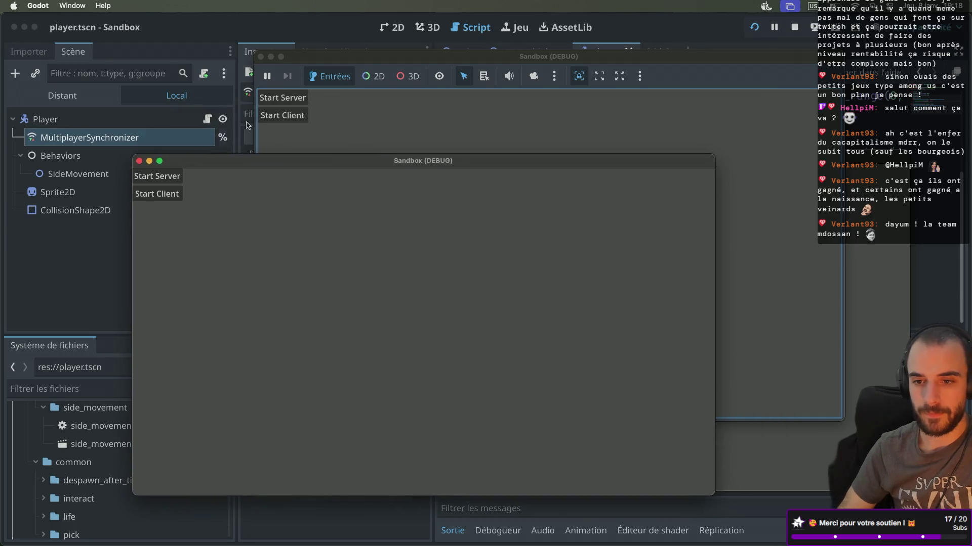
click(297, 99)
click(205, 268)
click(172, 195)
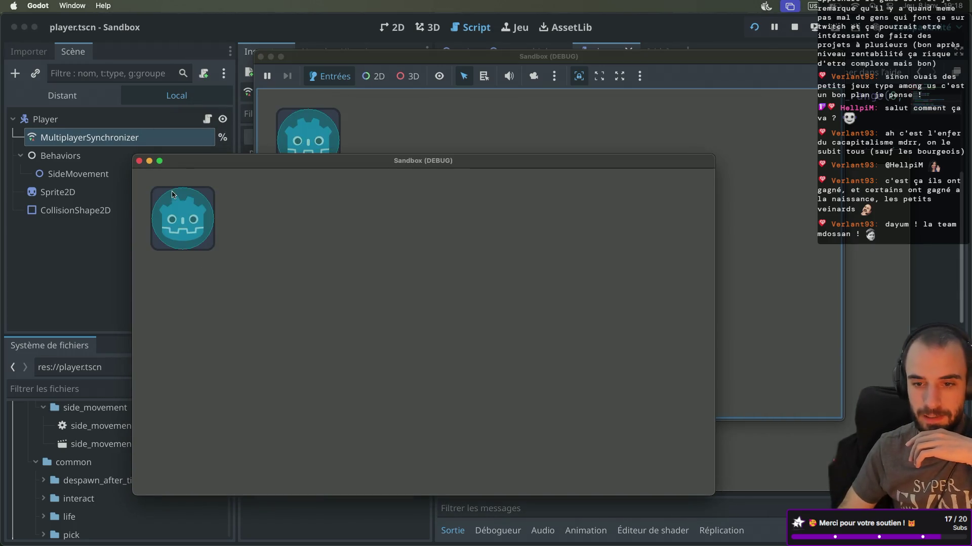
key(Right)
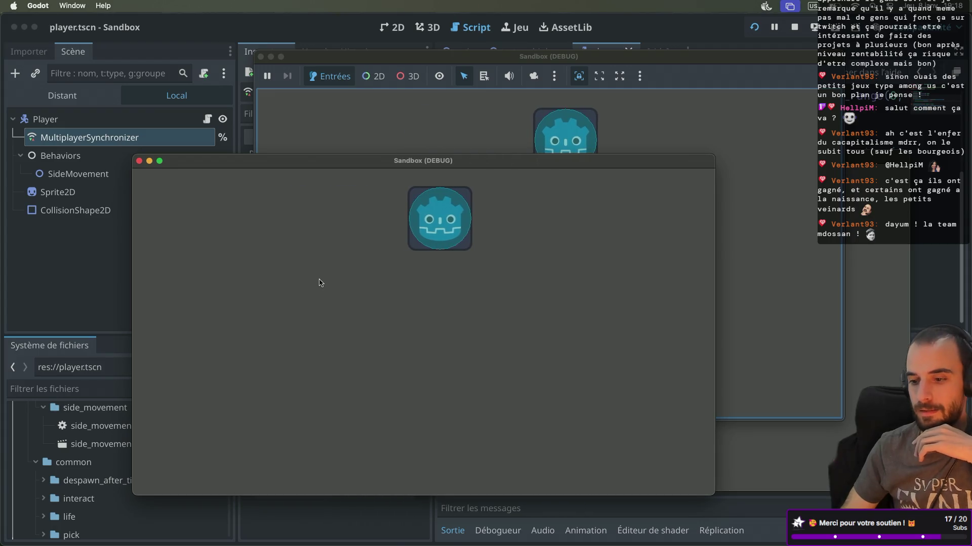
- Connect a third window as a client, then close all three game windows
click(749, 430)
click(367, 195)
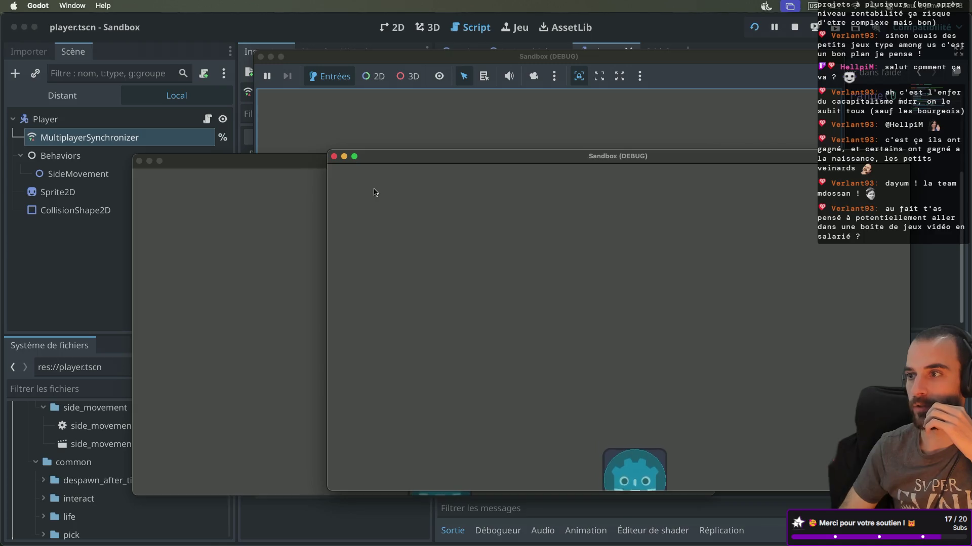
click(334, 156)
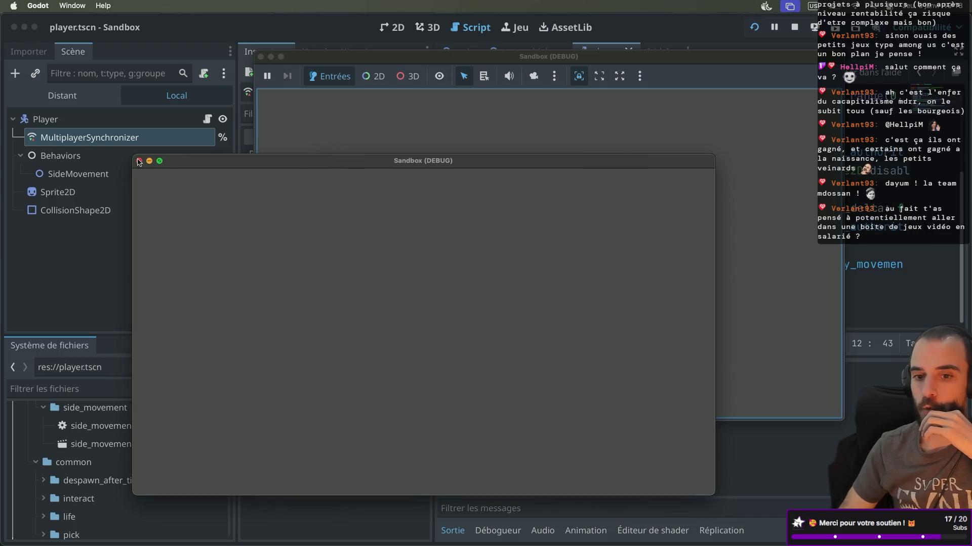
click(139, 162)
click(261, 59)
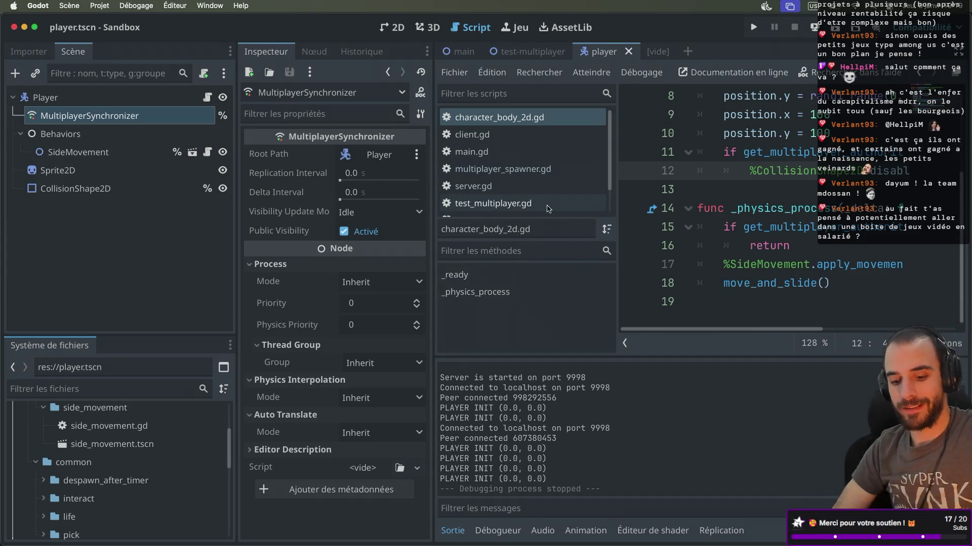
- Review the player script in distraction-free mode, then restore the side docks
key(super+ctrl+d)
scroll(497, 215, up, 3)
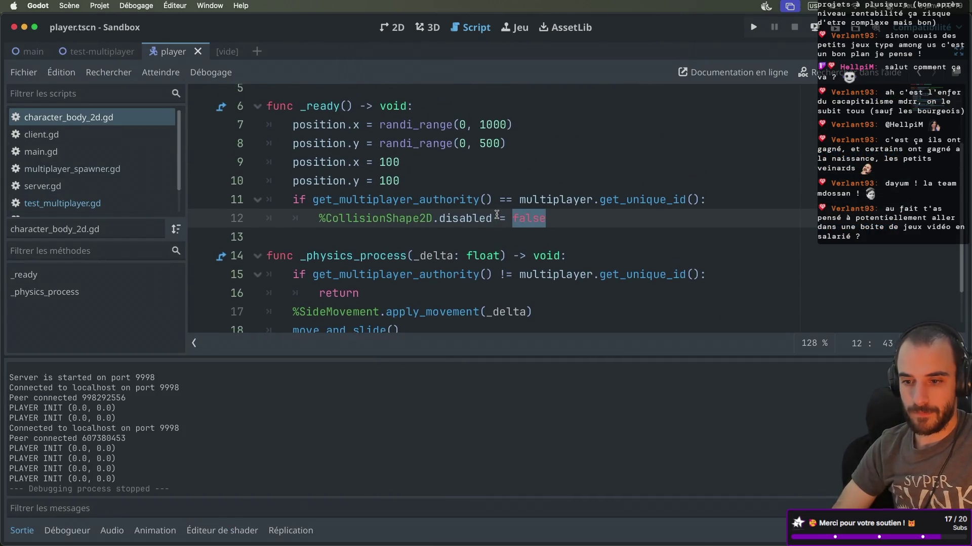
mouse_move(363, 220)
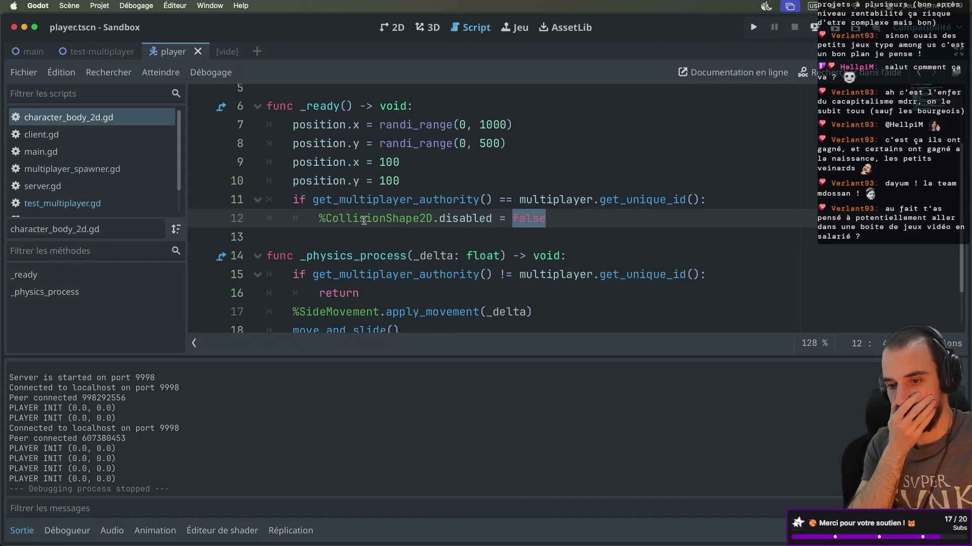
key(super+ctrl+d)
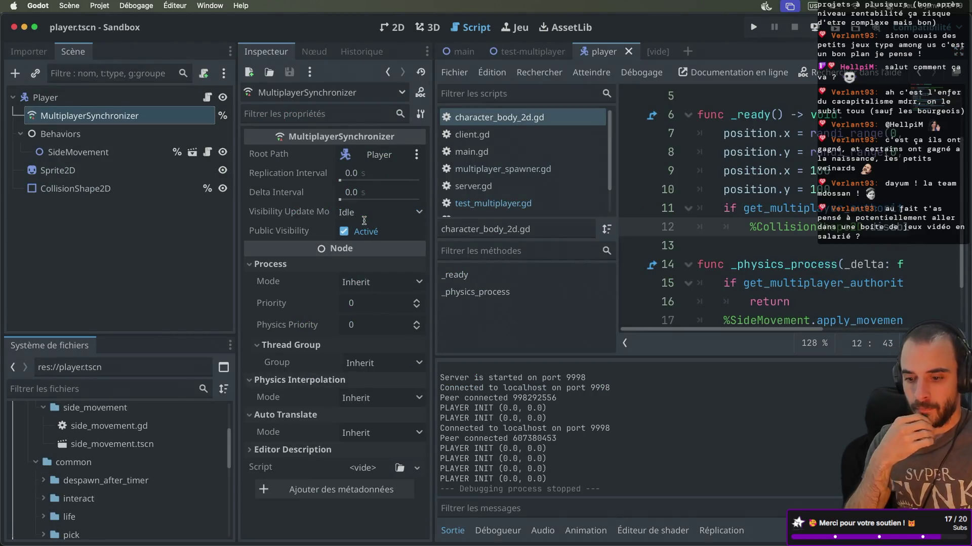
- Delete CollisionShape2D:disabled from the replicated properties, confirm, and run the project
click(721, 531)
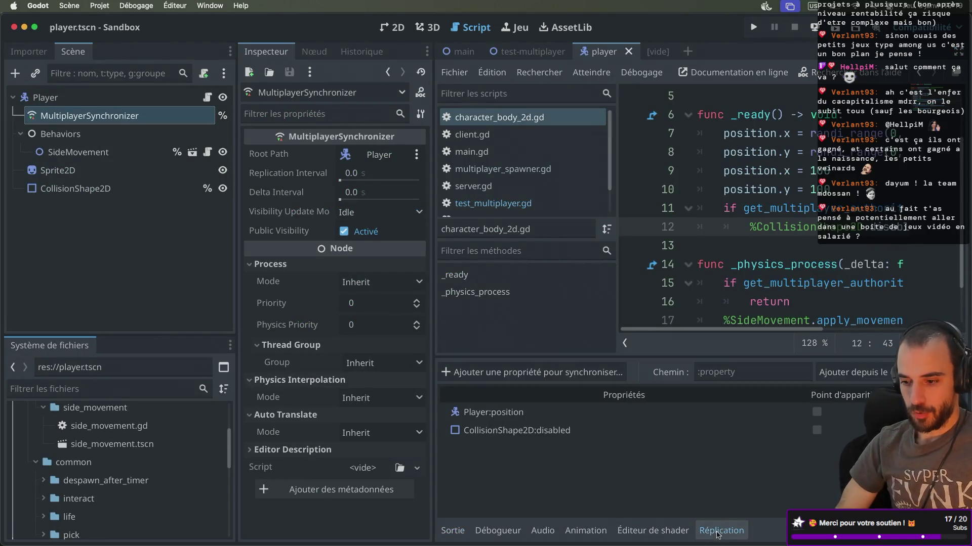
click(883, 430)
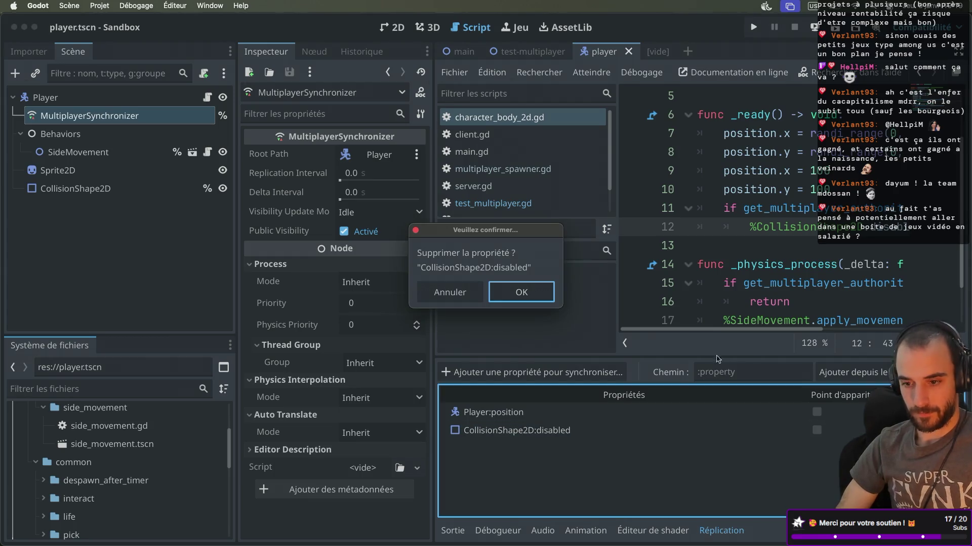
key(Return)
click(753, 27)
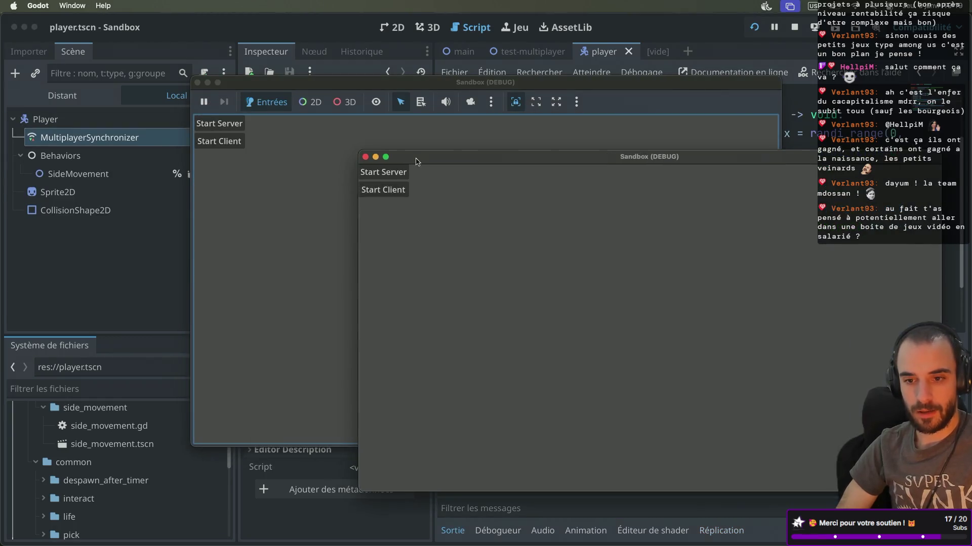
- Start a server in one game window and a client in the other, then move the player right
click(222, 122)
click(880, 256)
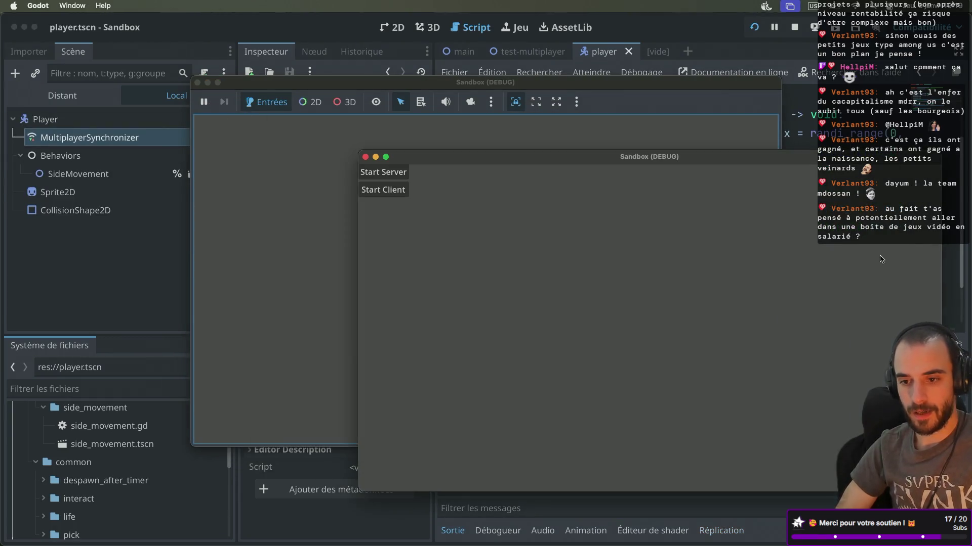
click(391, 199)
mouse_move(495, 158)
mouse_down()
mouse_move(505, 205)
mouse_move(532, 180)
mouse_up()
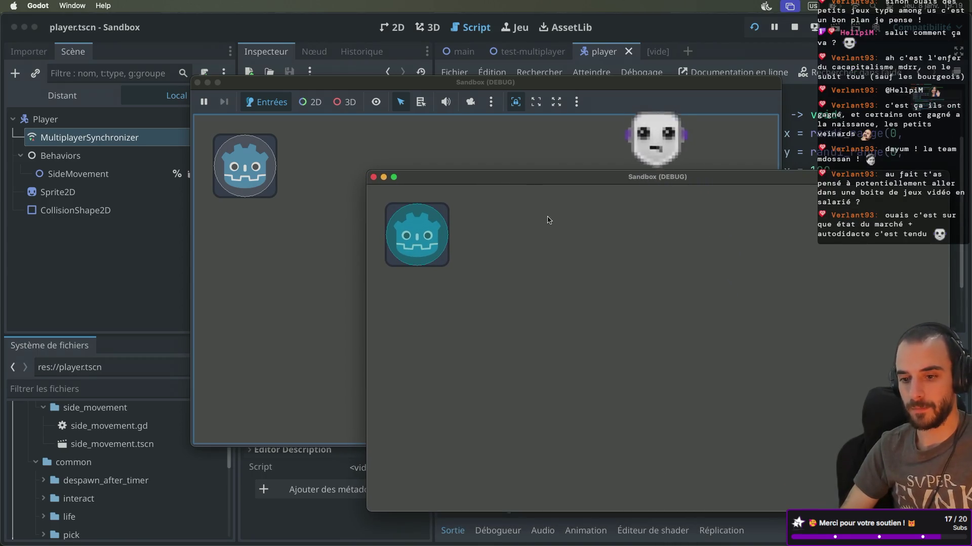
key(Right)
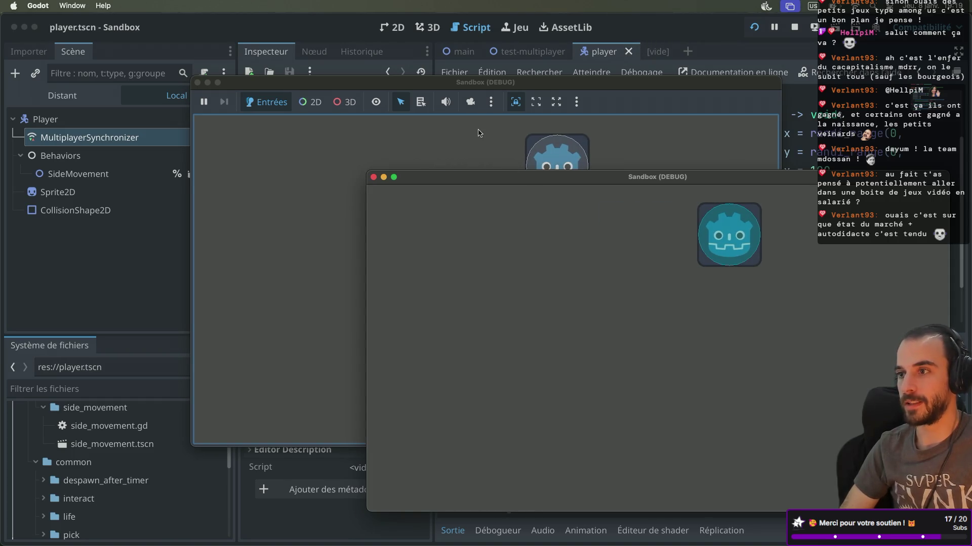
- Reposition the game windows, connect another client, then close both debug windows
drag(434, 87, 505, 65)
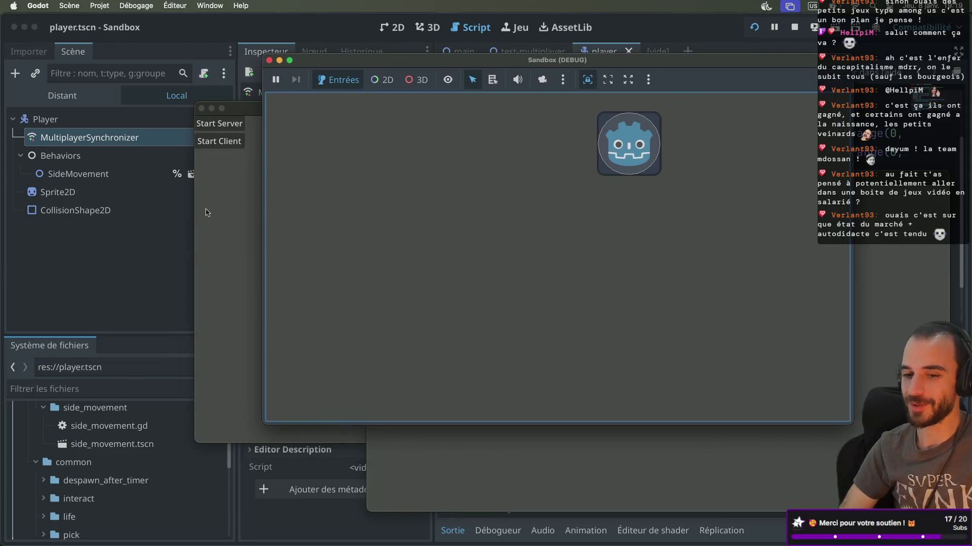
click(222, 208)
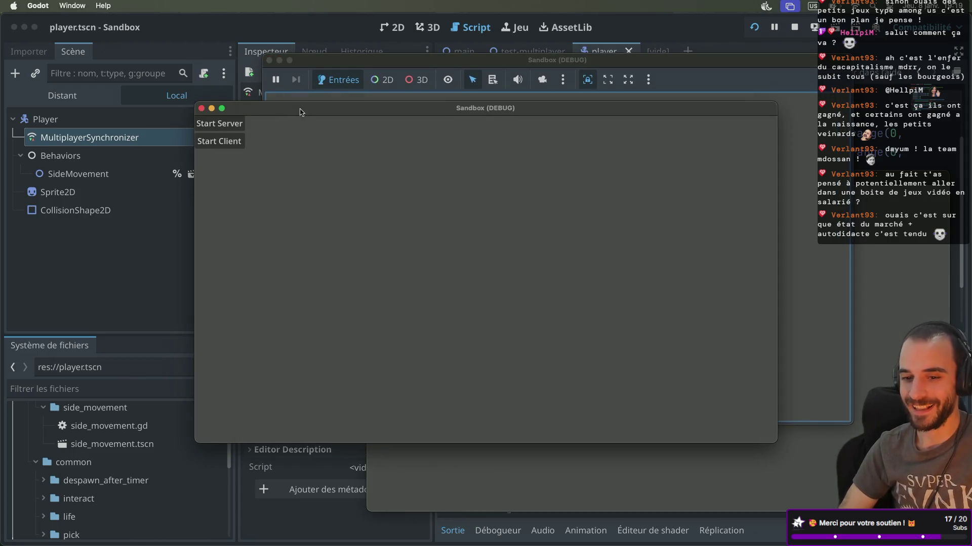
drag(299, 108, 246, 181)
click(170, 214)
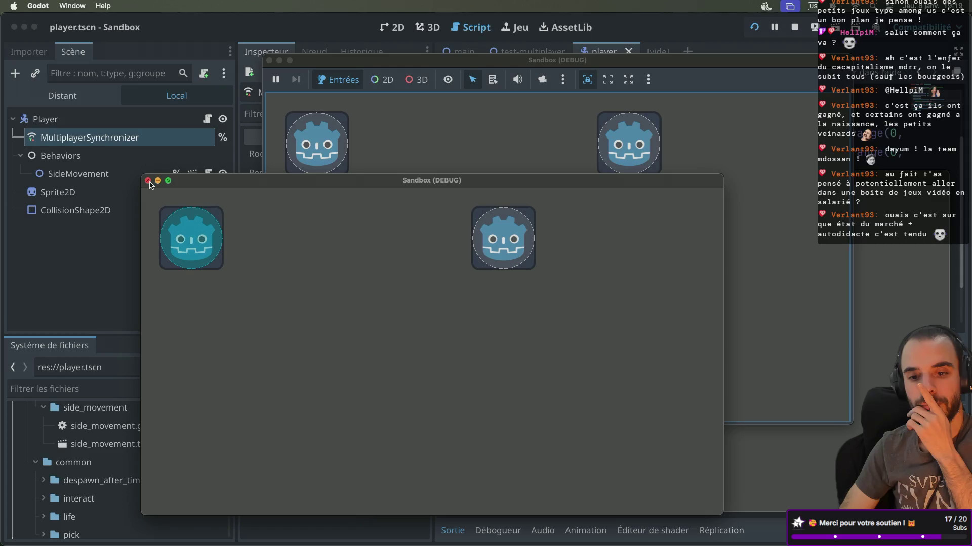
click(148, 180)
click(270, 60)
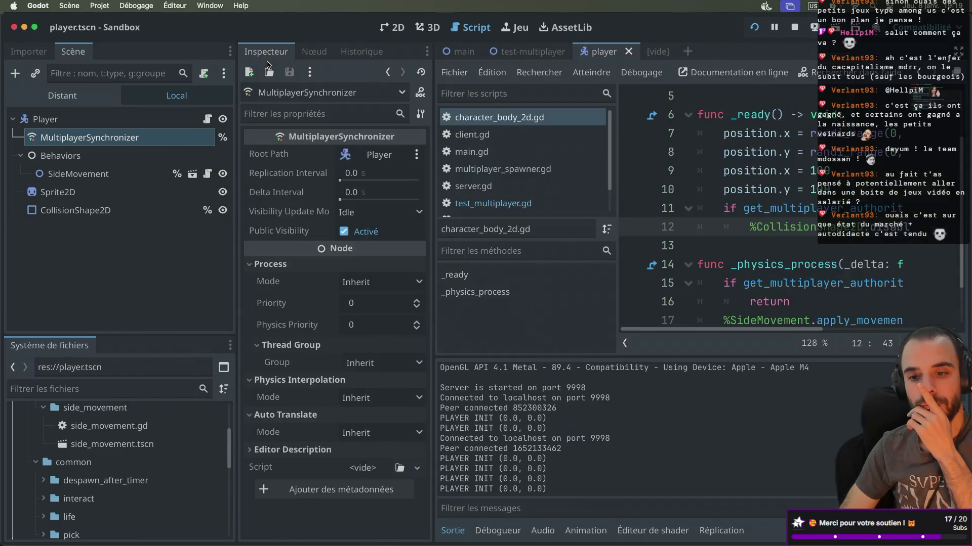
- Tick then untick Player:position's spawn checkbox in Replication, and switch to Safari
click(721, 531)
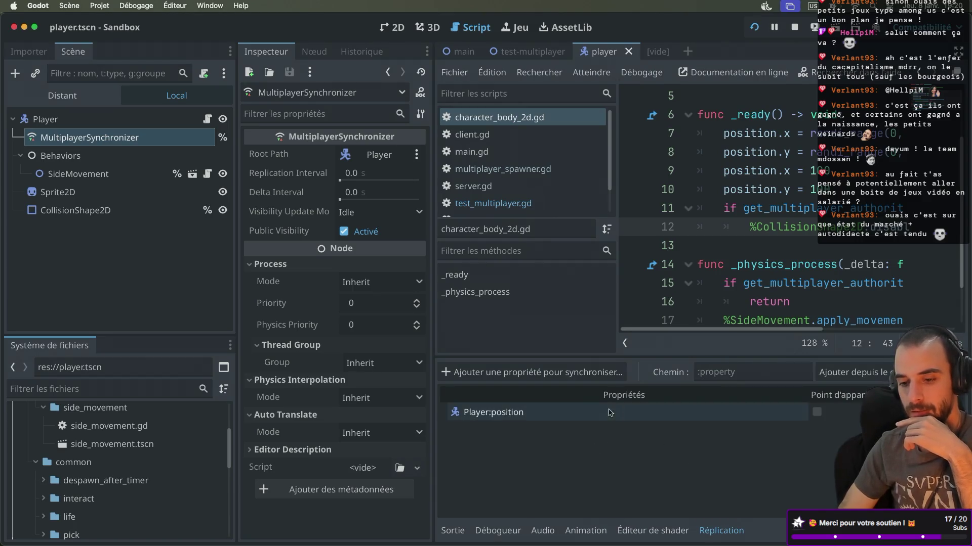
click(816, 412)
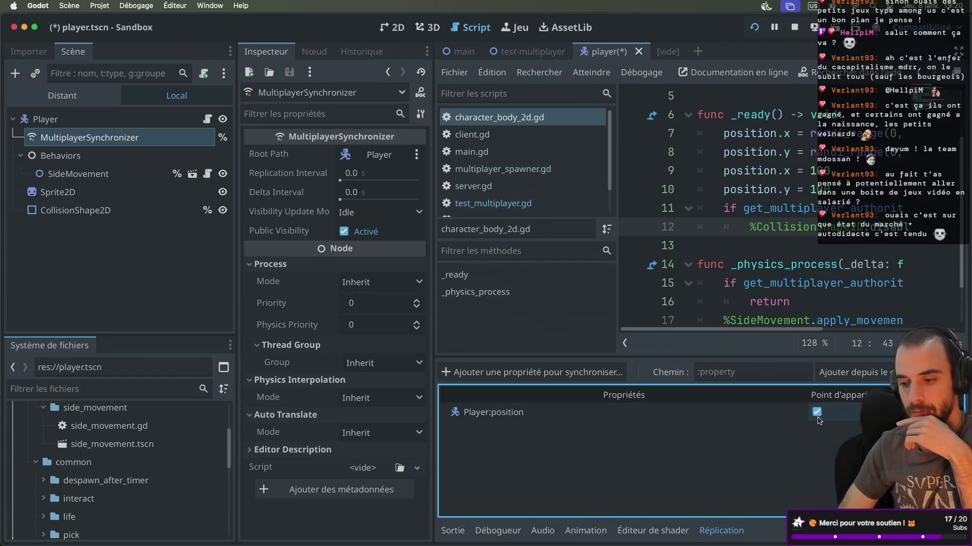
click(816, 413)
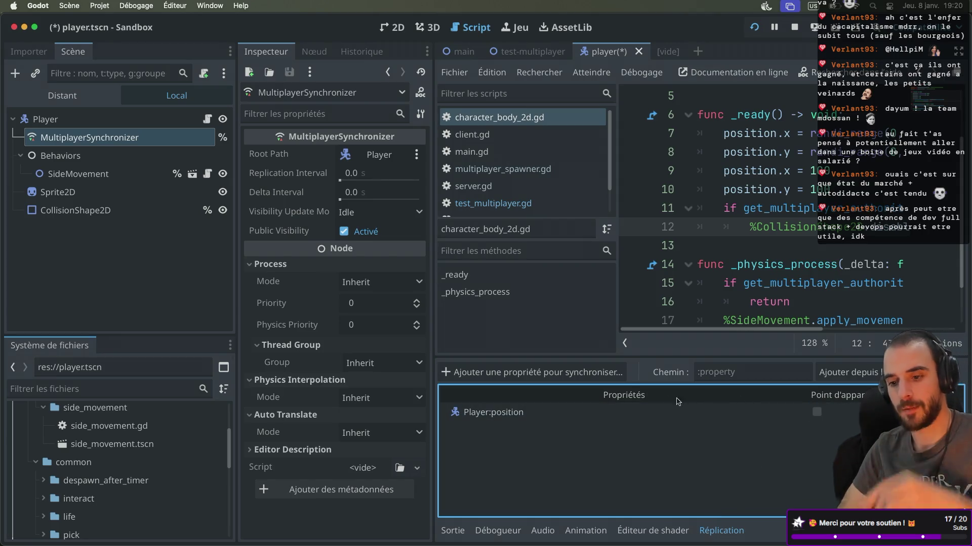
key(super+Tab)
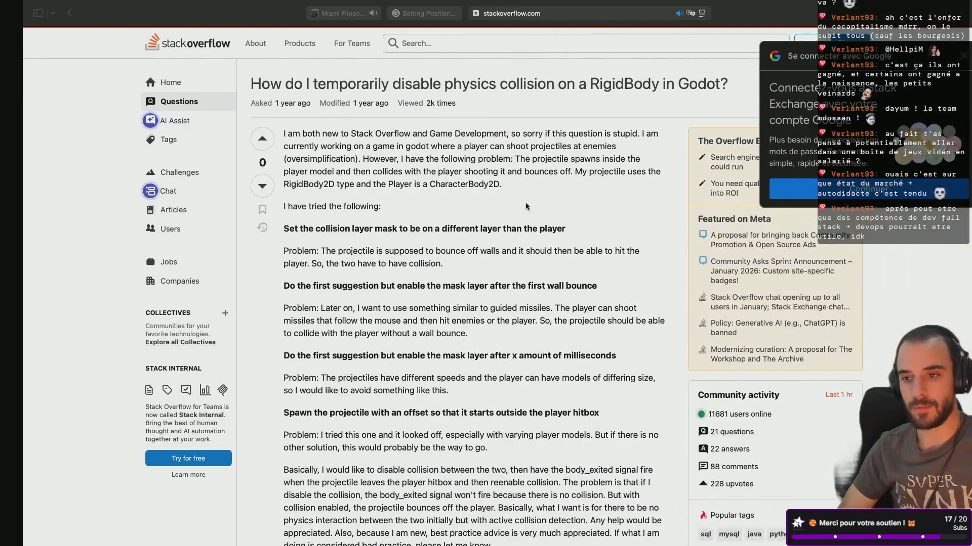
- Search Google for 'multiplayer godot' in a new Safari tab
key(super+t)
text(multiplayer )
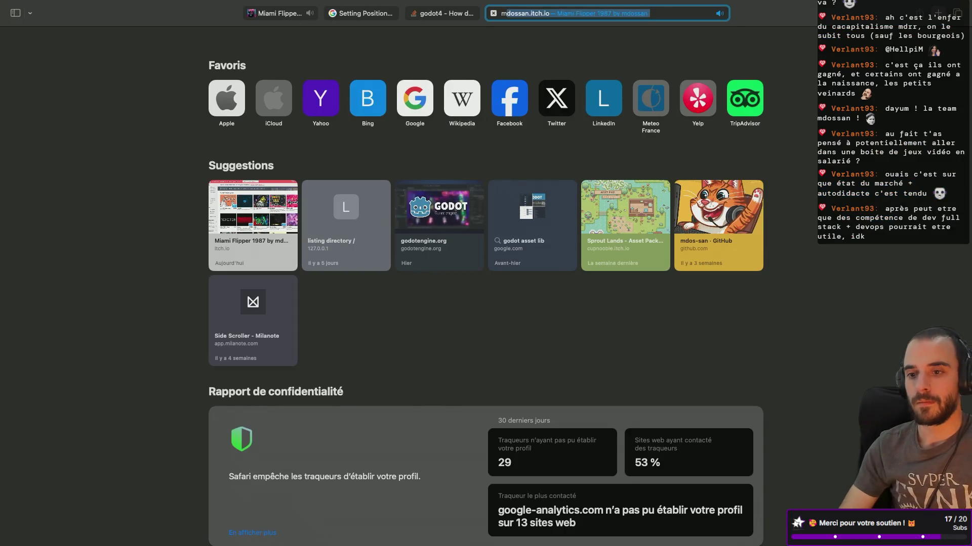
text(syncrho)
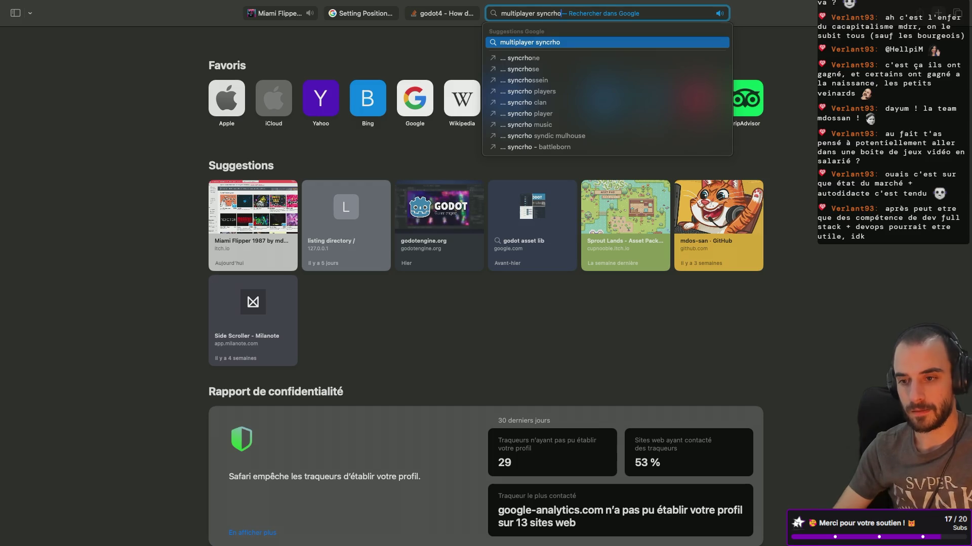
key(BackSpace)
key(BackSpace)
key(BackSpace)
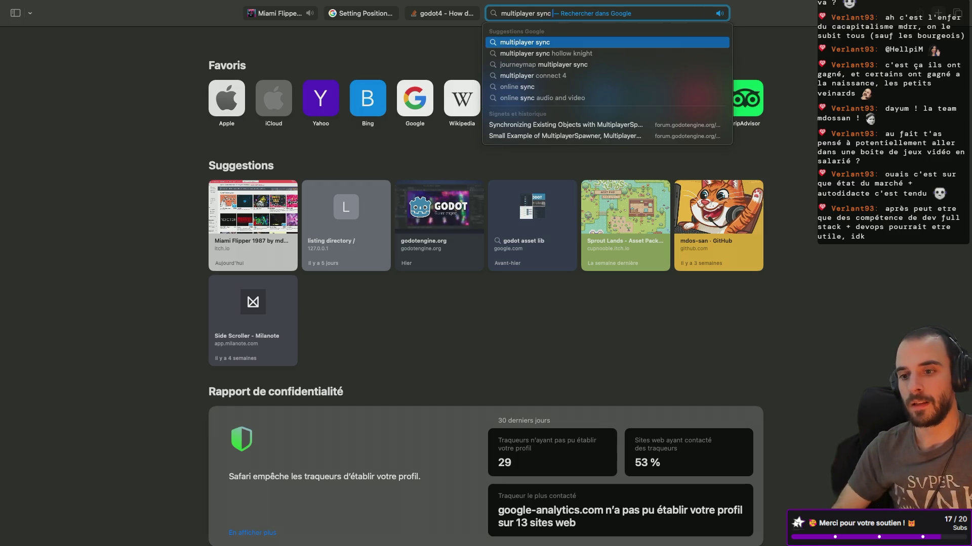
key(BackSpace)
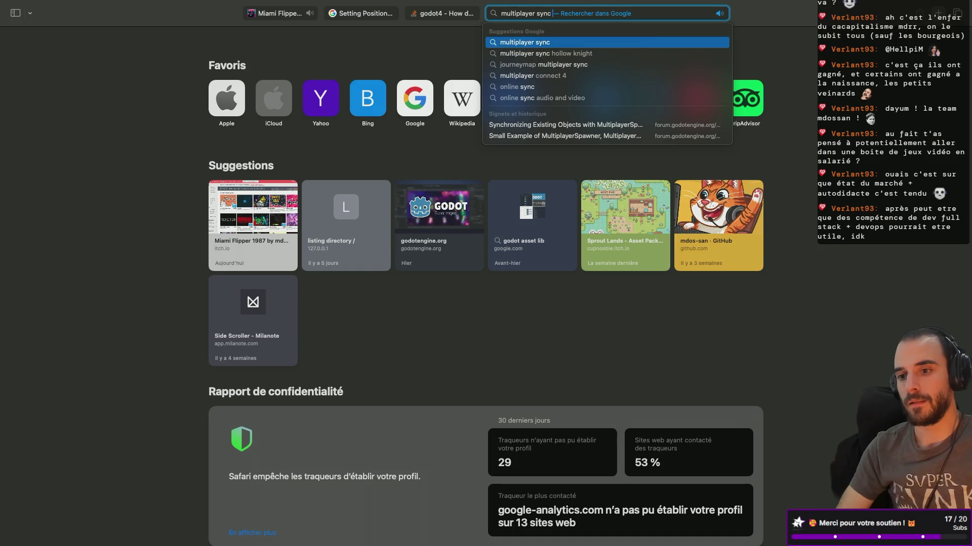
key(BackSpace)
key(BackSpace)
key(BackSpace)
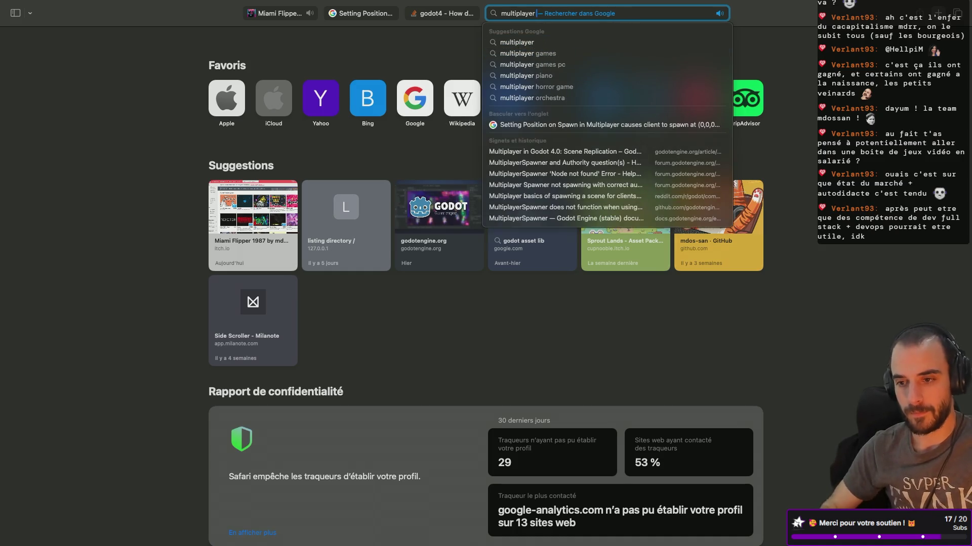
text(go)
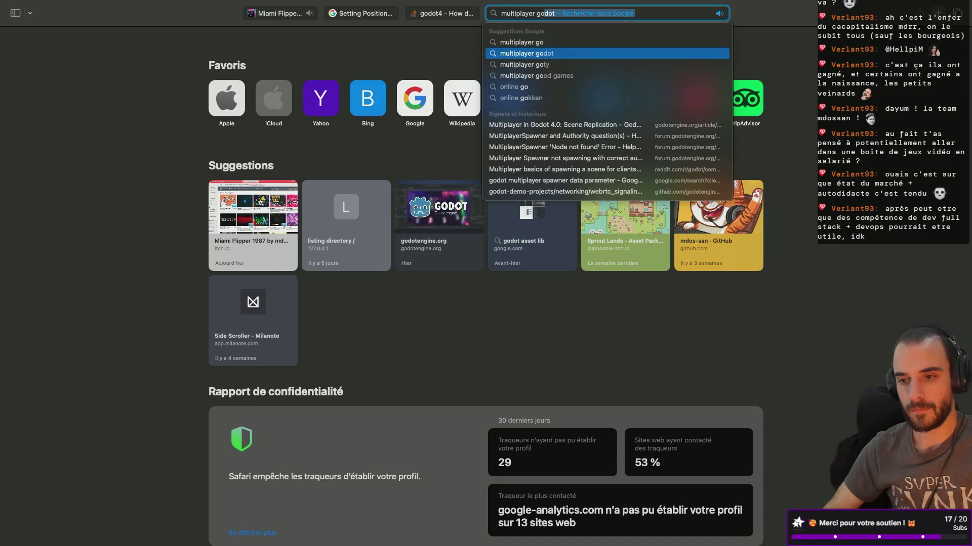
text(doto)
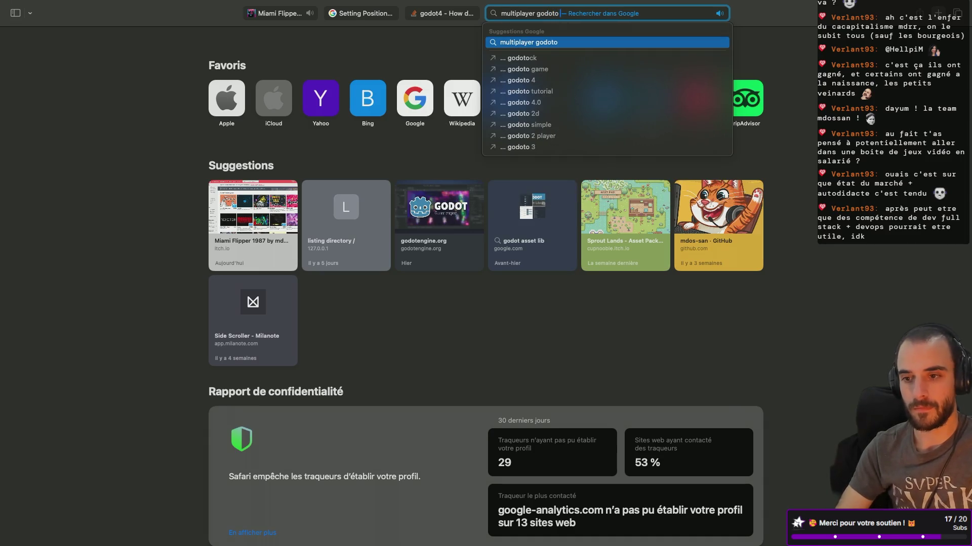
key(BackSpace)
key(Return)
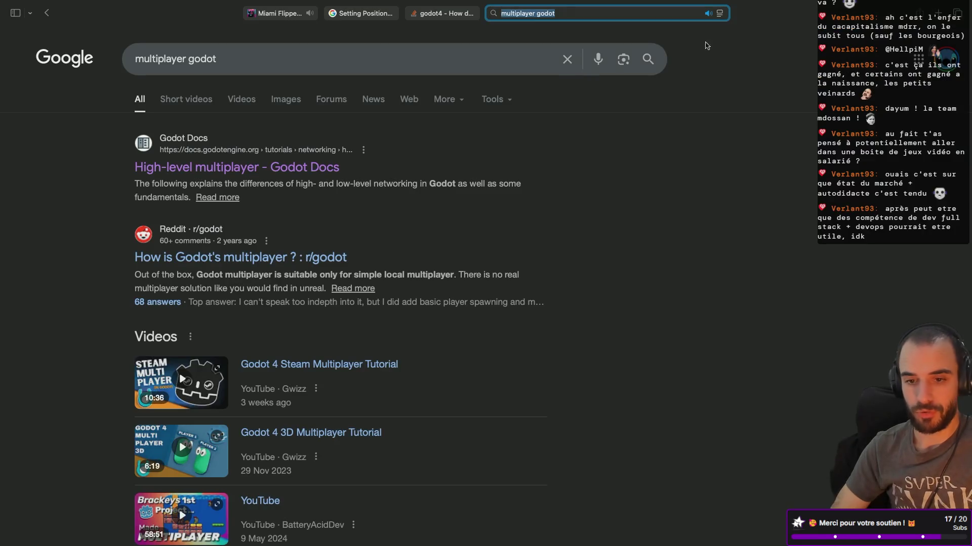
- Refine the search to 'multiplayer synchronizer godot interface'
click(185, 59)
text(syc)
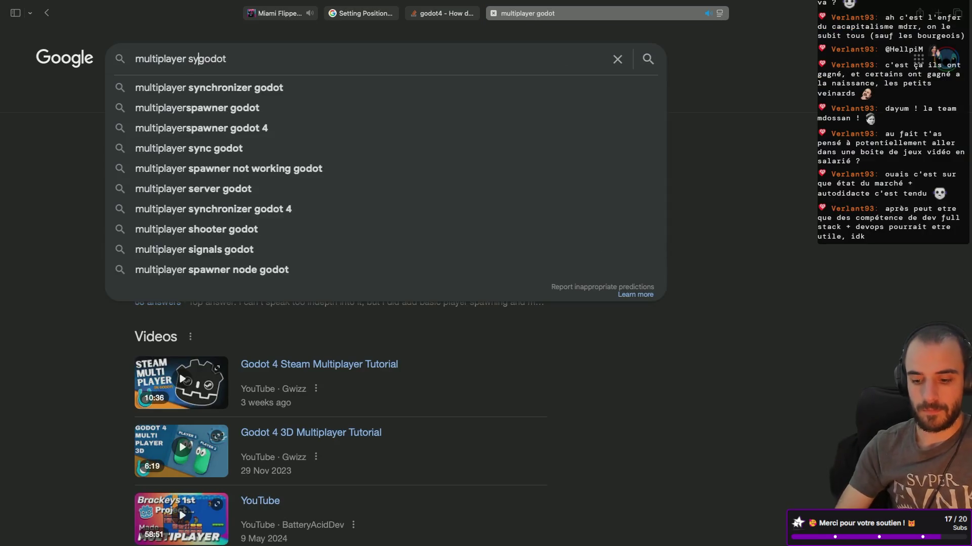
key(Down)
key(Return)
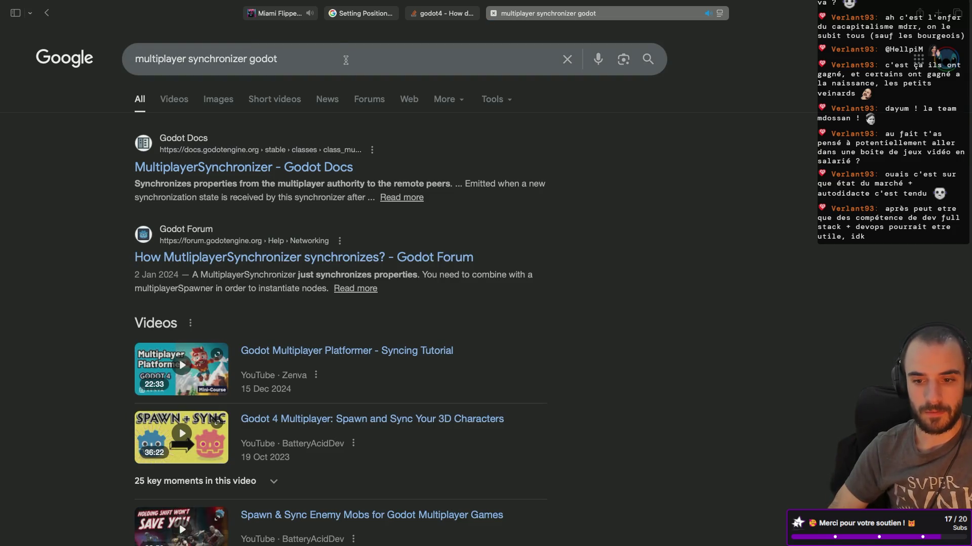
click(345, 60)
text(interfac)
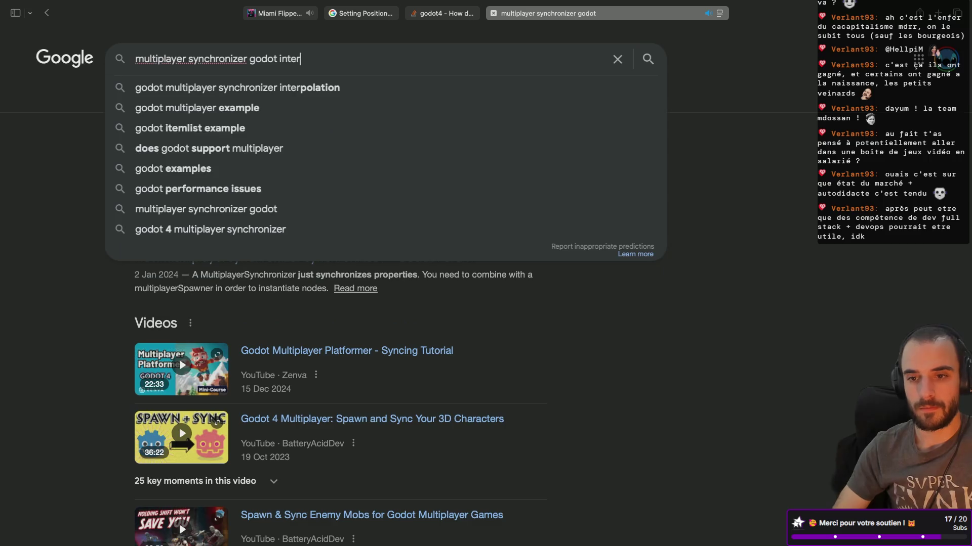
text(e)
key(Return)
- Open the Blue Robot Guru guide 'How to use MultiplayerSynchronizer in Godot' from the results
scroll(287, 161, down, 5)
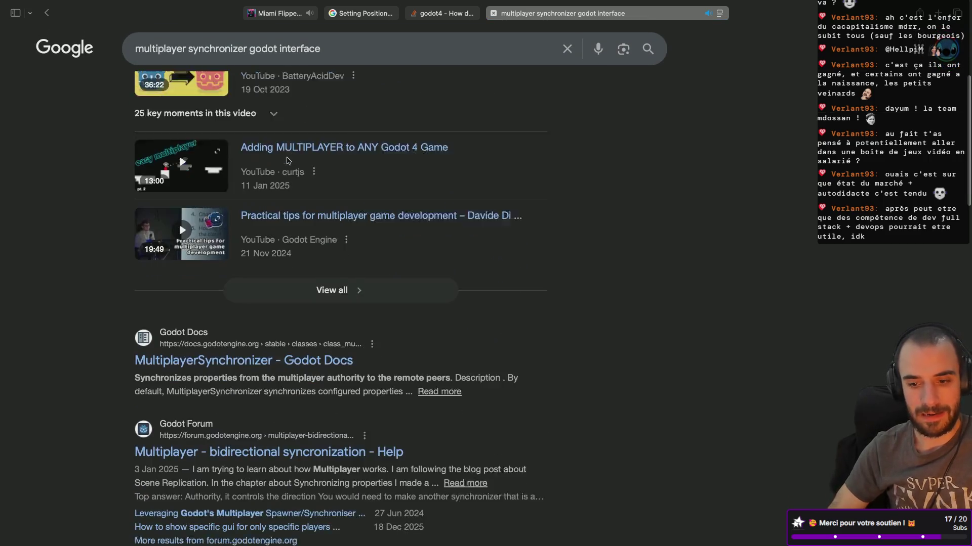
scroll(287, 161, down, 2)
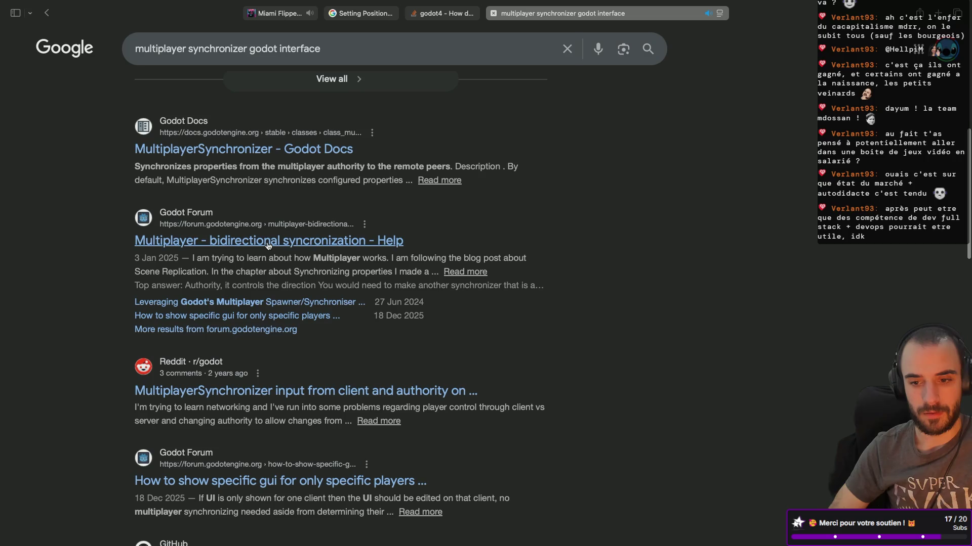
scroll(268, 247, down, 1)
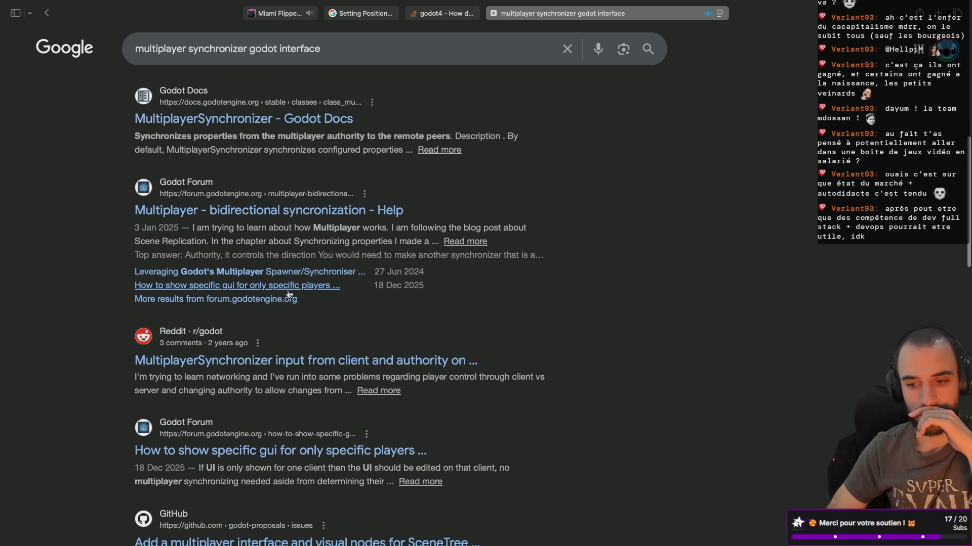
scroll(281, 324, down, 1)
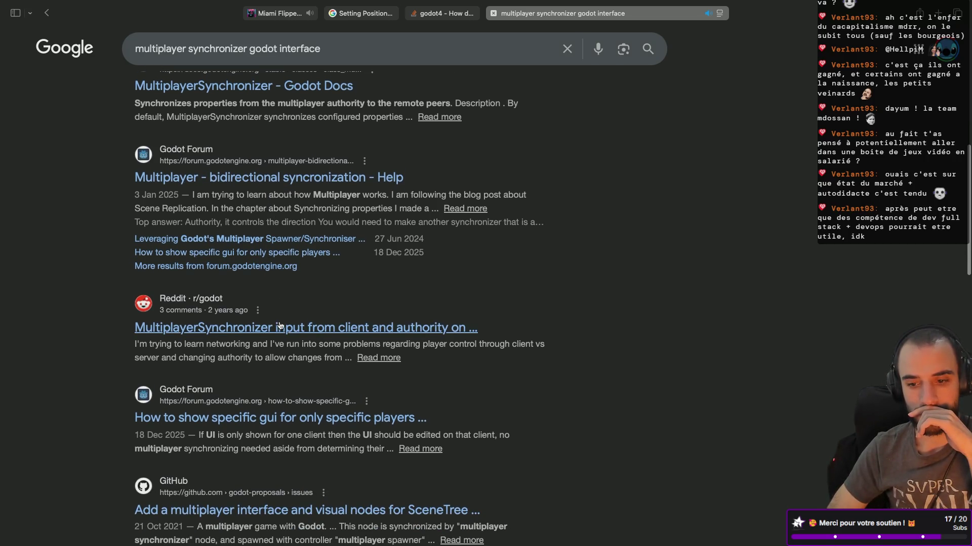
scroll(280, 326, up, 1)
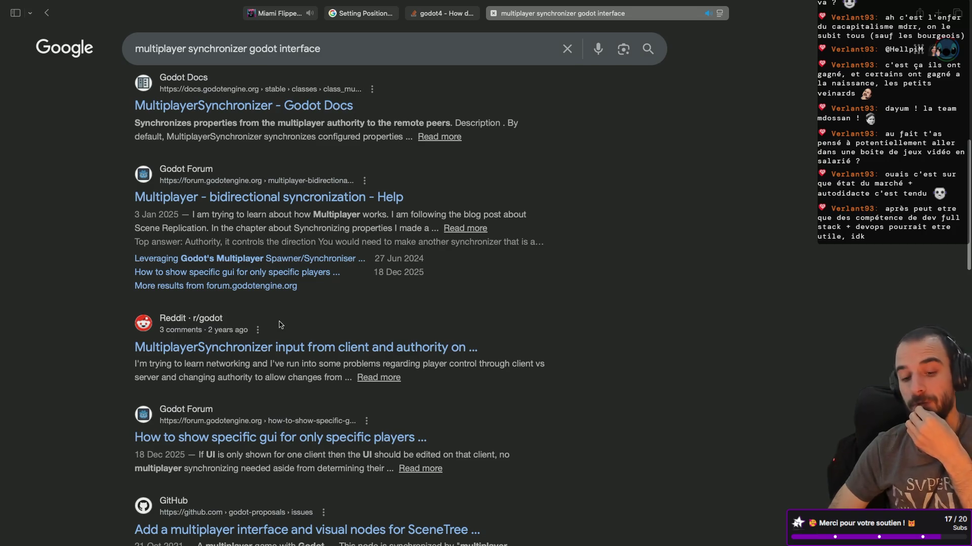
scroll(281, 324, down, 6)
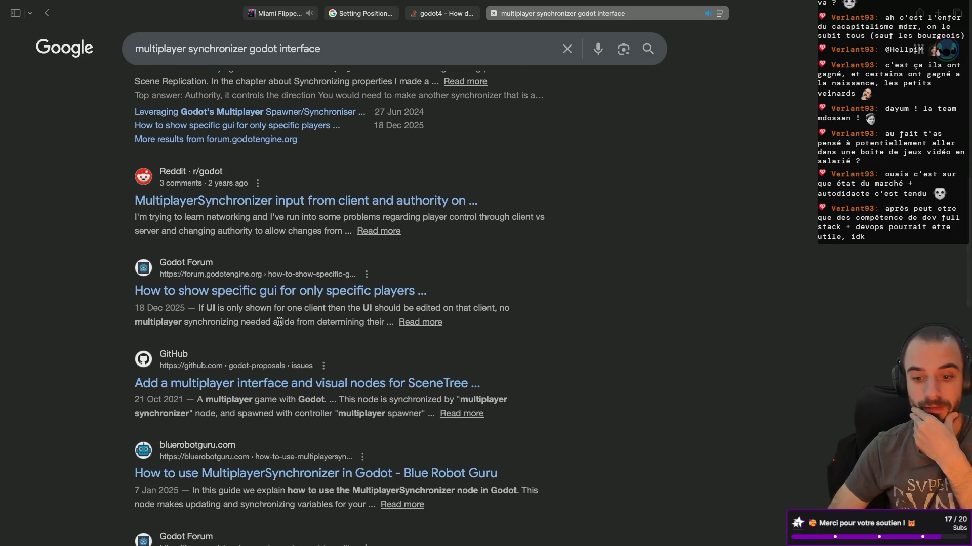
scroll(279, 321, down, 5)
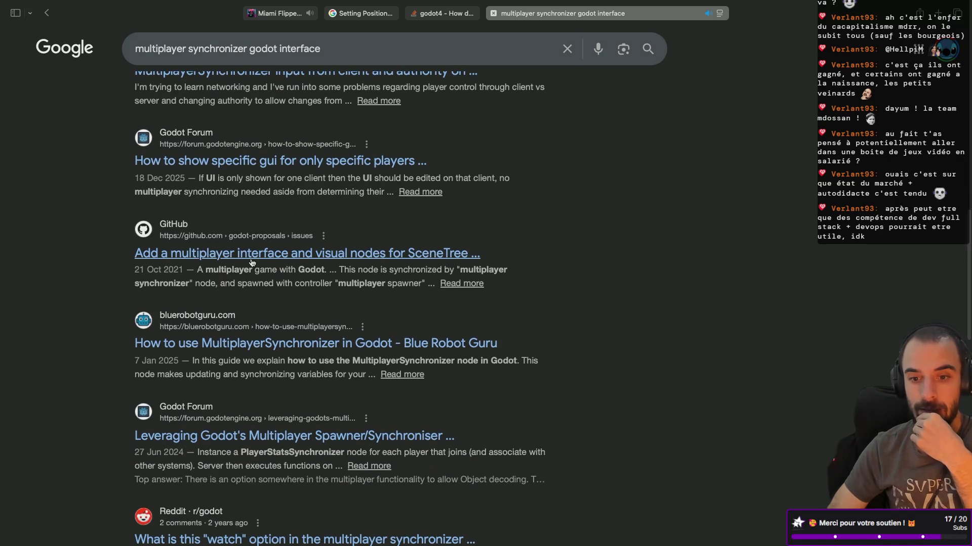
scroll(252, 262, up, 1)
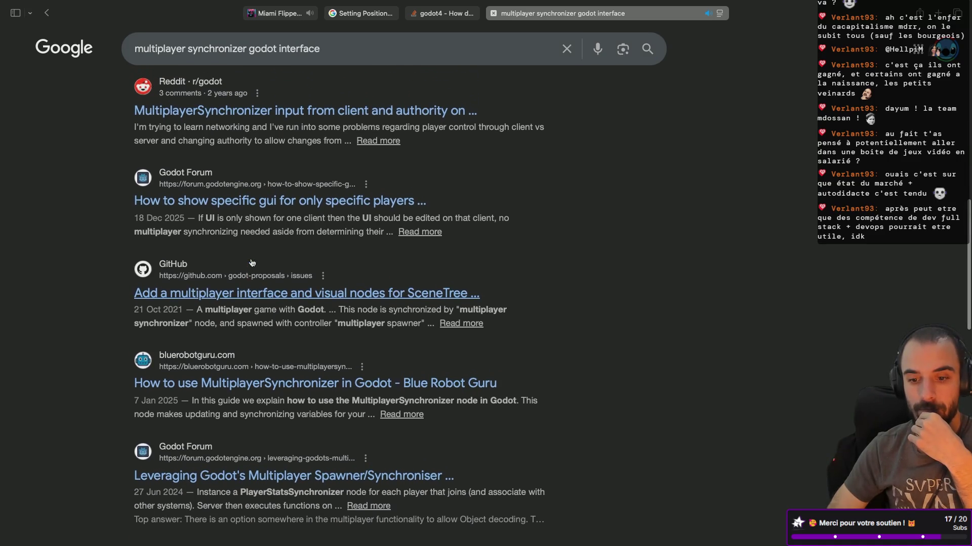
click(249, 383)
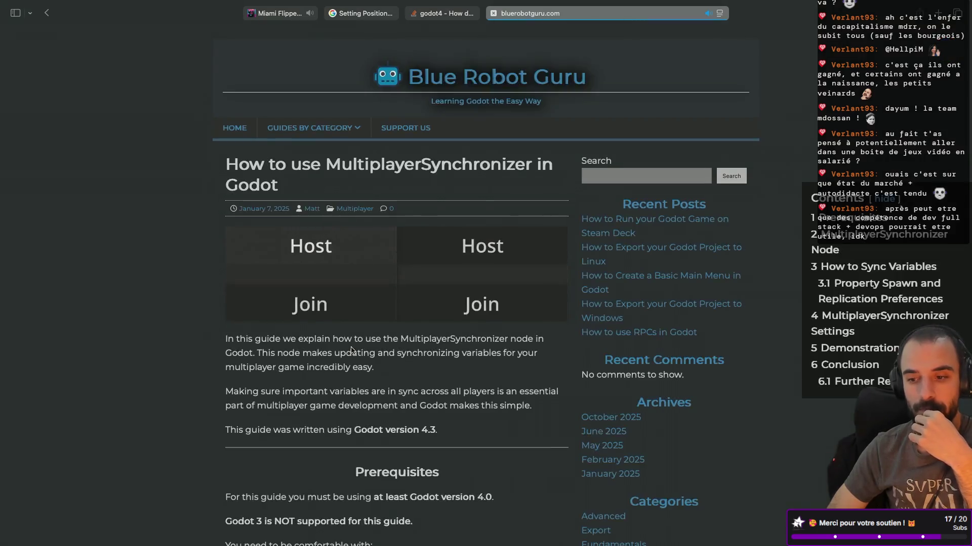
- Scroll the guide to 'Property Spawn and Replication Preferences', highlight the sync-on-spawn passage, and return to Godot
scroll(339, 362, down, 3)
scroll(339, 362, down, 8)
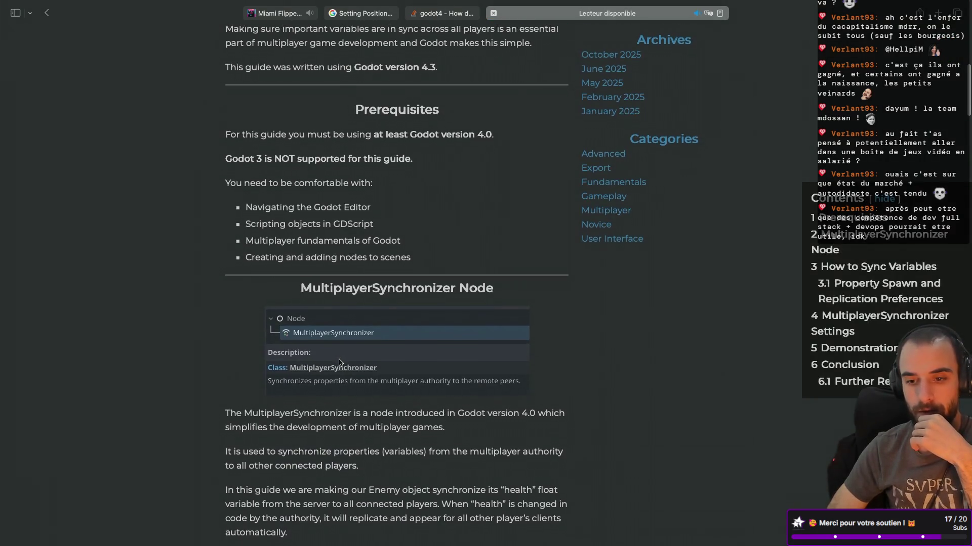
scroll(339, 362, down, 18)
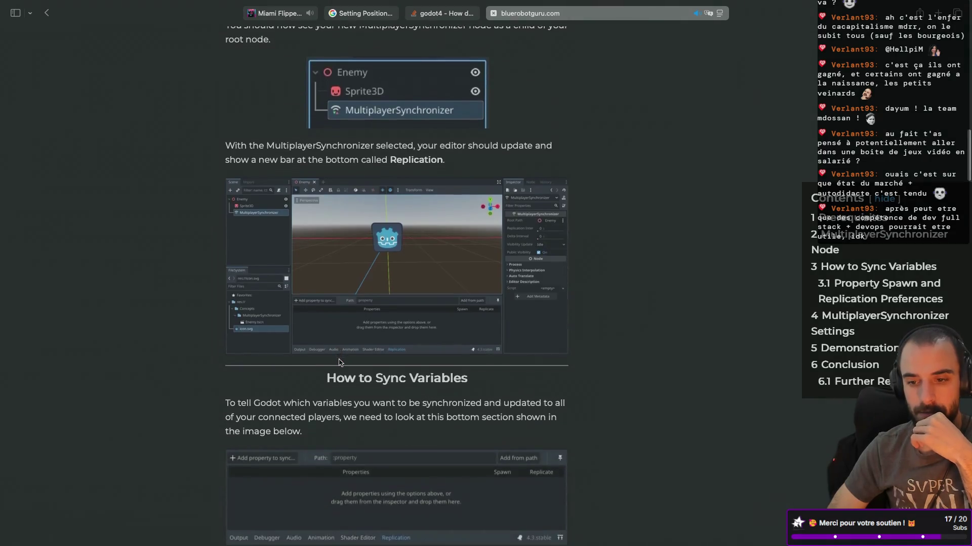
scroll(339, 363, up, 2)
scroll(339, 363, down, 5)
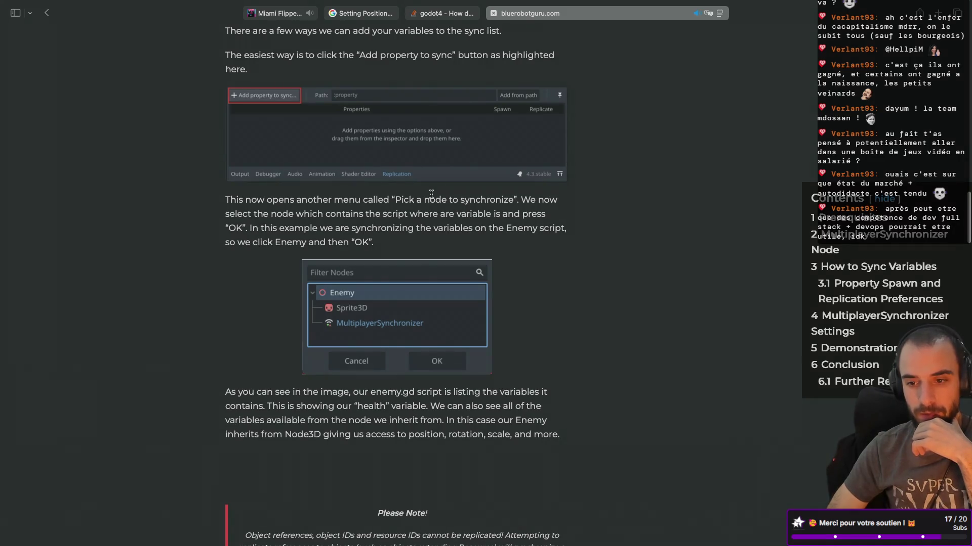
scroll(375, 248, down, 14)
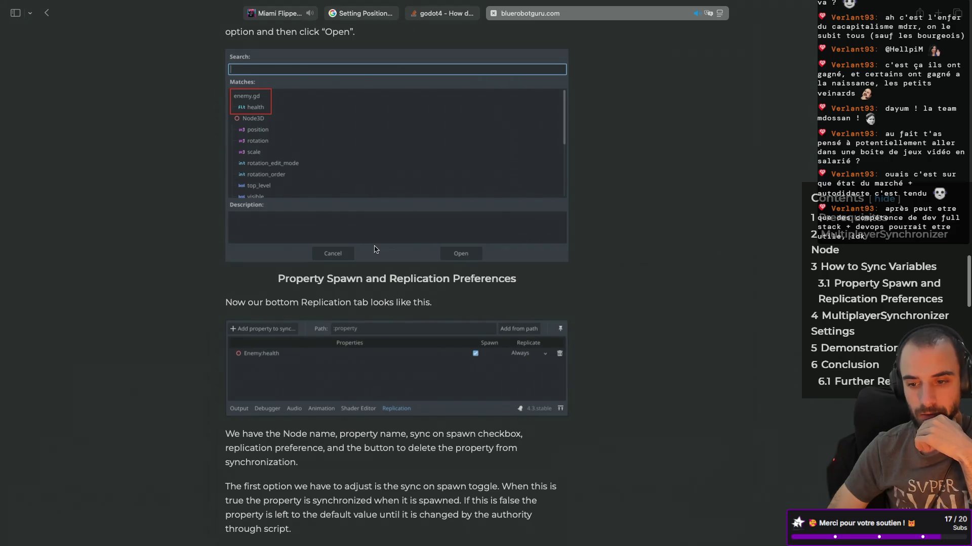
scroll(375, 249, up, 1)
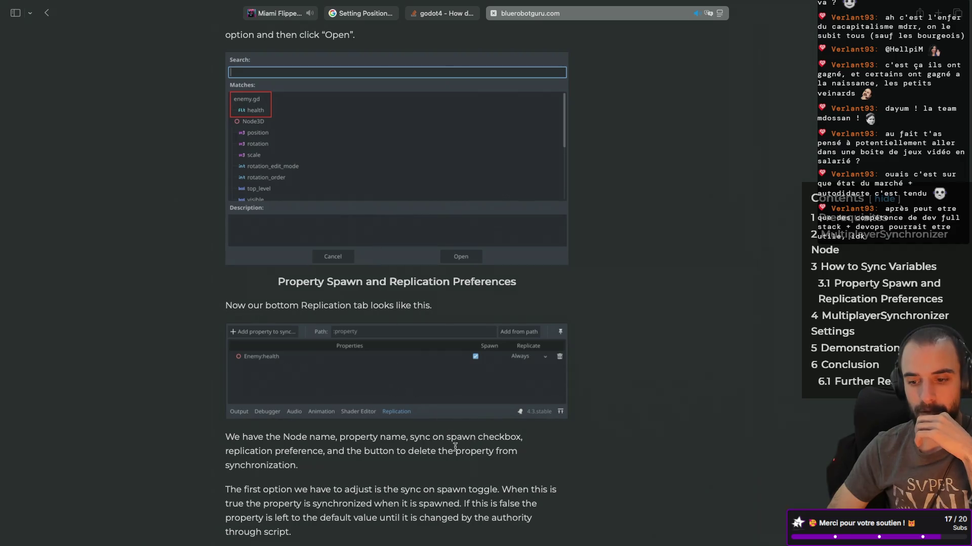
mouse_move(410, 437)
mouse_down()
mouse_move(468, 452)
mouse_move(522, 451)
mouse_move(519, 440)
mouse_up()
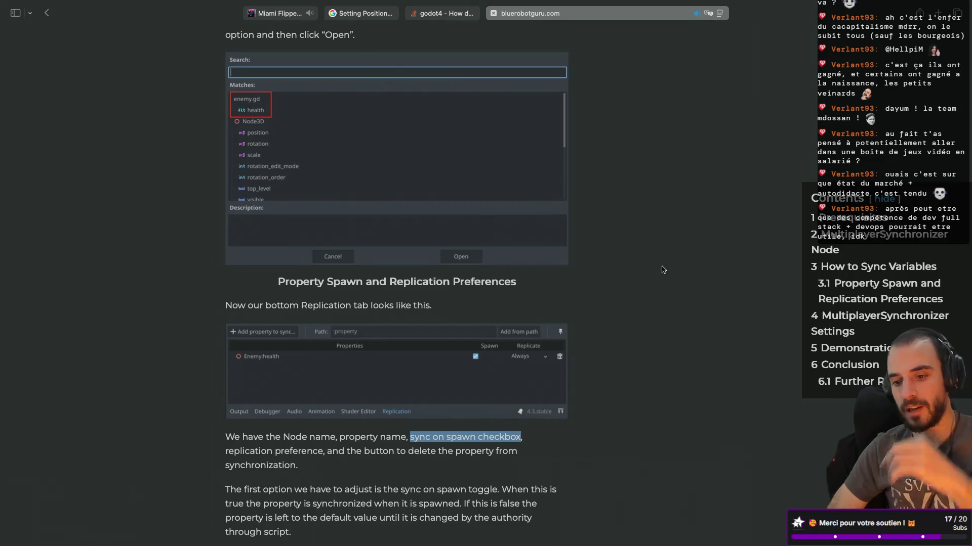
key(ctrl+Left)
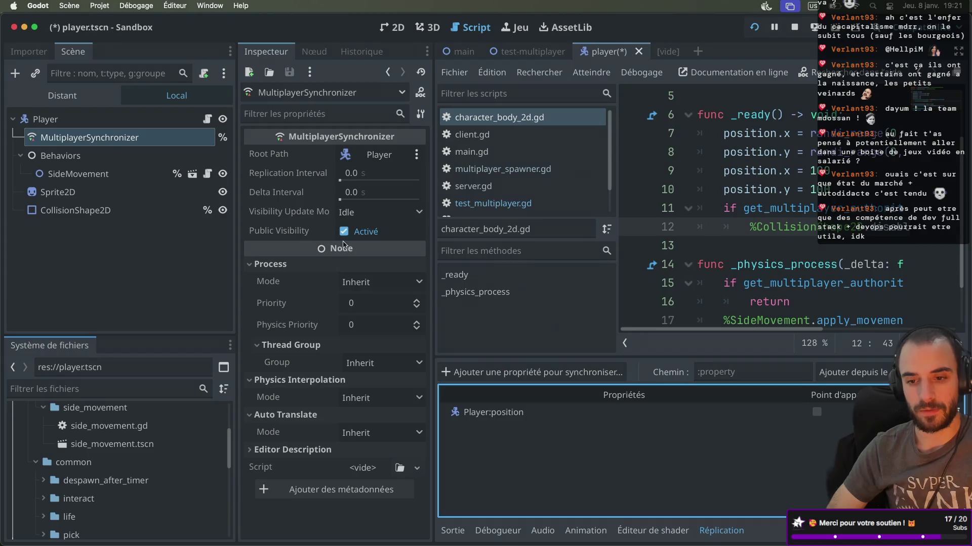
- Turn off the Disabled property on CollisionShape2D and save the player scene
click(86, 214)
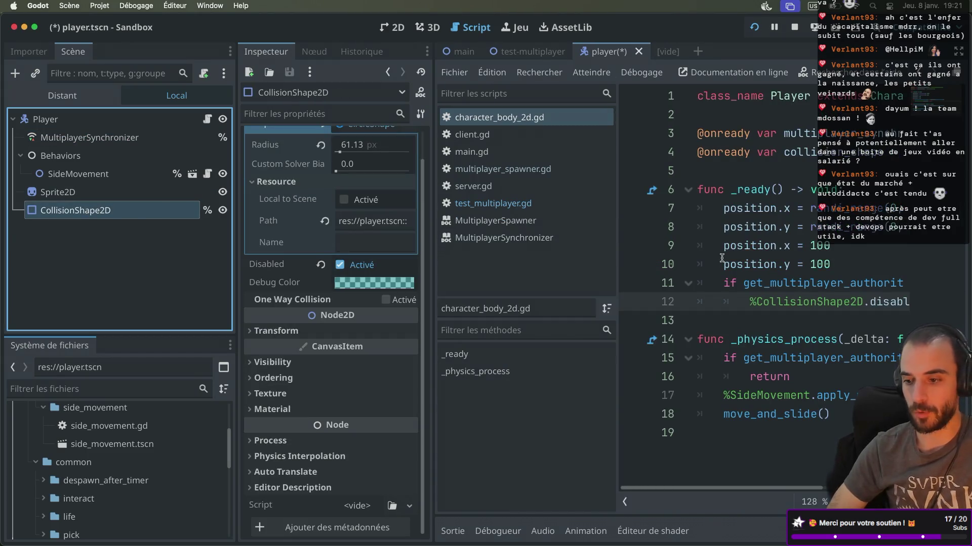
key(ctrl+super+d)
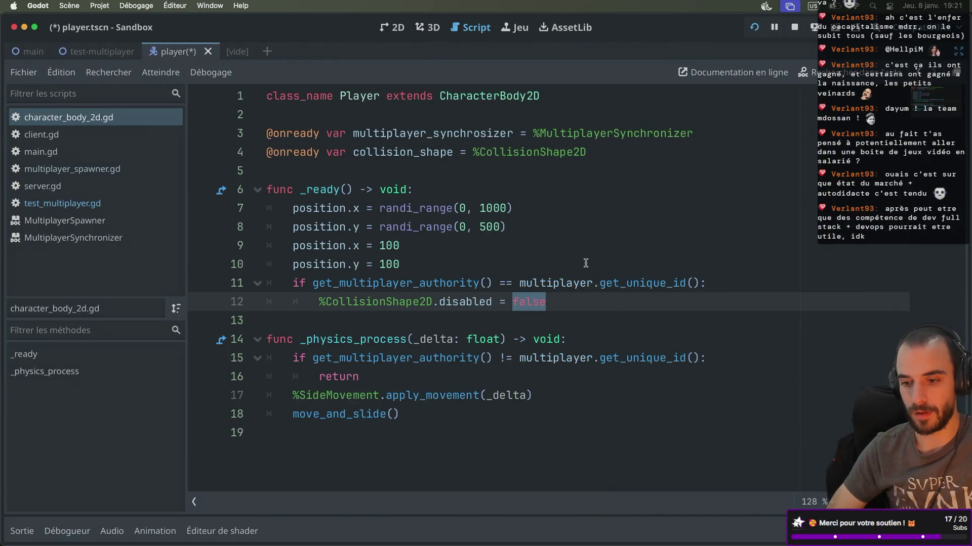
key(ctrl+super+d)
click(339, 265)
key(super+s)
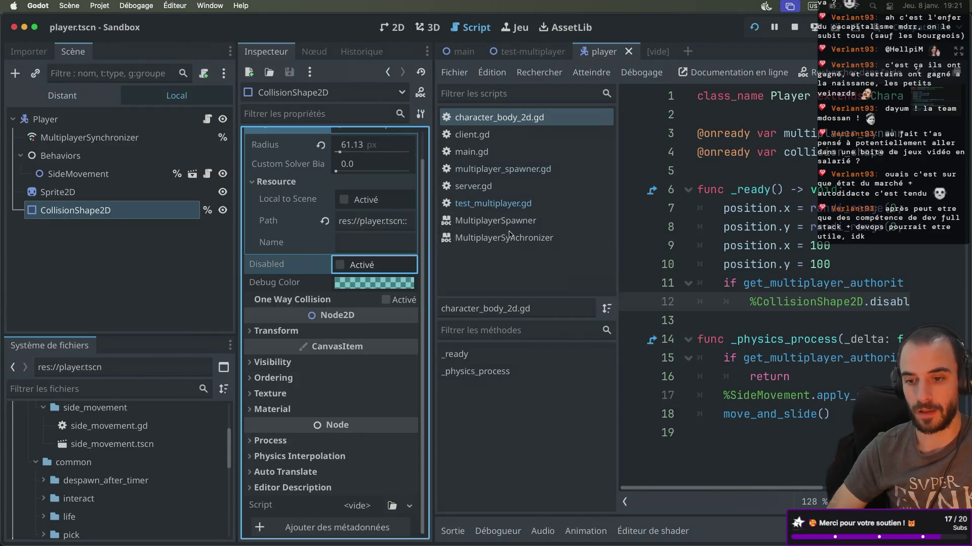
- Run the project, start a server and two clients, move the player right, then close all game windows
click(756, 27)
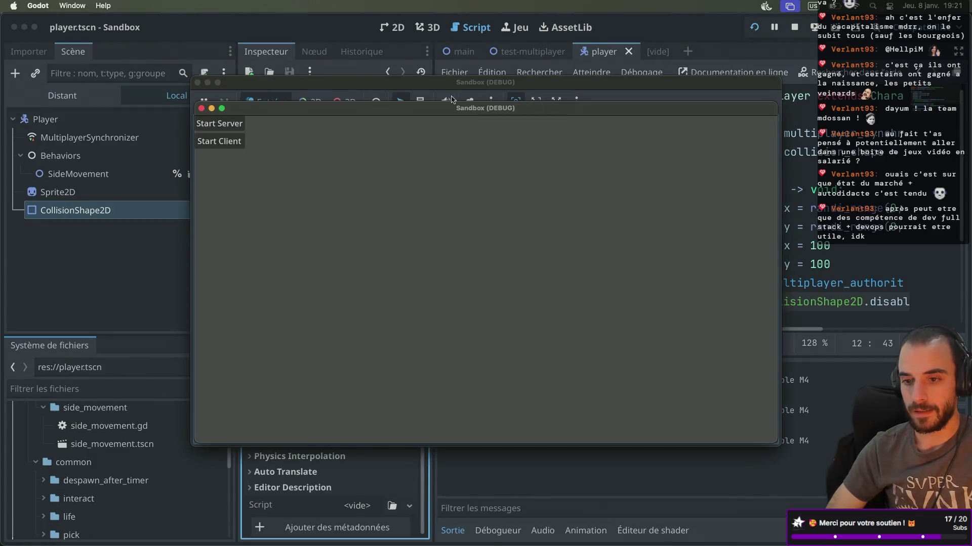
drag(394, 84, 457, 66)
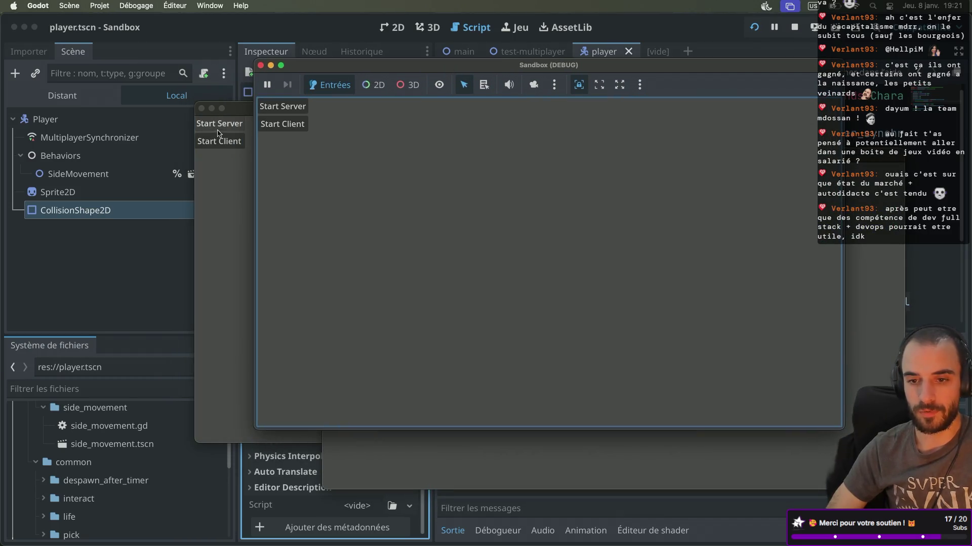
drag(373, 156, 152, 184)
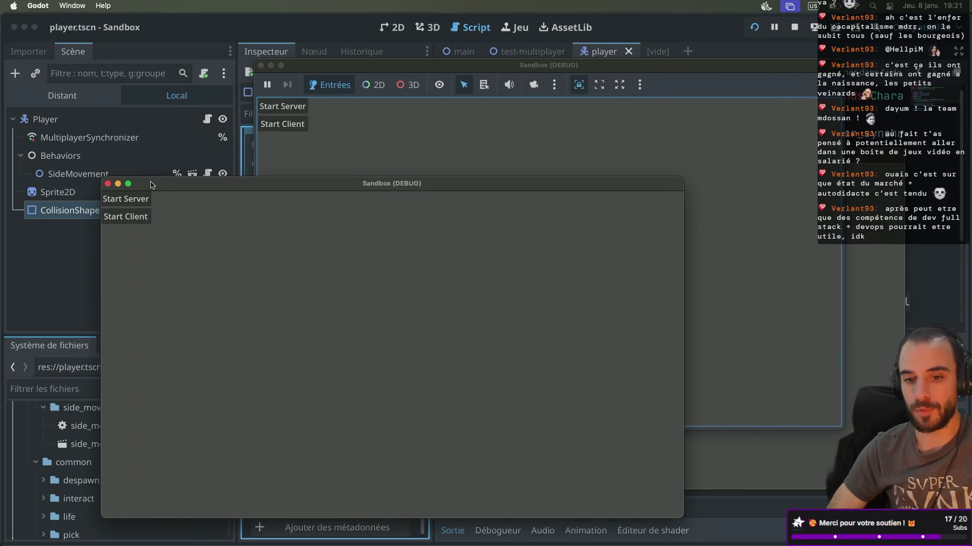
click(283, 106)
click(141, 221)
key(Right)
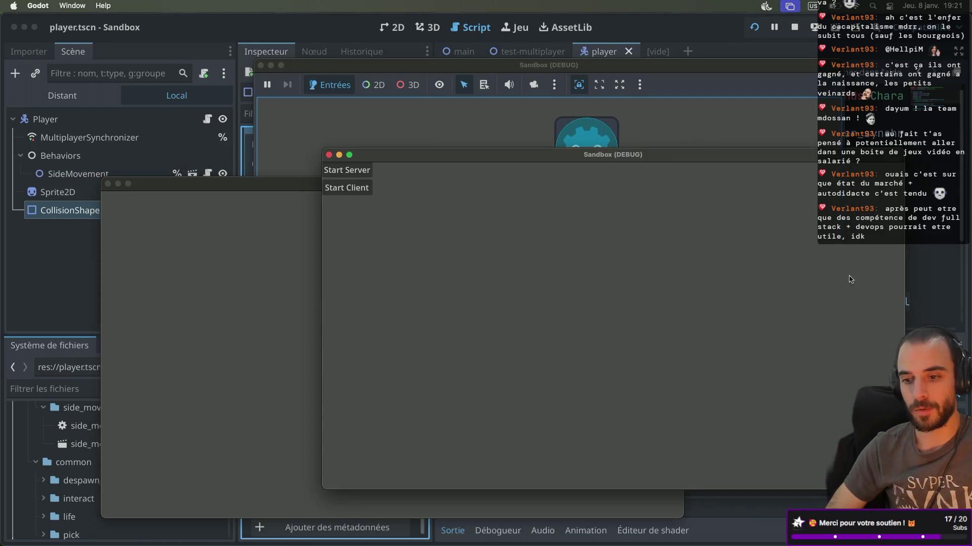
drag(532, 161, 569, 170)
click(389, 201)
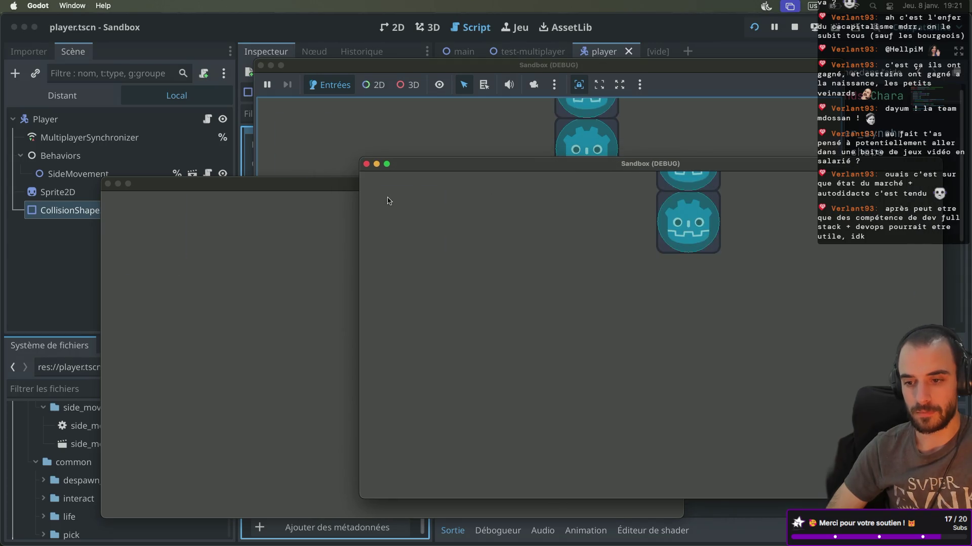
click(366, 163)
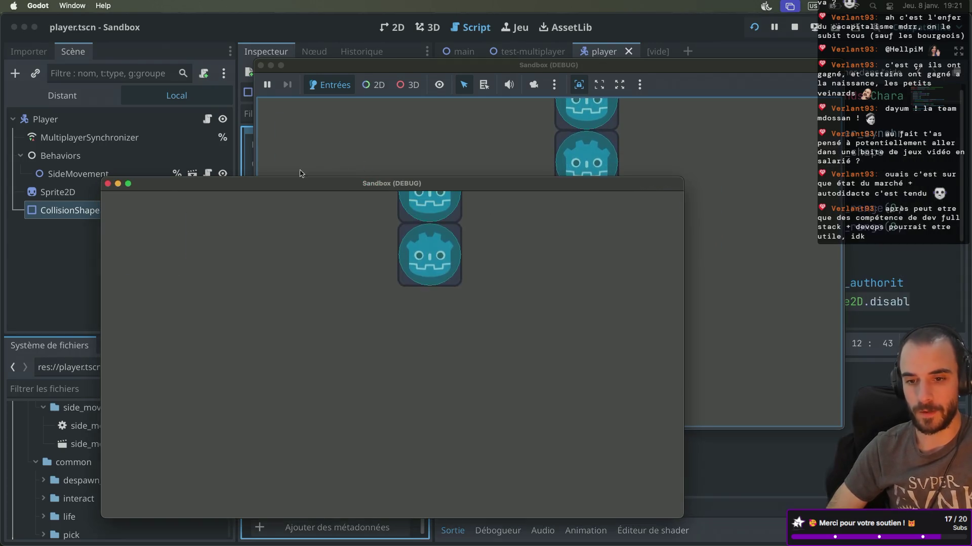
click(108, 183)
click(261, 66)
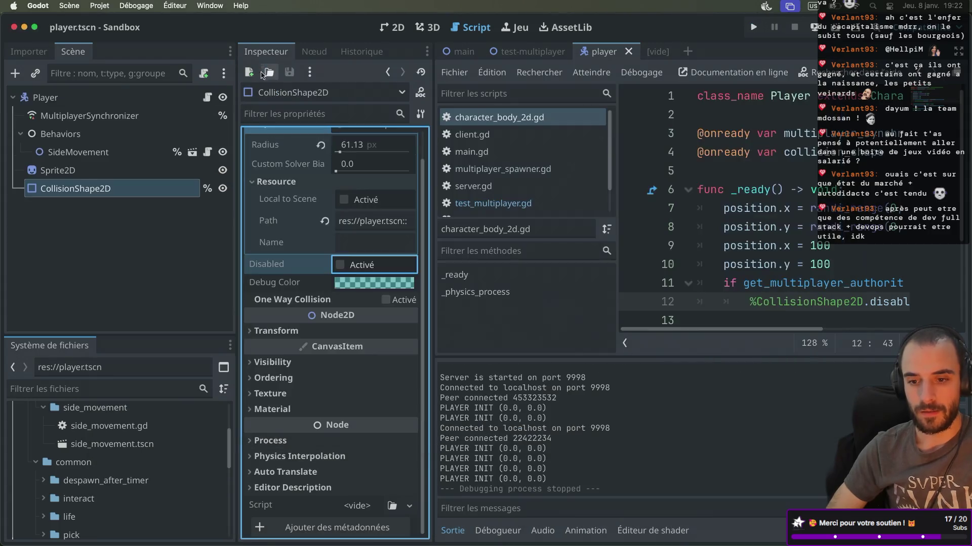
- Turn CollisionShape2D's Disabled back on and relaunch the project
click(339, 264)
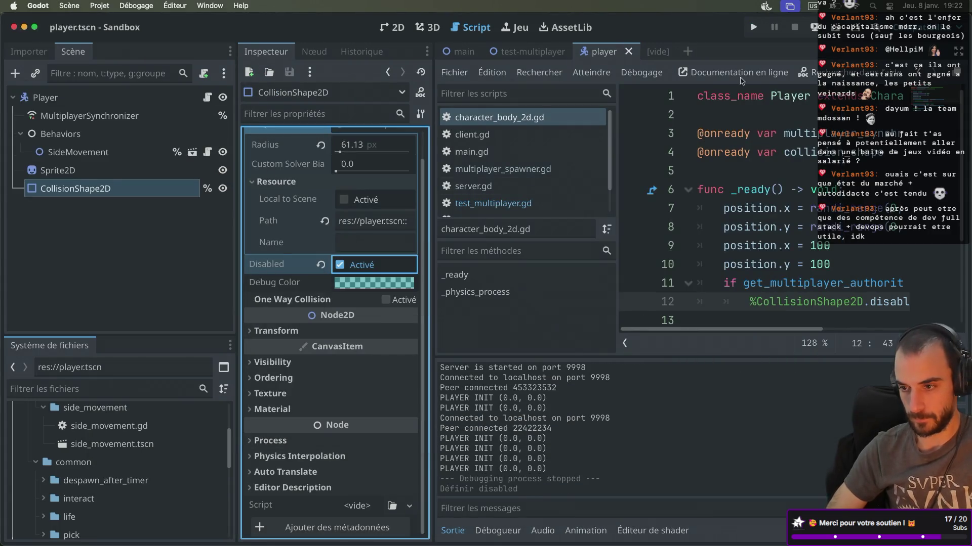
click(753, 29)
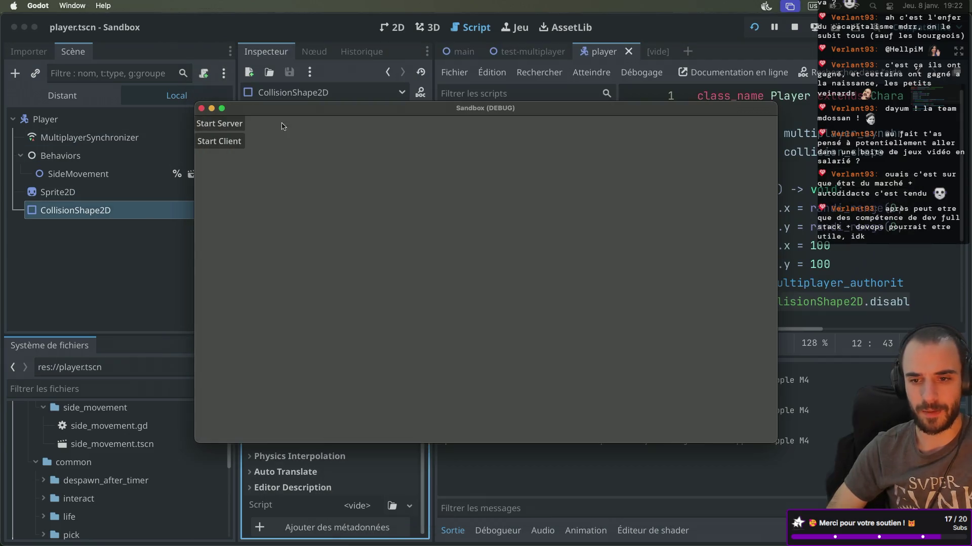
click(754, 26)
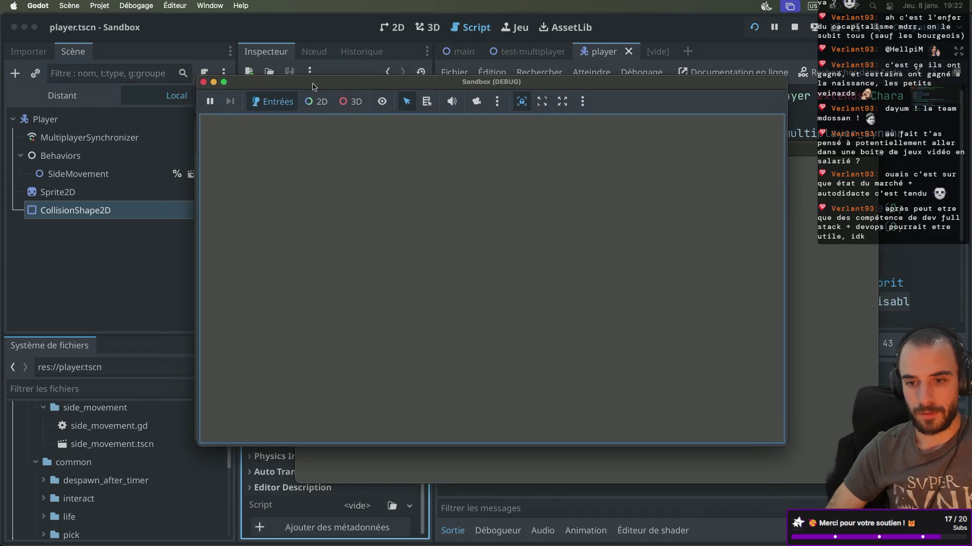
- Test with a server and a client, move the player right, close the windows, and select MultiplayerSynchronizer
click(230, 145)
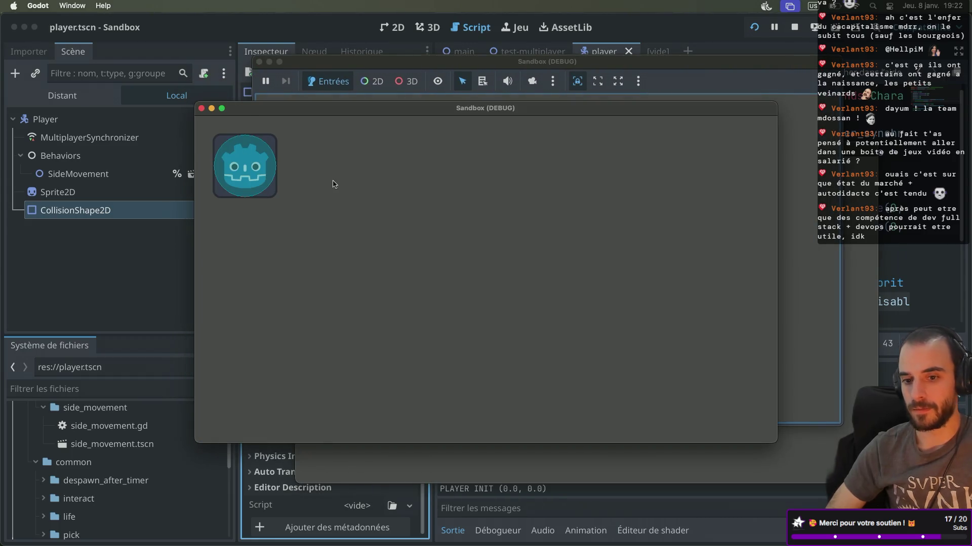
key(Right)
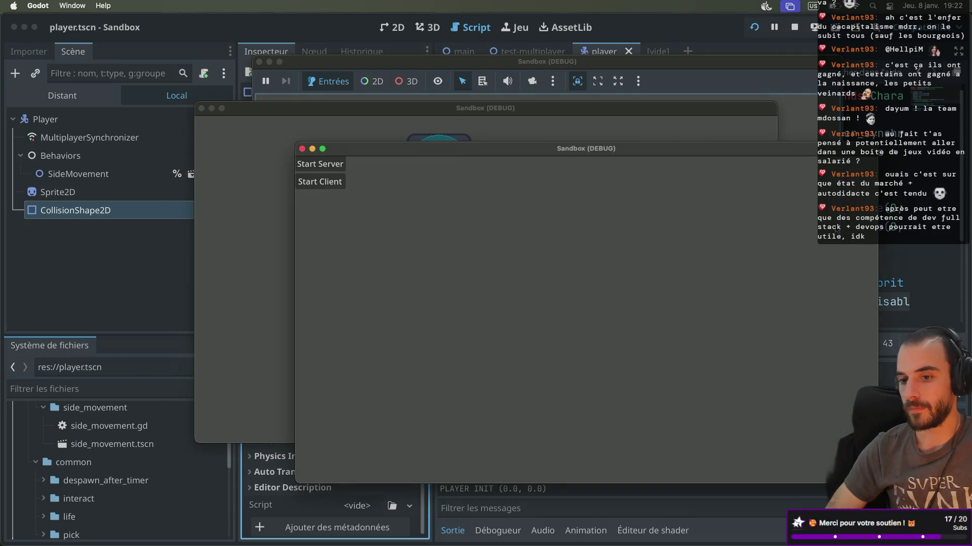
click(334, 183)
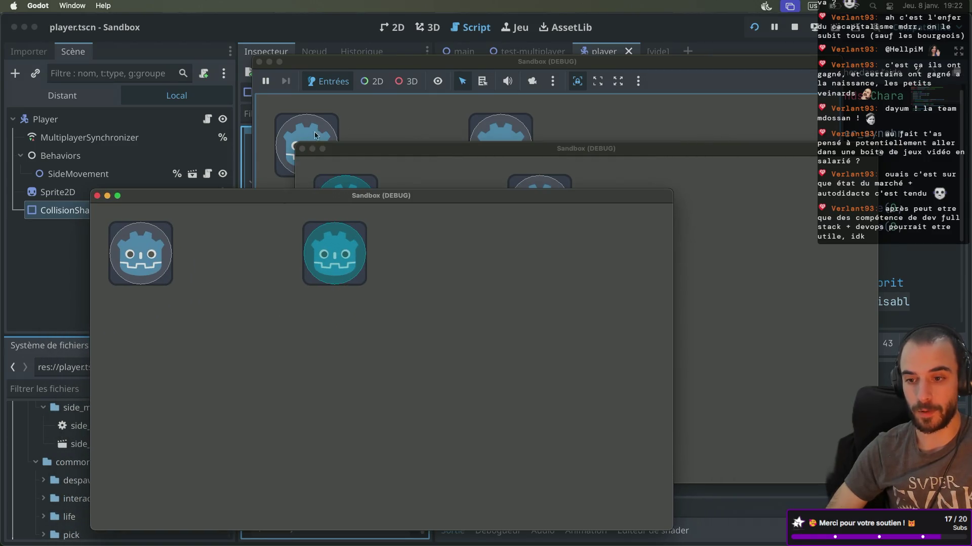
click(259, 61)
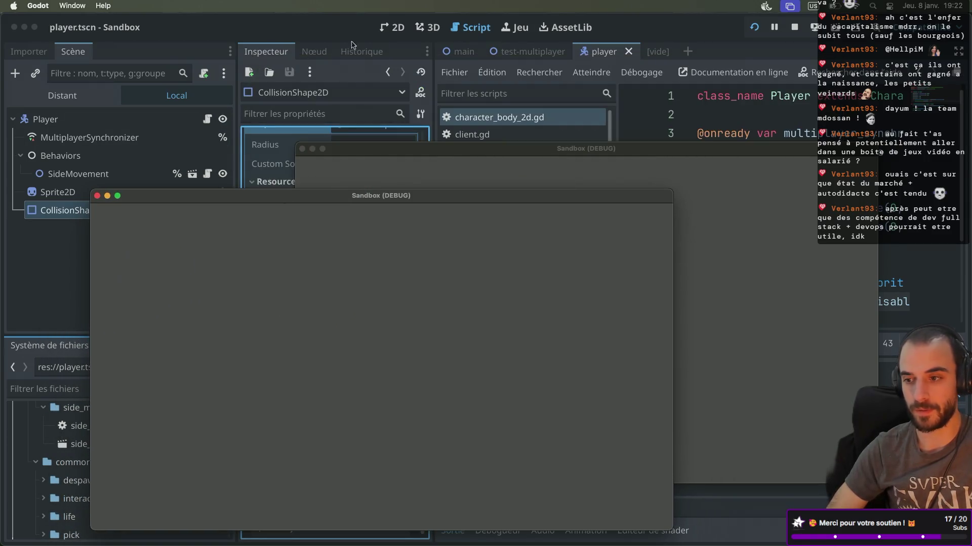
click(795, 27)
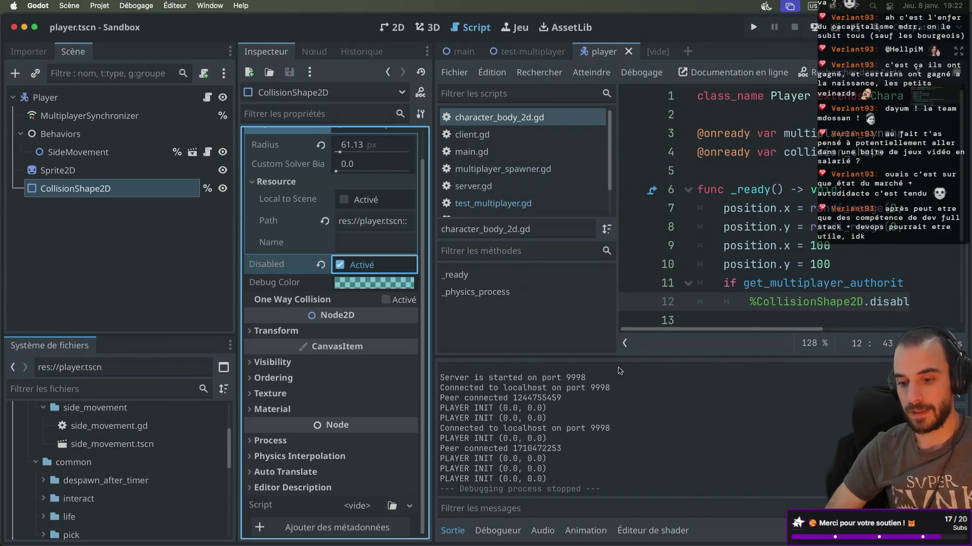
click(152, 116)
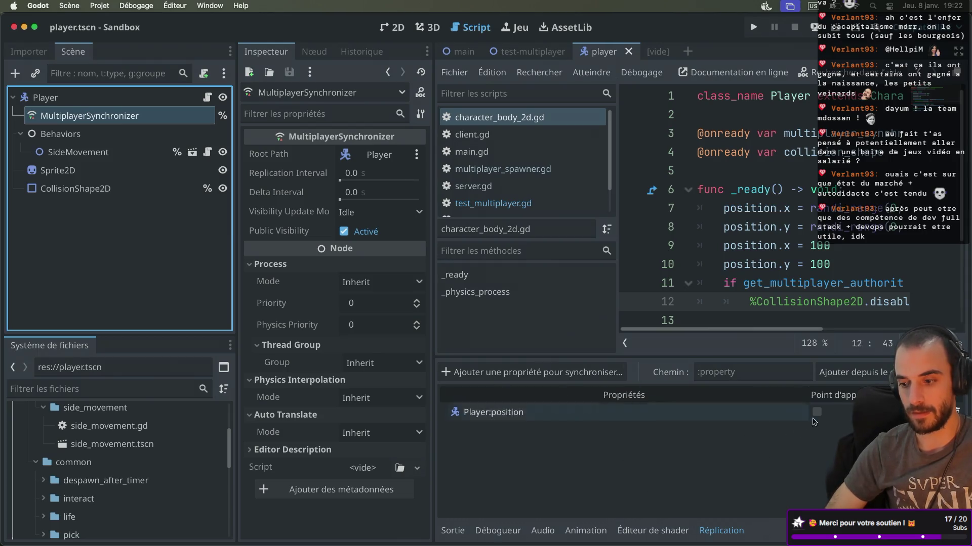
- Sync Player:position on spawn, add CollisionShape2D:disabled as a synced property, and run the project
click(816, 412)
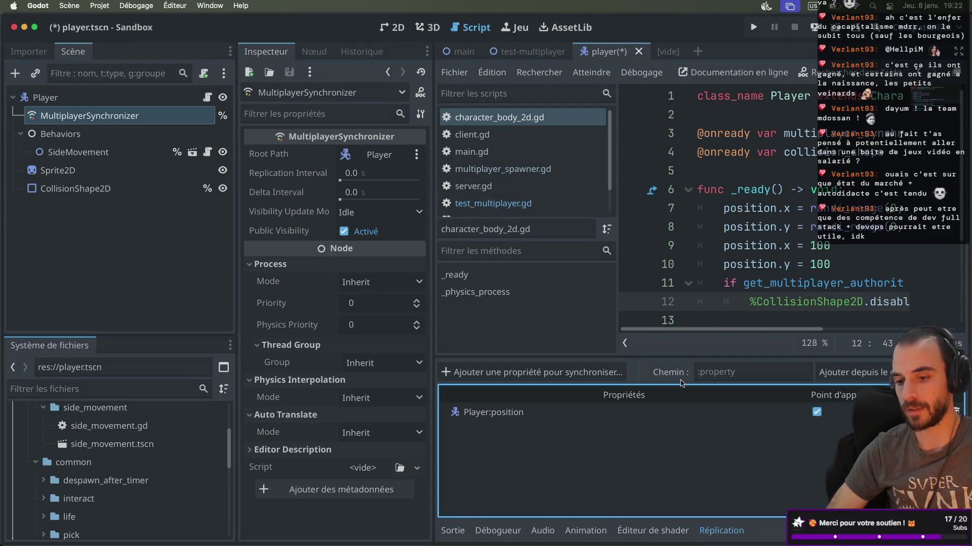
click(616, 373)
double_click(466, 206)
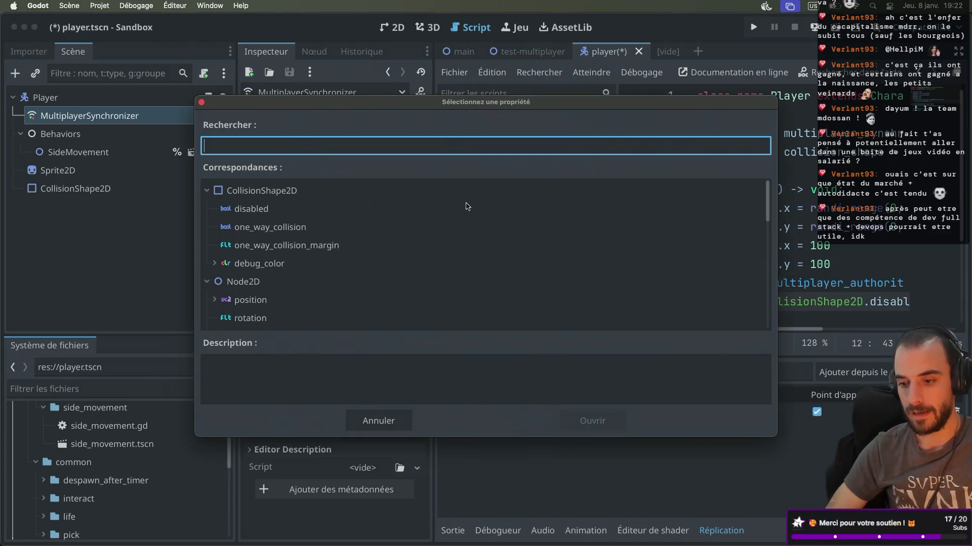
double_click(339, 208)
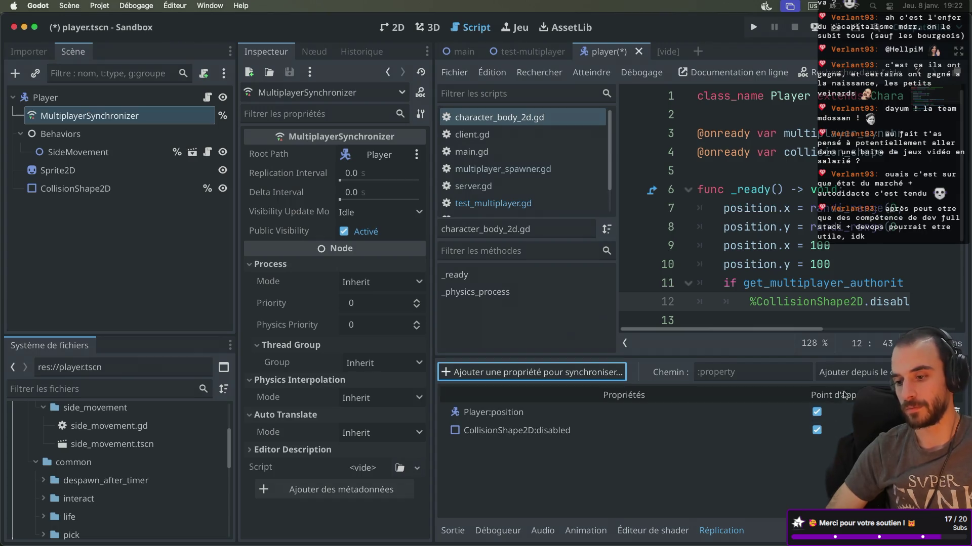
click(753, 27)
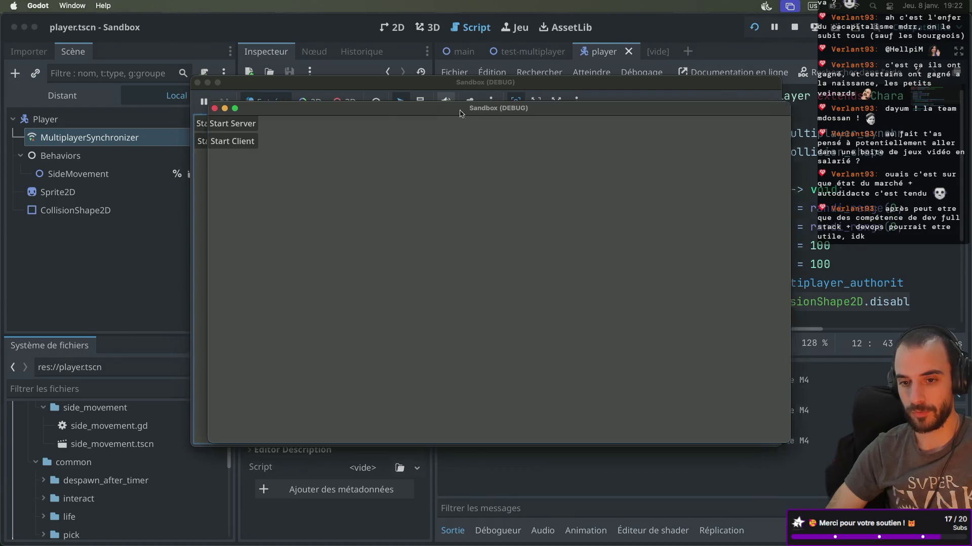
- Arrange the game windows, connect two clients, then close both windows
drag(445, 108, 594, 174)
click(308, 151)
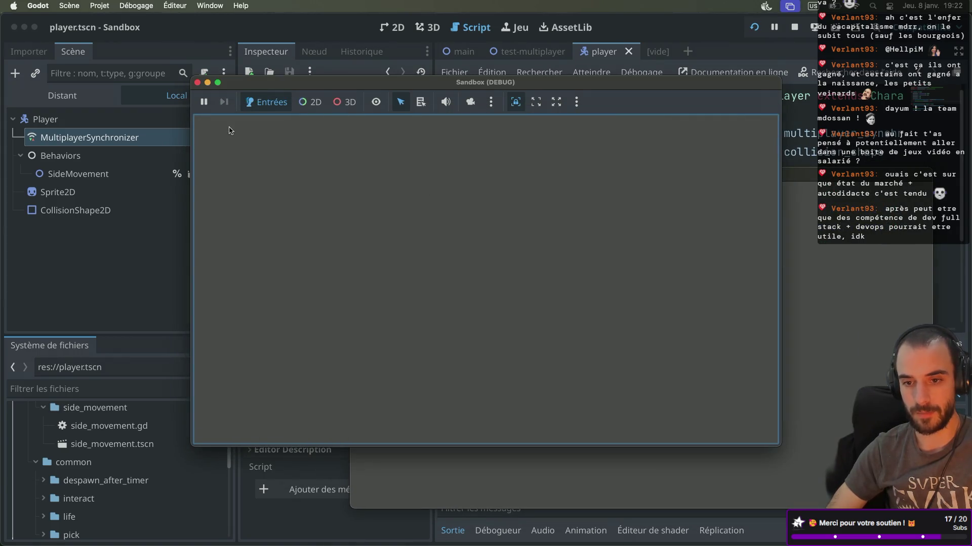
click(211, 203)
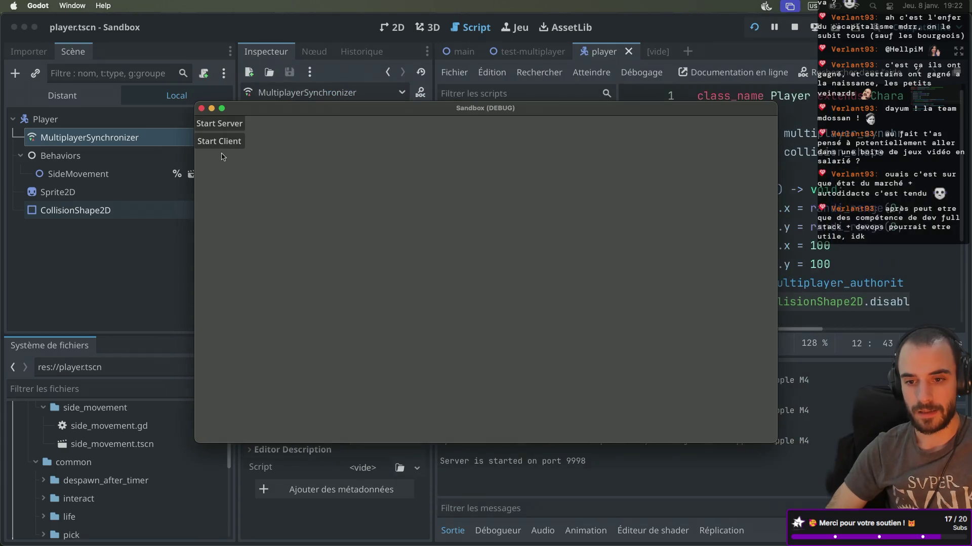
click(213, 143)
key(super+Tab)
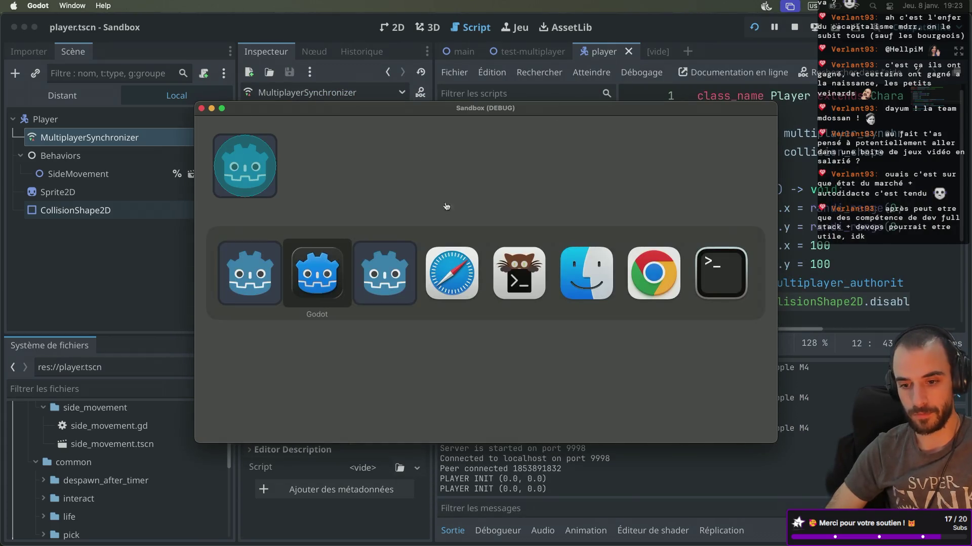
click(394, 213)
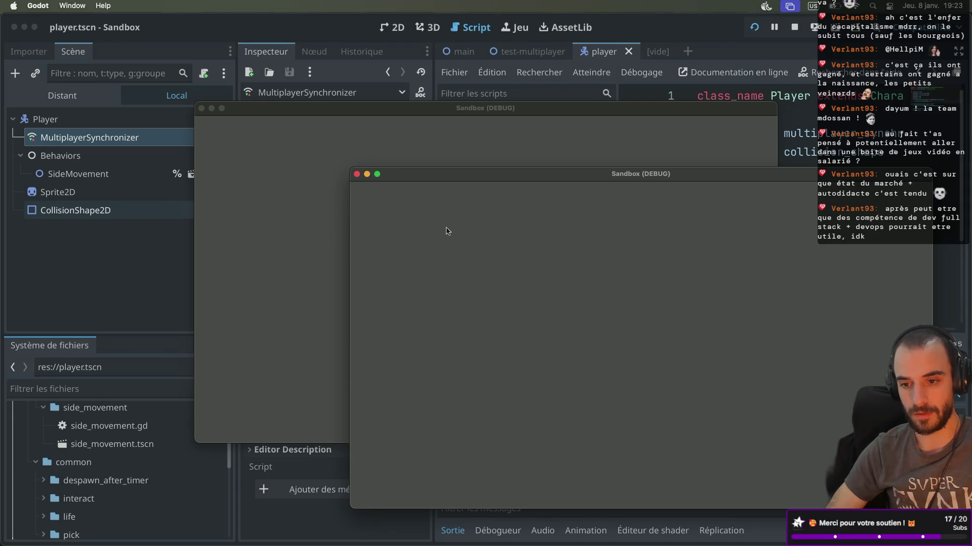
click(357, 175)
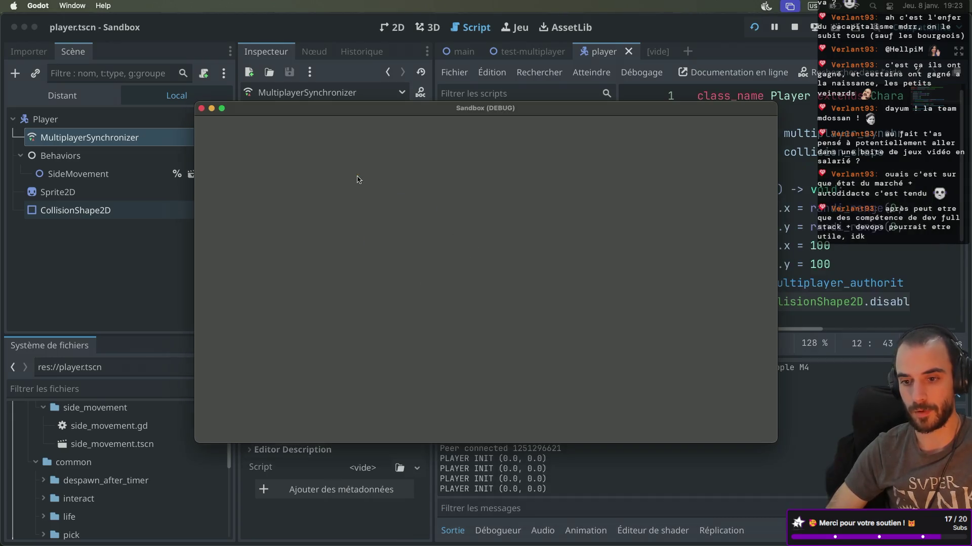
click(201, 108)
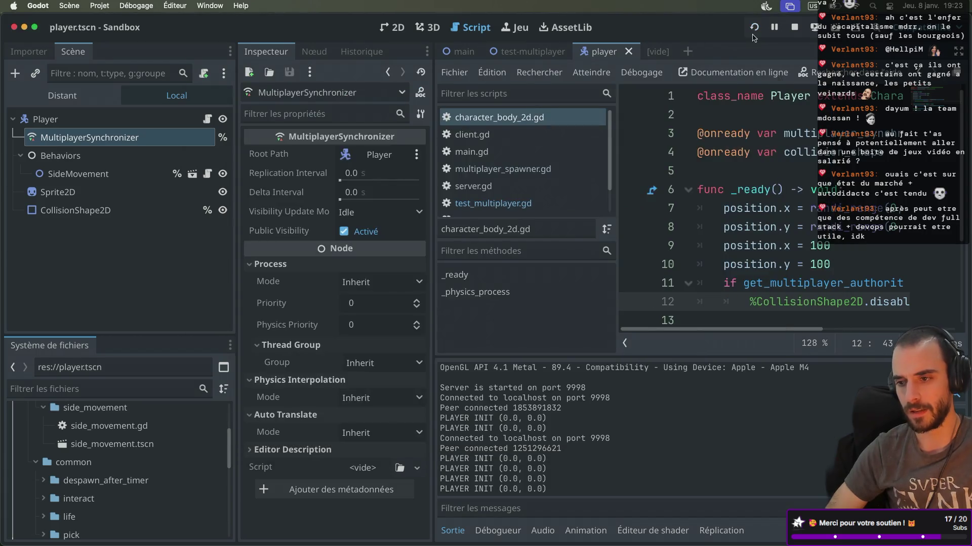
- Rerun with a server and client, move the player right, close windows, and untick Spawn for CollisionShape2D:disabled
click(753, 30)
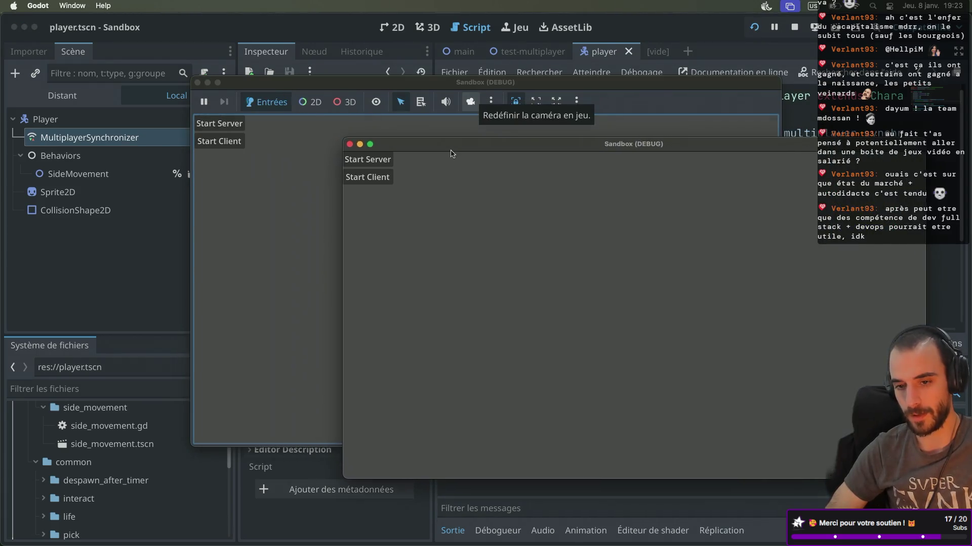
click(389, 160)
click(290, 195)
click(239, 144)
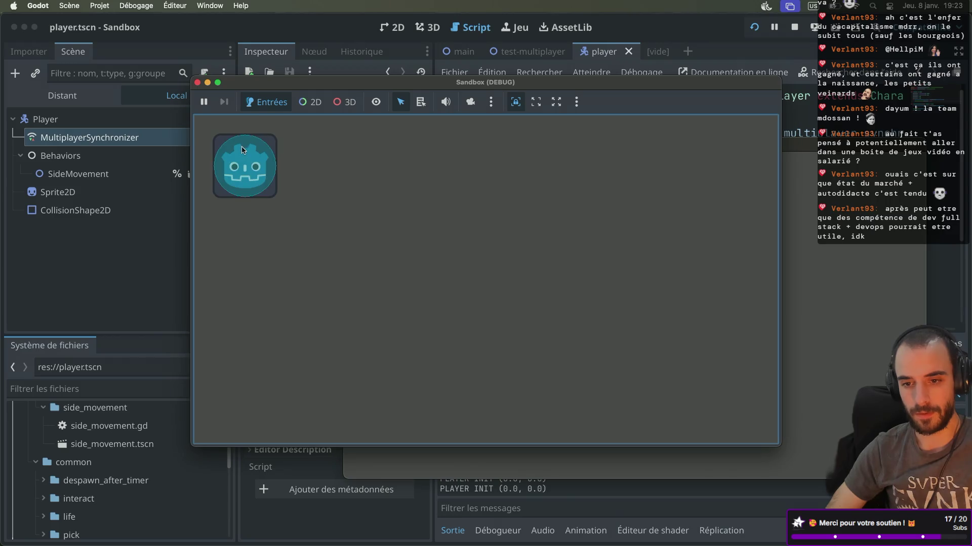
key(Right)
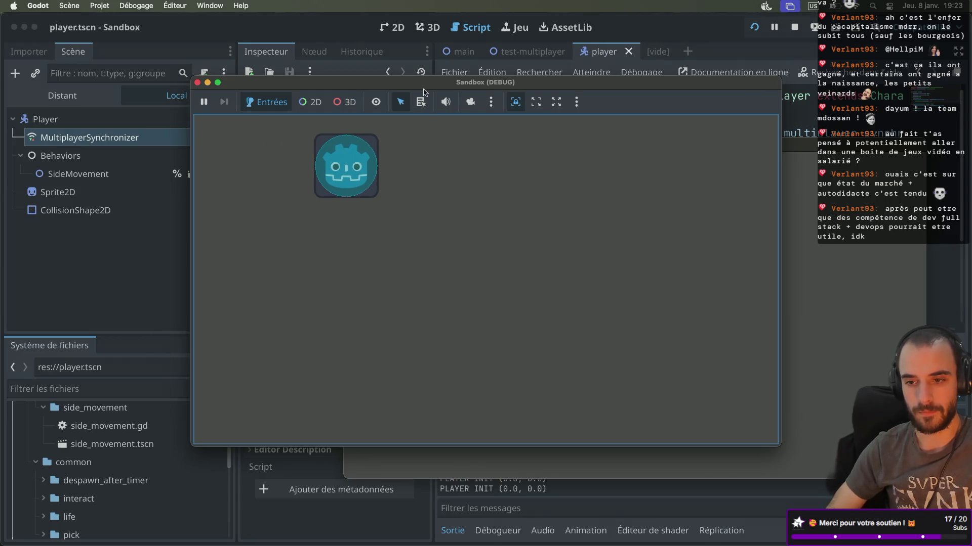
click(242, 143)
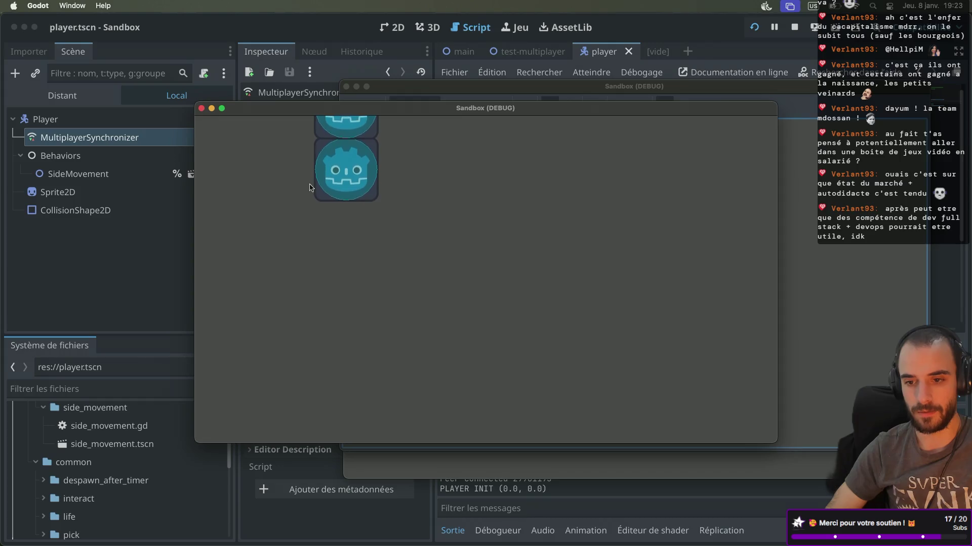
click(201, 109)
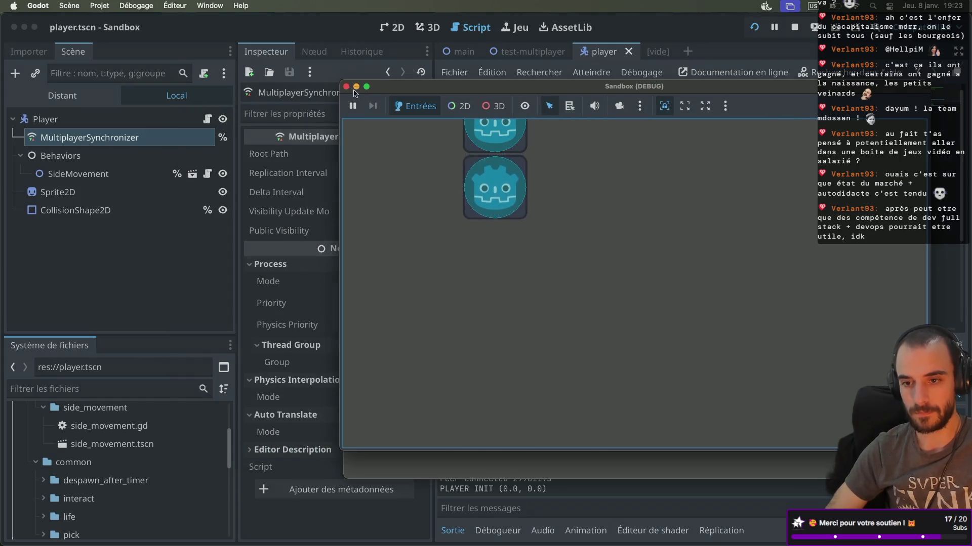
click(346, 86)
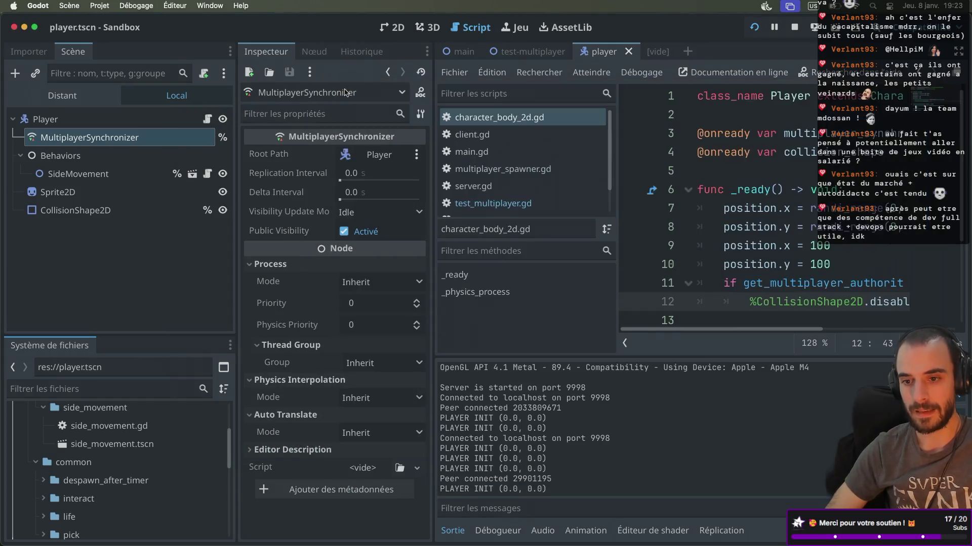
click(721, 530)
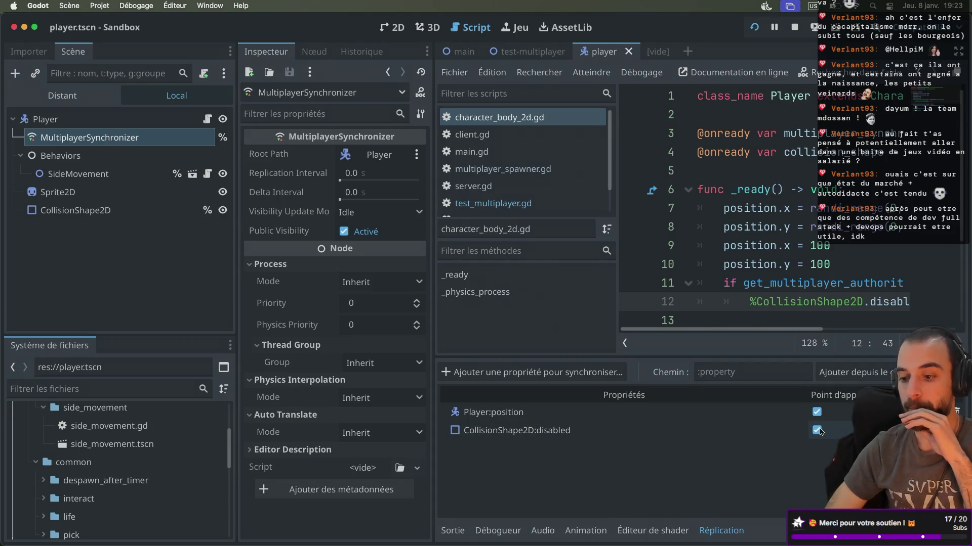
click(816, 430)
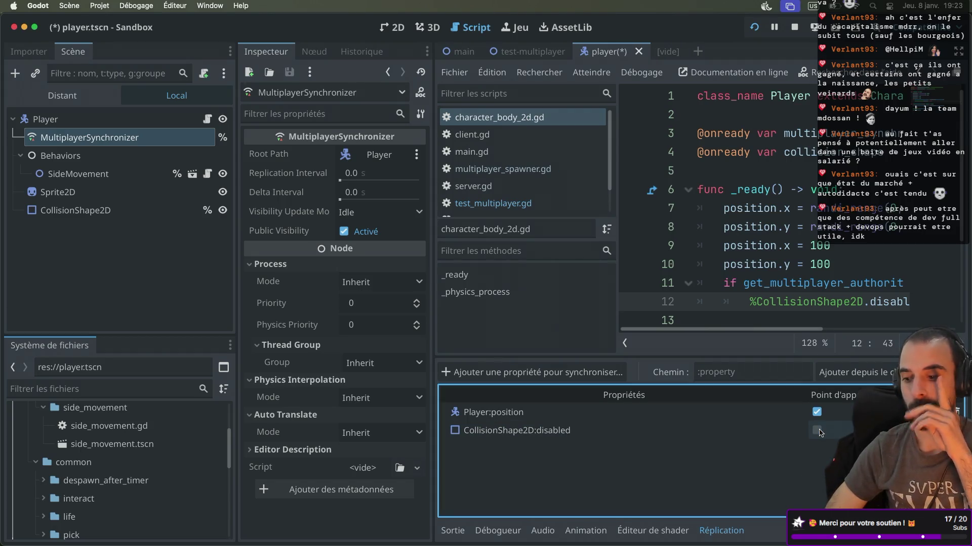
- Save and run, start a server and two clients, move players right and down, then close both windows
click(755, 27)
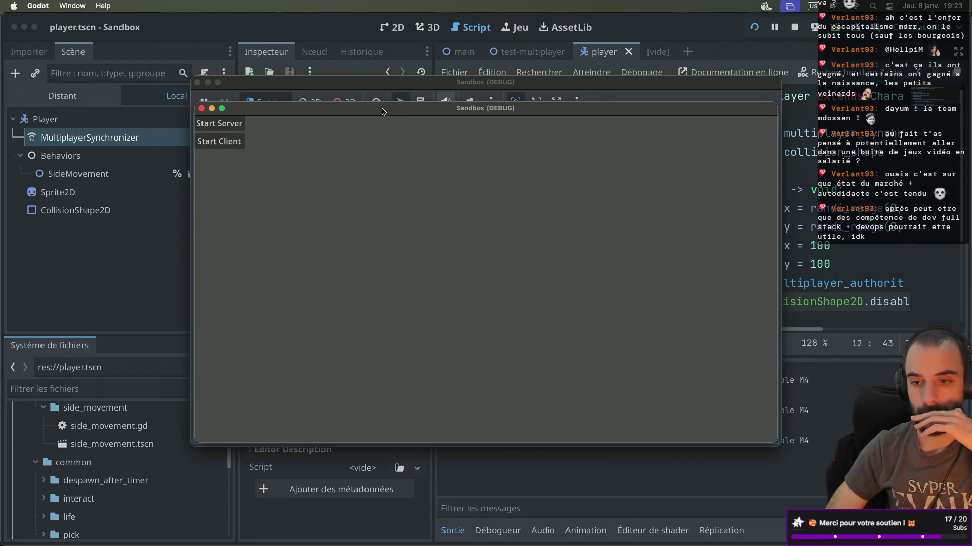
click(382, 181)
click(282, 174)
click(219, 142)
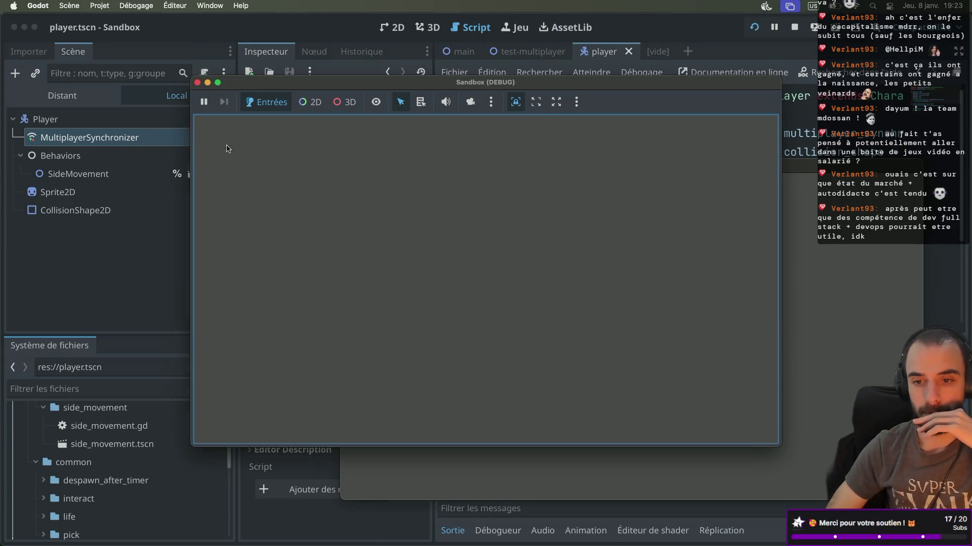
key(Right)
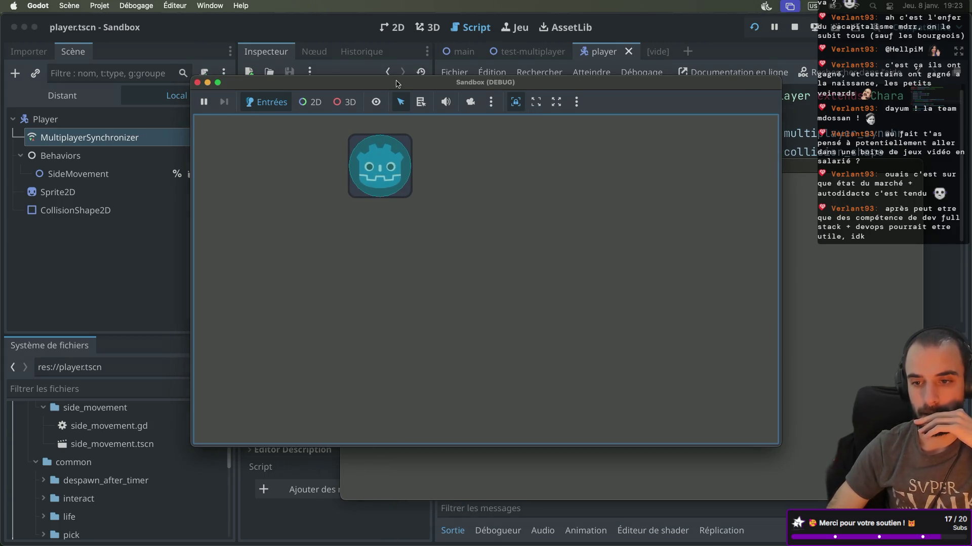
click(247, 193)
click(220, 141)
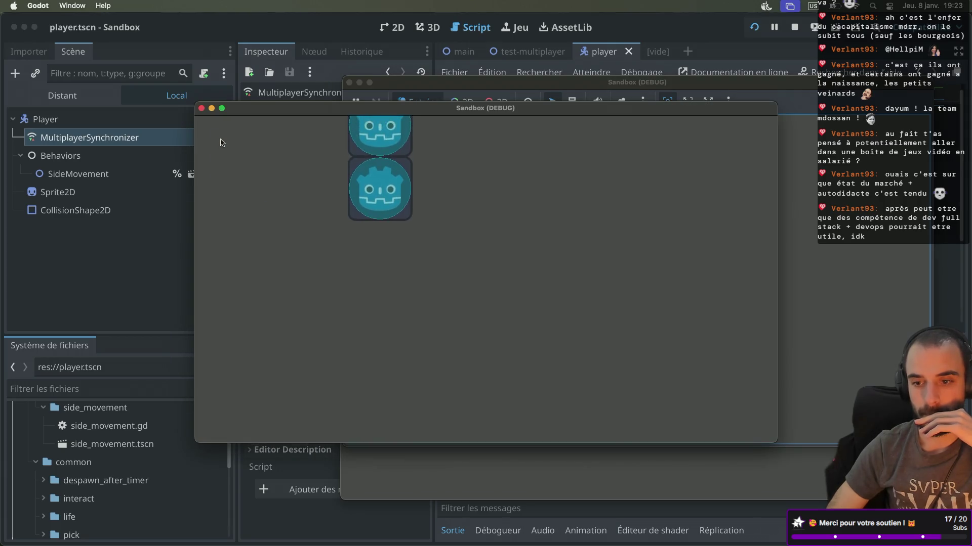
key(Down)
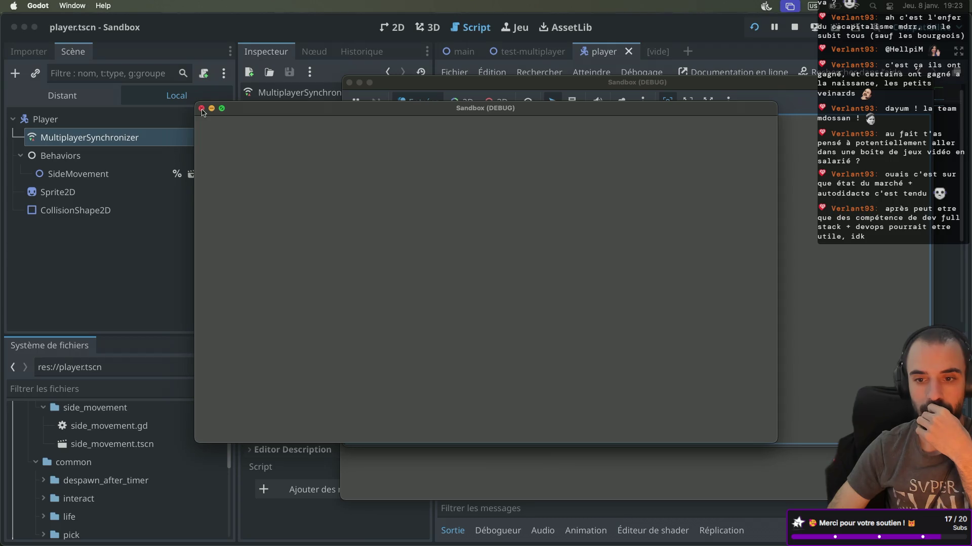
click(201, 109)
click(349, 83)
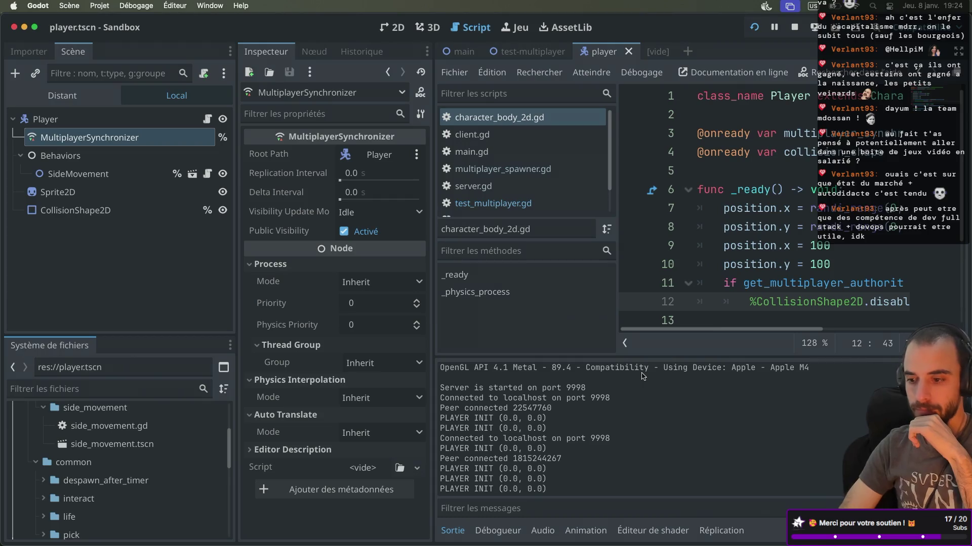
- Expand the script editor to full width and scroll through the player's _ready code
scroll(756, 224, right, 5)
scroll(757, 224, left, 5)
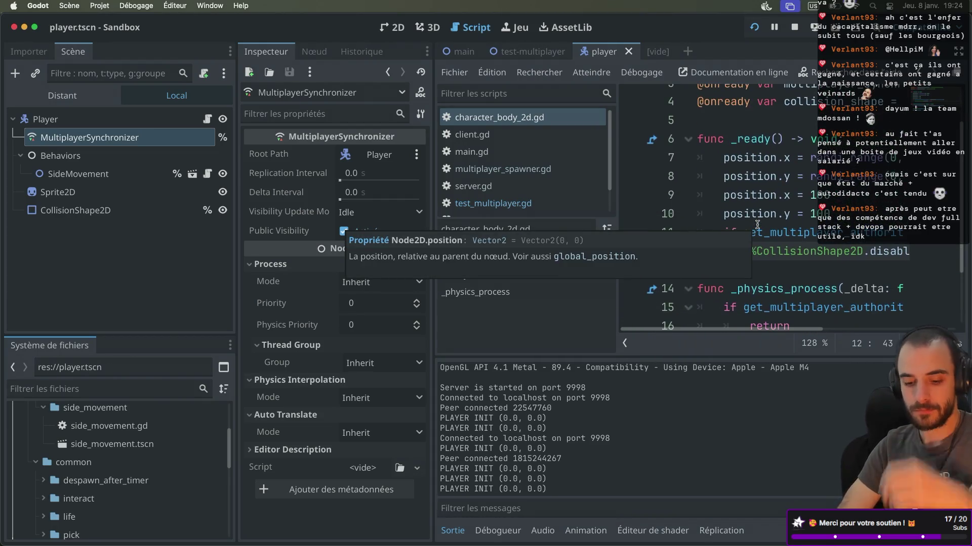
key(ctrl+super+d)
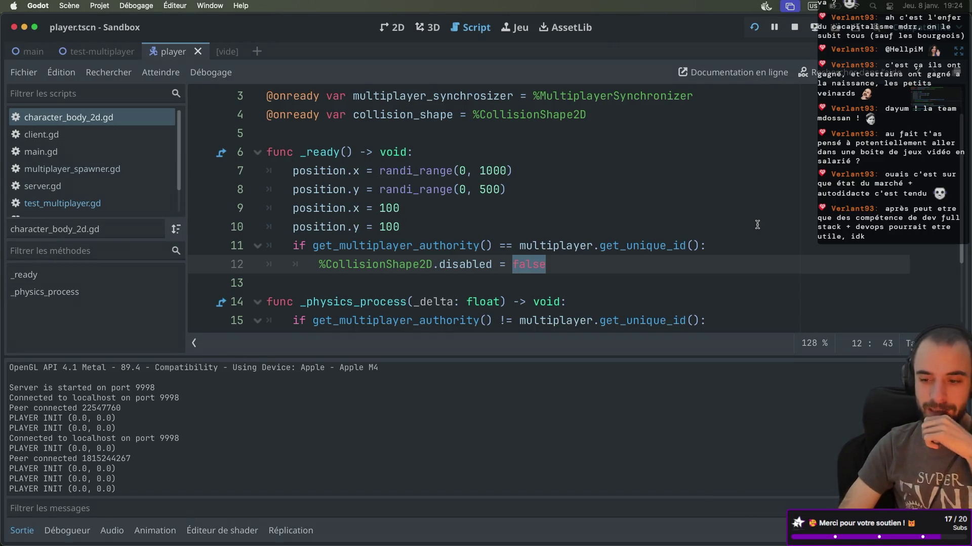
scroll(454, 233, down, 3)
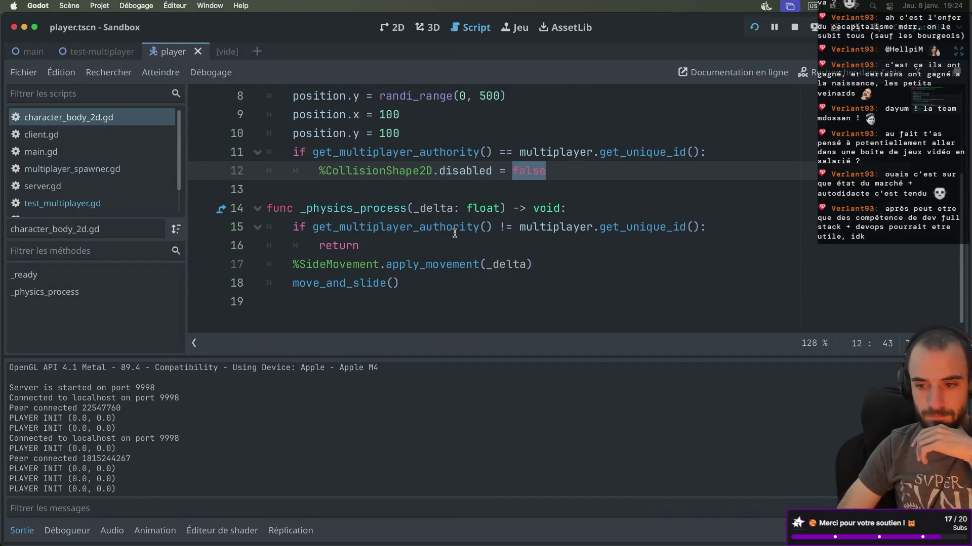
scroll(455, 232, up, 1)
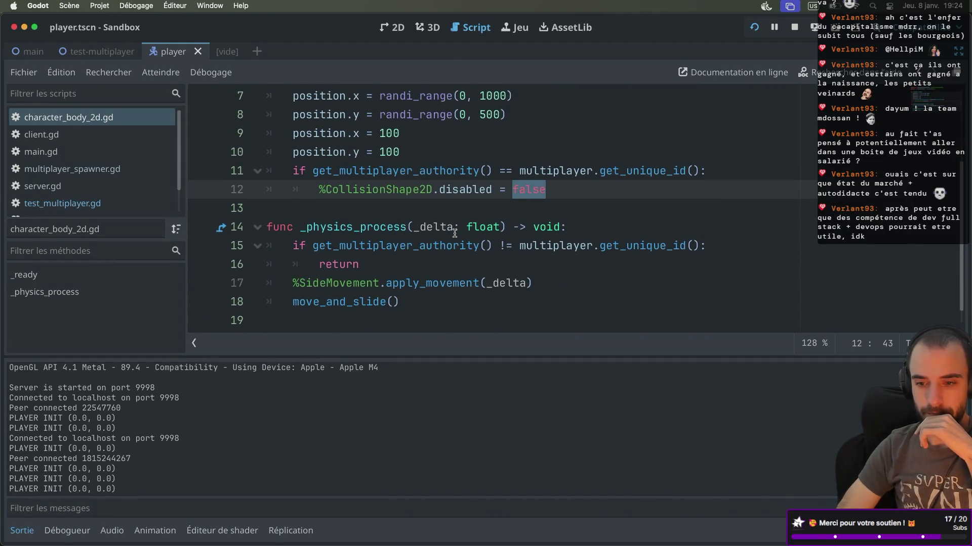
scroll(455, 233, up, 2)
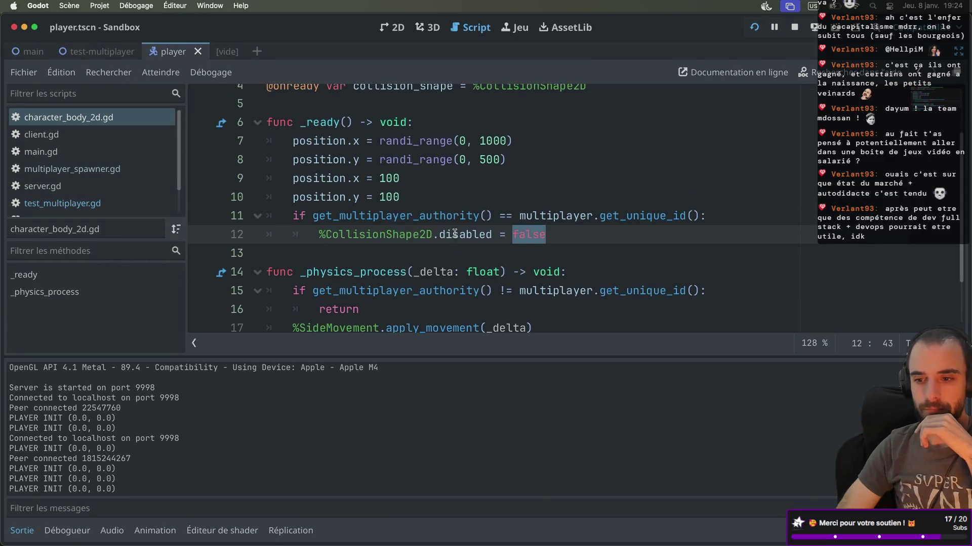
- Inspect line 11's get_multiplayer_authority and get_unique_id check and the collision-enabling code
drag(559, 231, 557, 199)
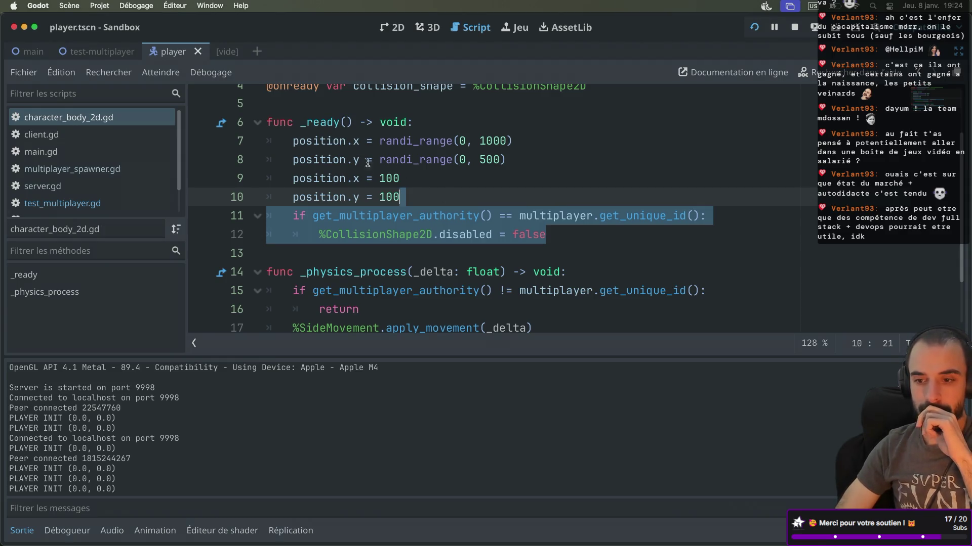
double_click(373, 216)
double_click(635, 214)
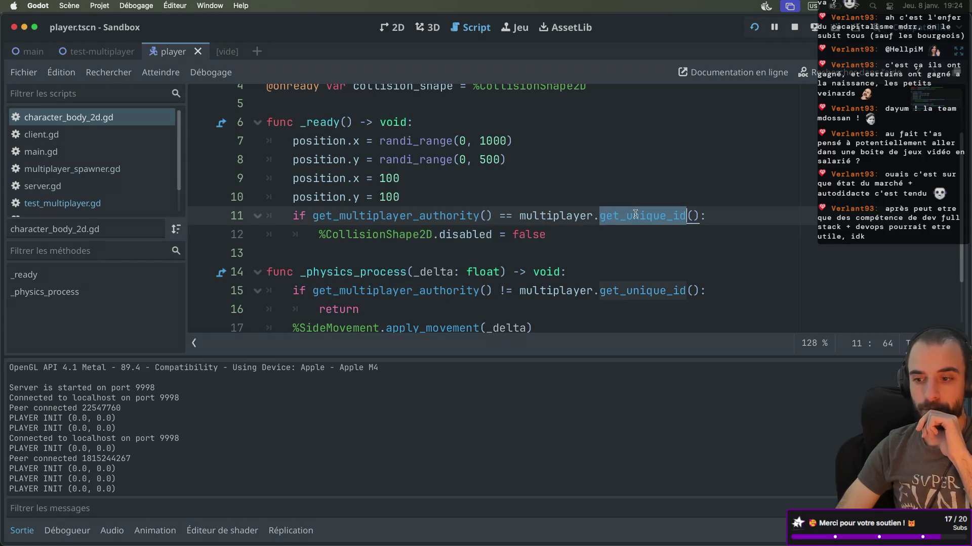
mouse_move(635, 214)
click(521, 216)
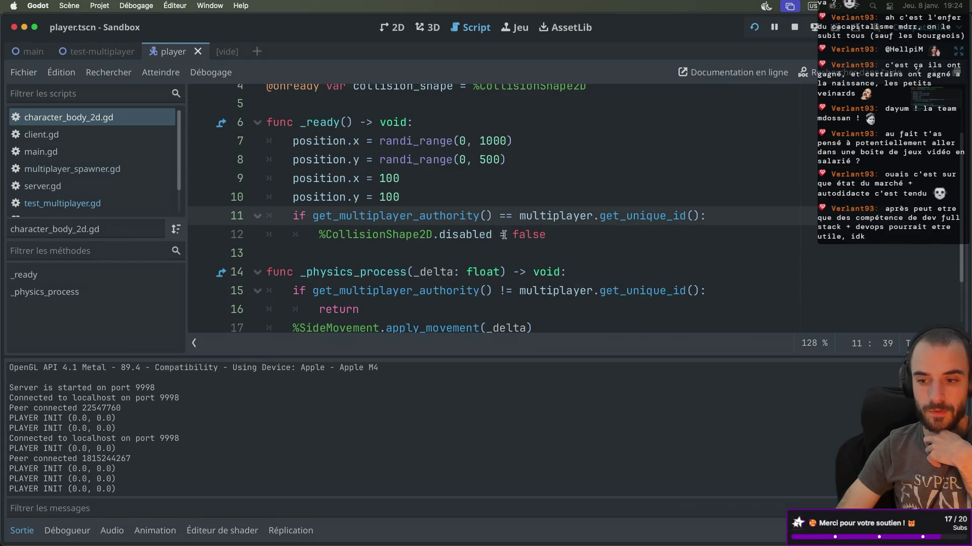
mouse_move(480, 234)
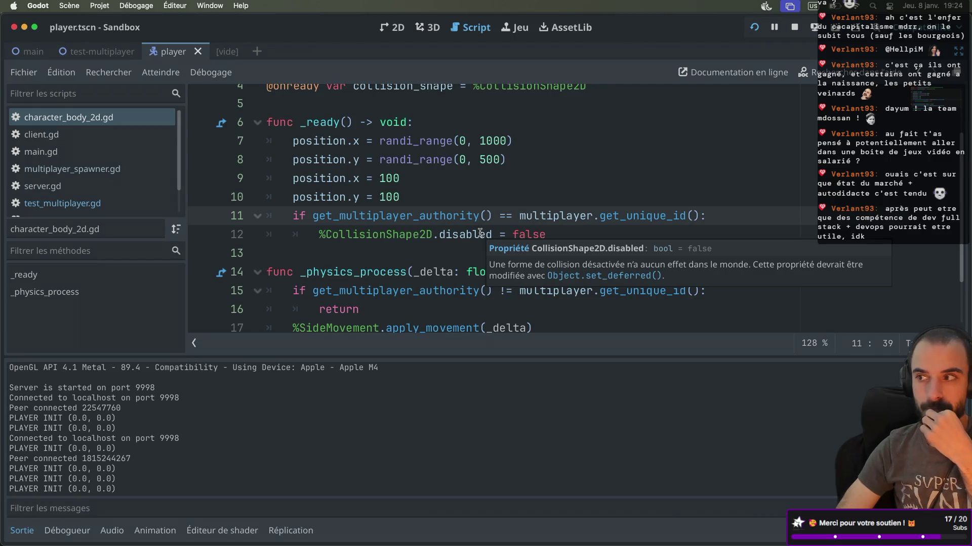
click(528, 178)
- Open the Réplication tab to review the Player:position and CollisionShape2D:disabled properties
scroll(528, 177, down, 3)
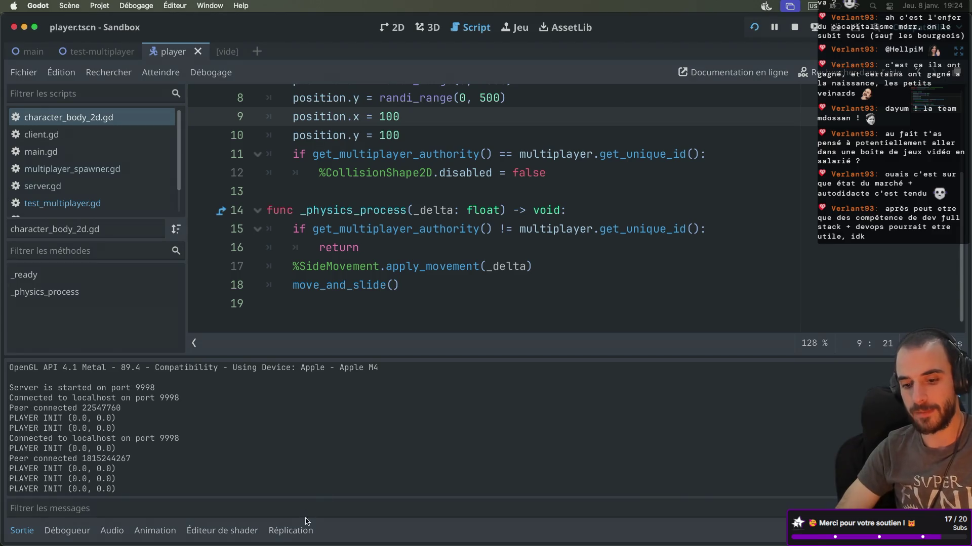
click(291, 530)
click(860, 420)
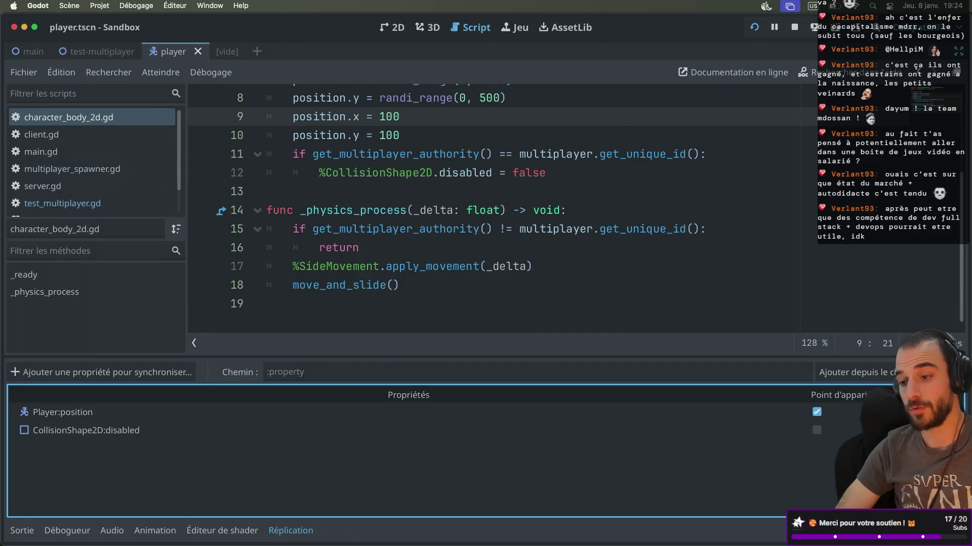
click(754, 31)
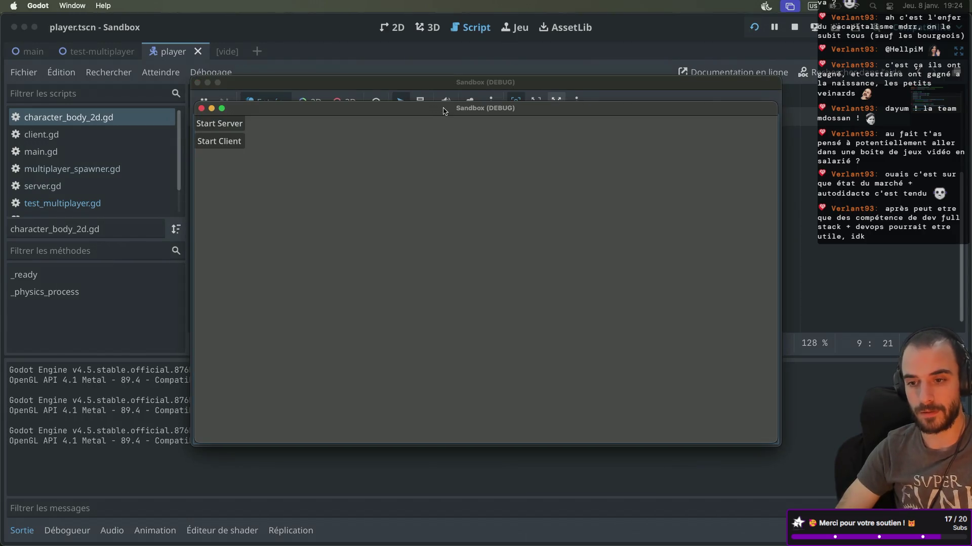
drag(443, 110, 641, 199)
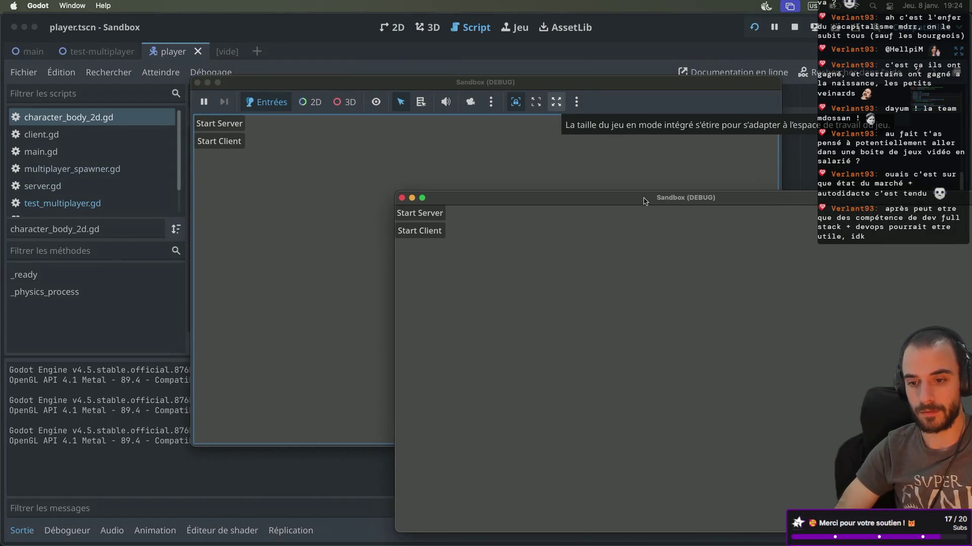
click(431, 213)
click(325, 219)
click(237, 146)
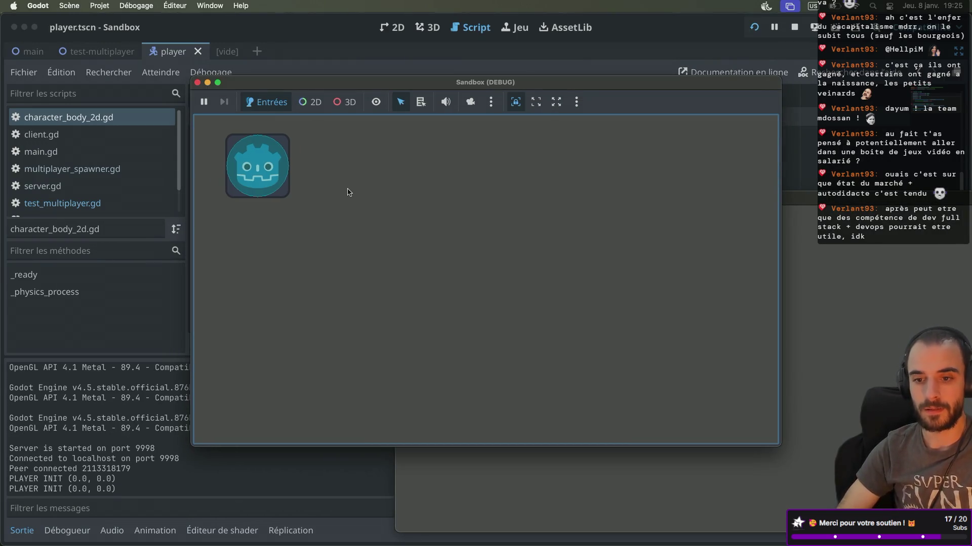
key(Right)
drag(434, 87, 560, 85)
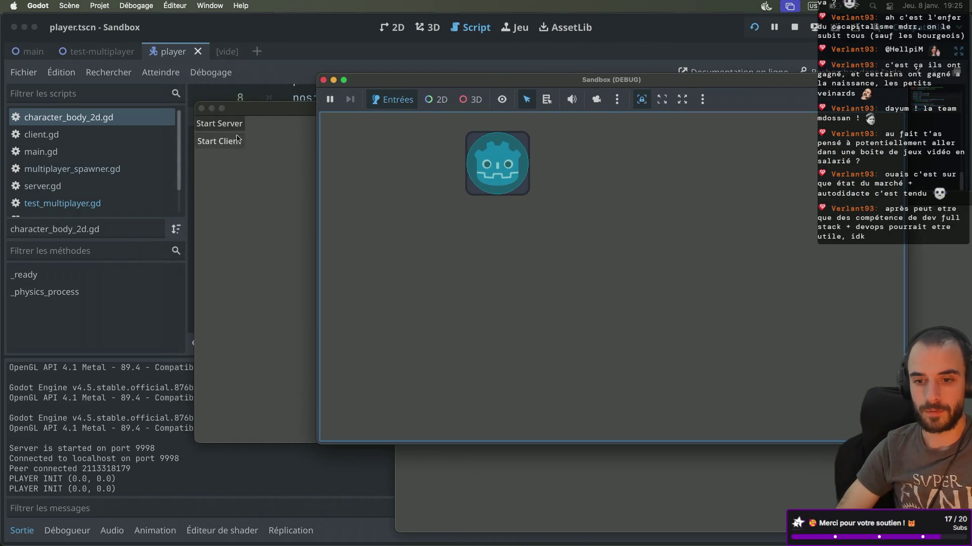
drag(271, 121, 207, 138)
click(154, 163)
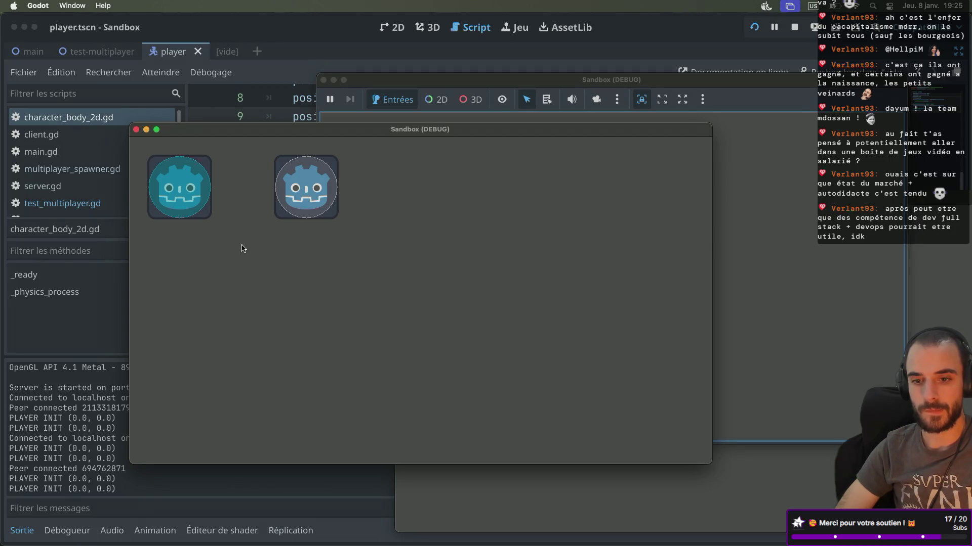
click(136, 130)
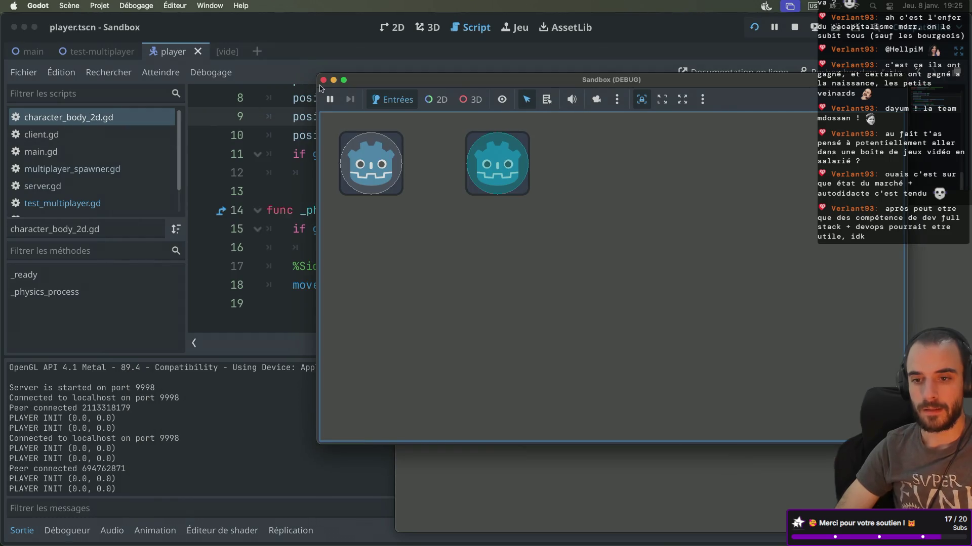
click(323, 80)
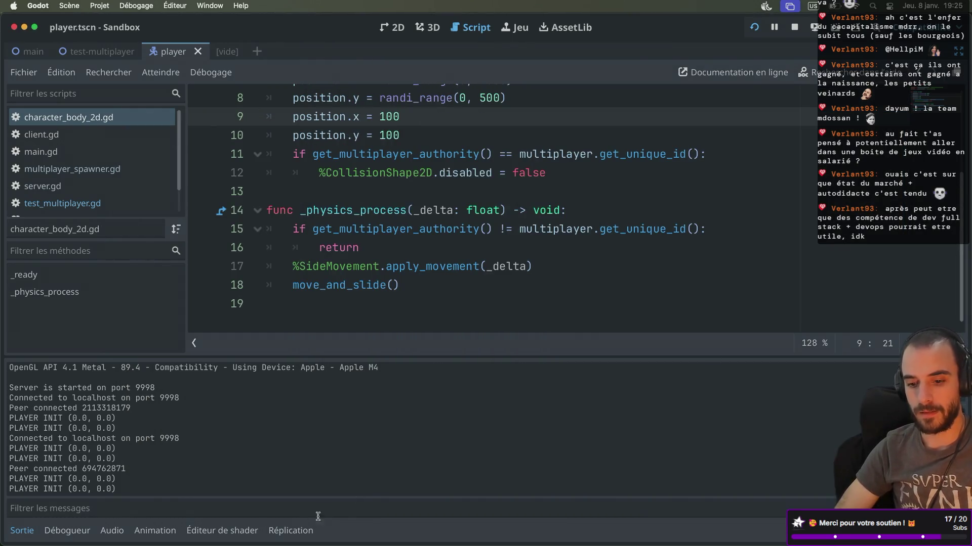
click(303, 530)
click(816, 430)
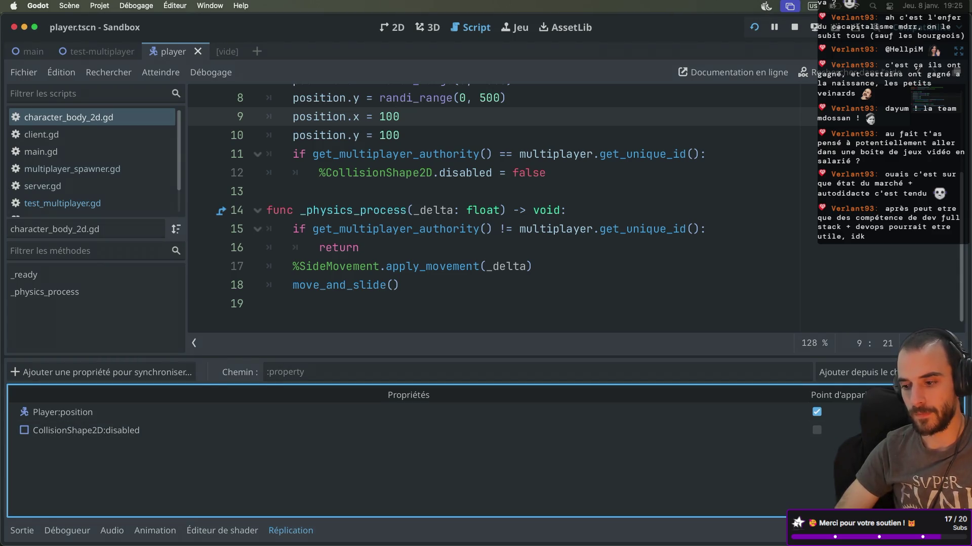
- Save the player scene, rerun the game, and start the server and a first client
key(super+s)
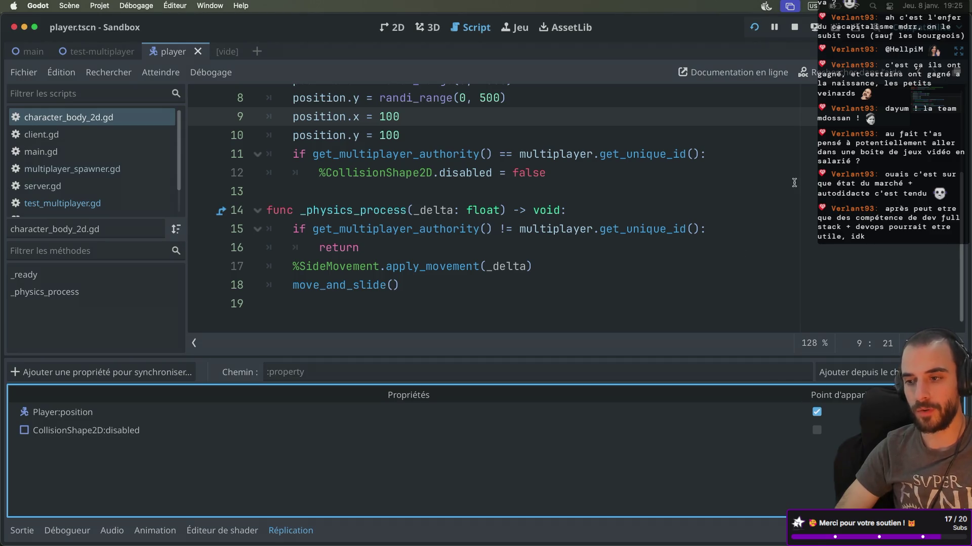
click(754, 28)
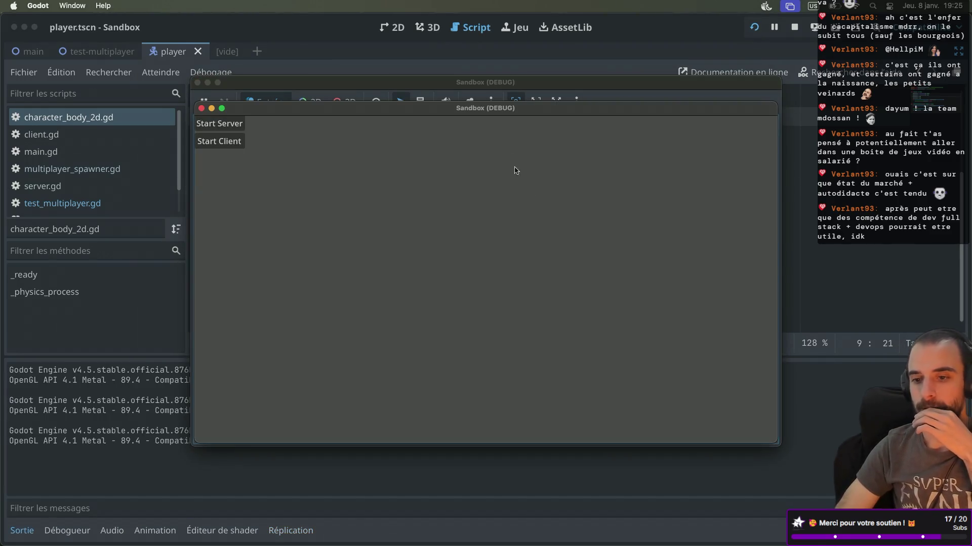
click(382, 274)
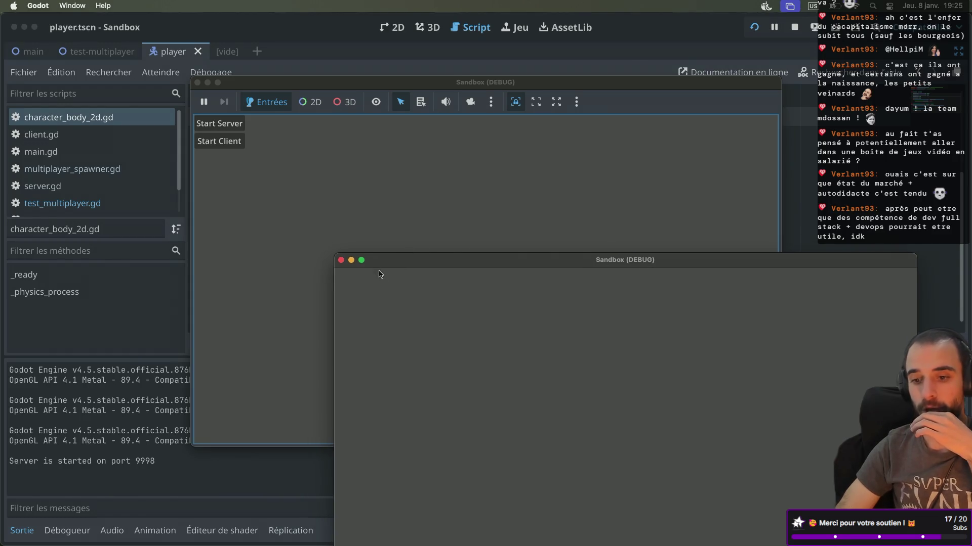
click(427, 211)
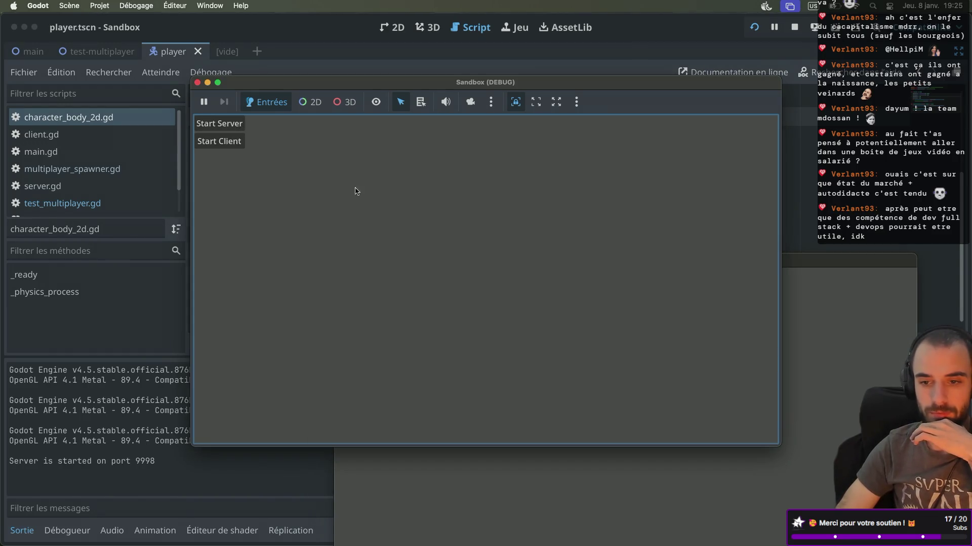
click(758, 33)
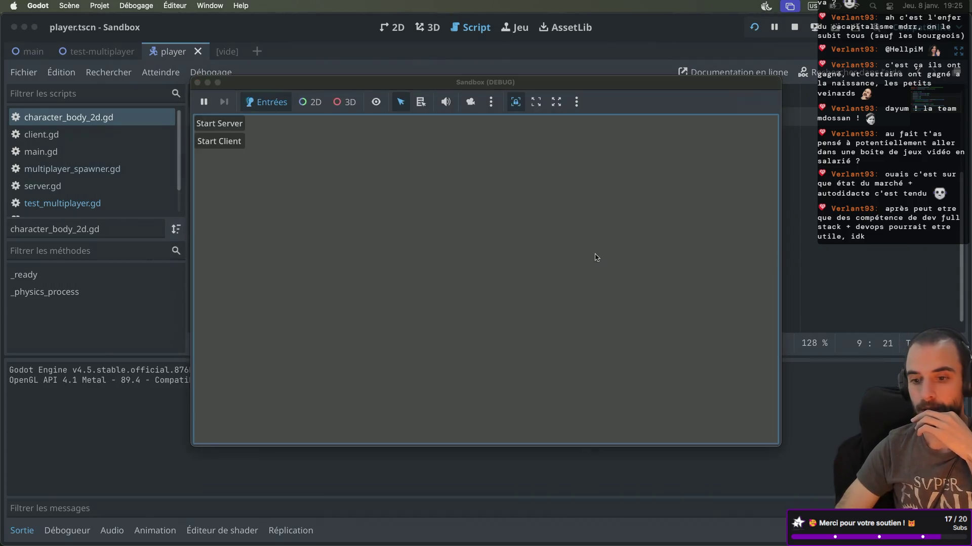
drag(325, 112, 413, 86)
click(241, 191)
click(235, 143)
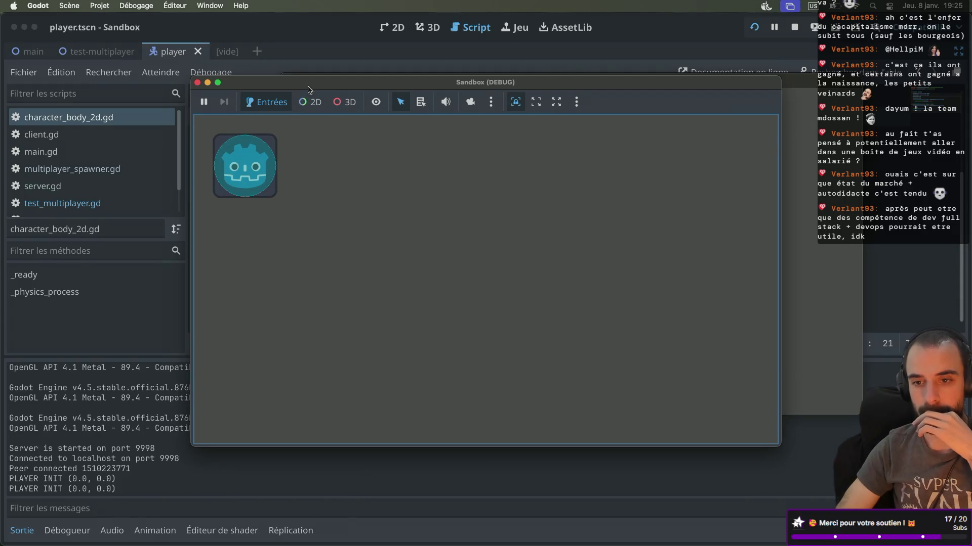
- Steer the player right, connect a second client, then close both game windows
drag(324, 84, 503, 180)
click(529, 289)
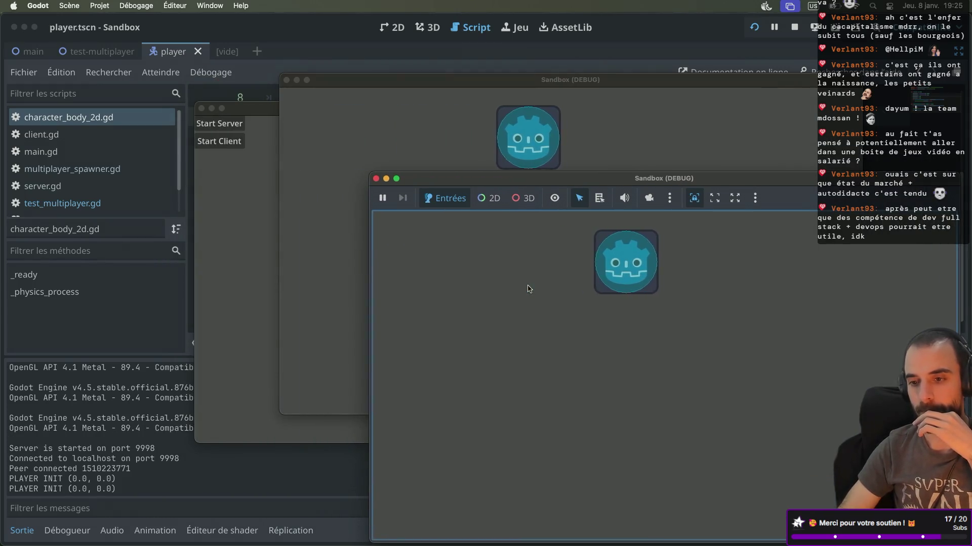
click(252, 253)
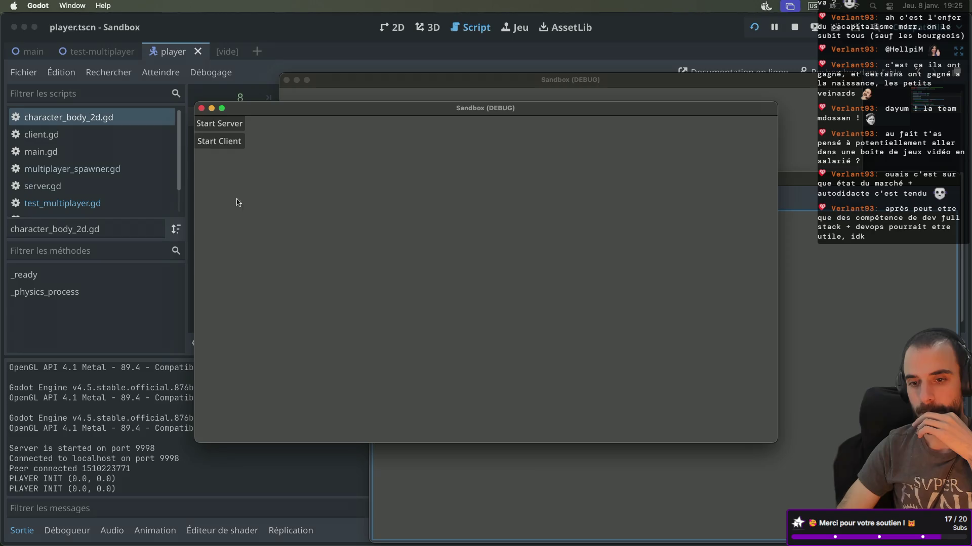
click(235, 142)
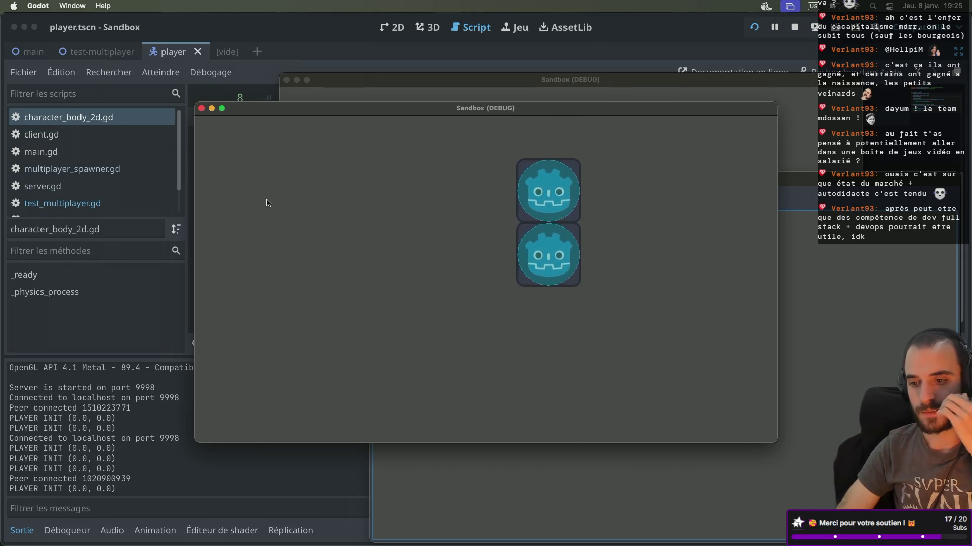
click(202, 109)
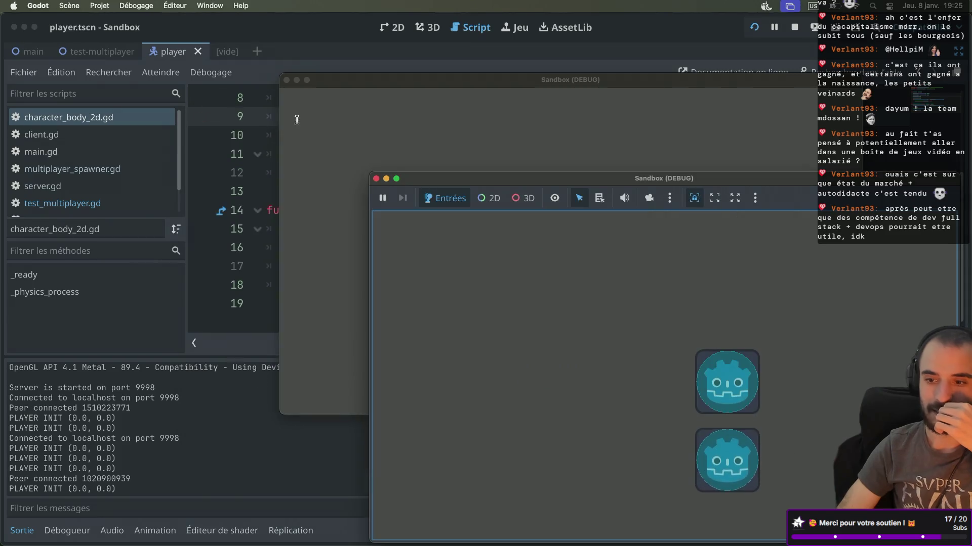
click(374, 179)
scroll(383, 182, up, 3)
scroll(383, 181, up, 2)
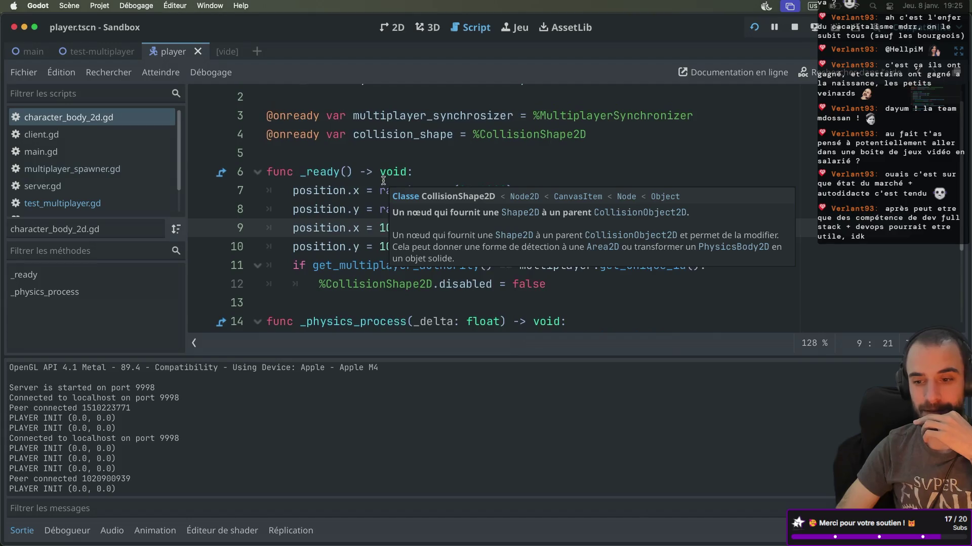
- Insert a blank line 13 after '%CollisionShape2D.disabled = false', dedented one level
click(348, 265)
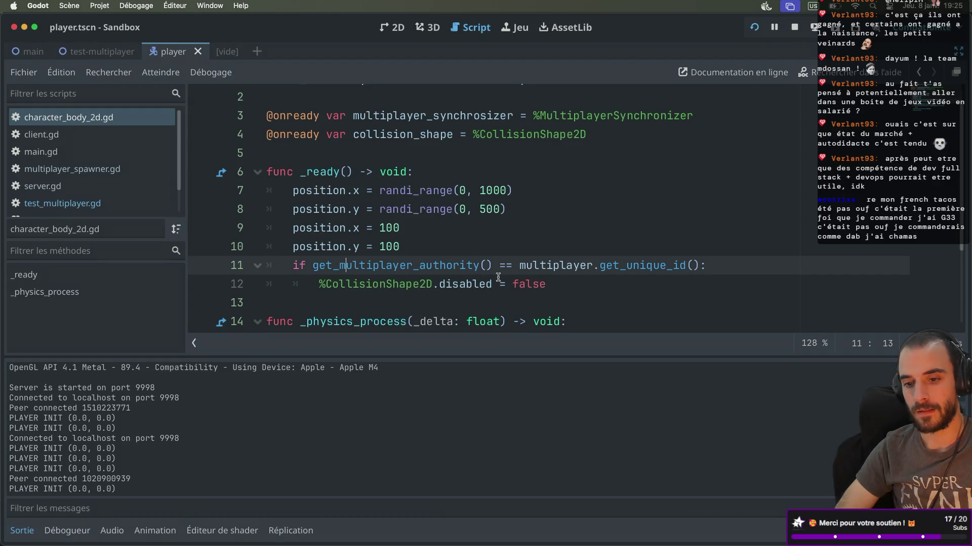
click(558, 288)
key(Return)
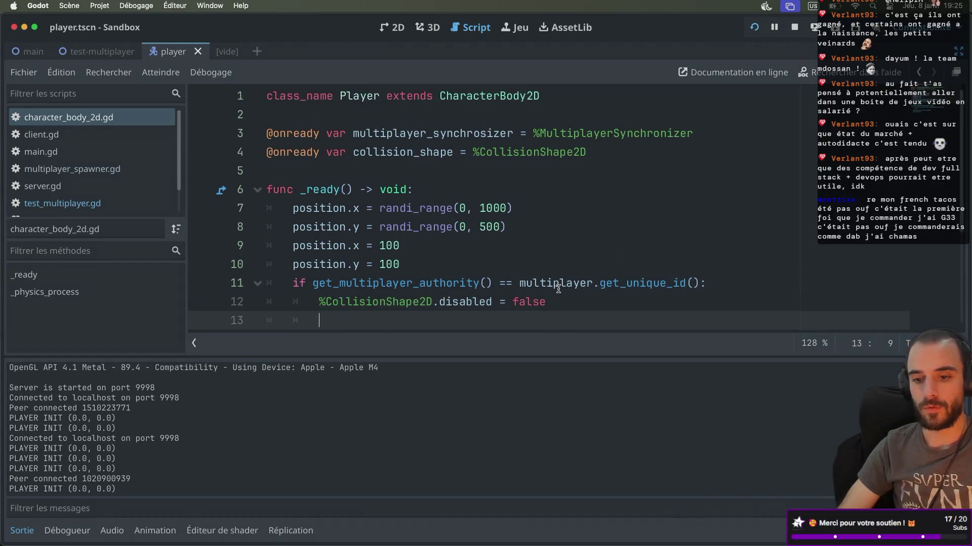
key(BackSpace)
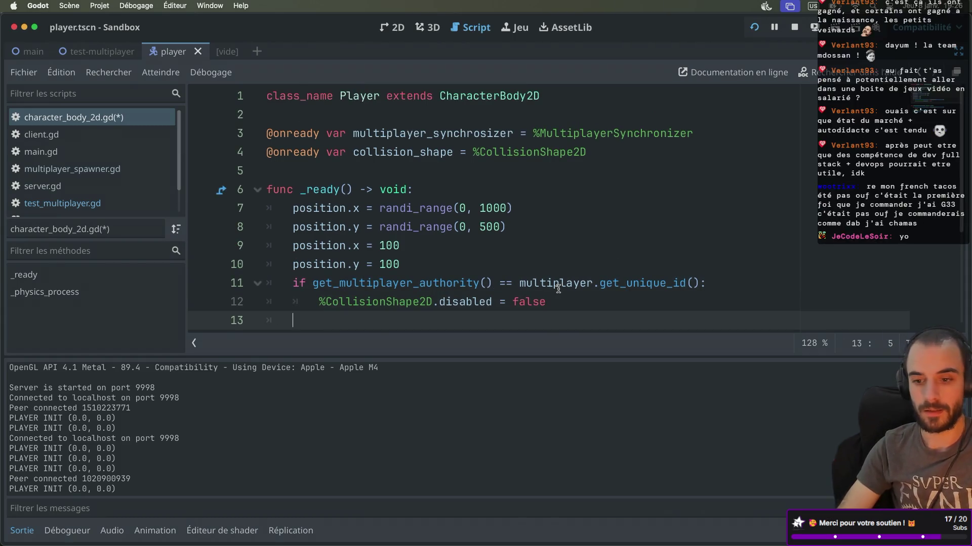
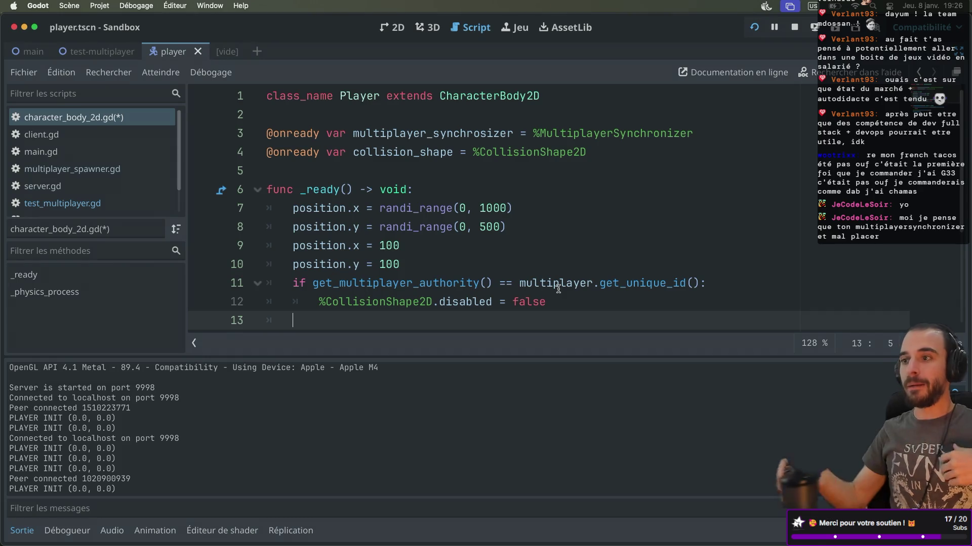
- Restore the editor's side docks and switch over to the browser tutorial
key(super+ctrl+d)
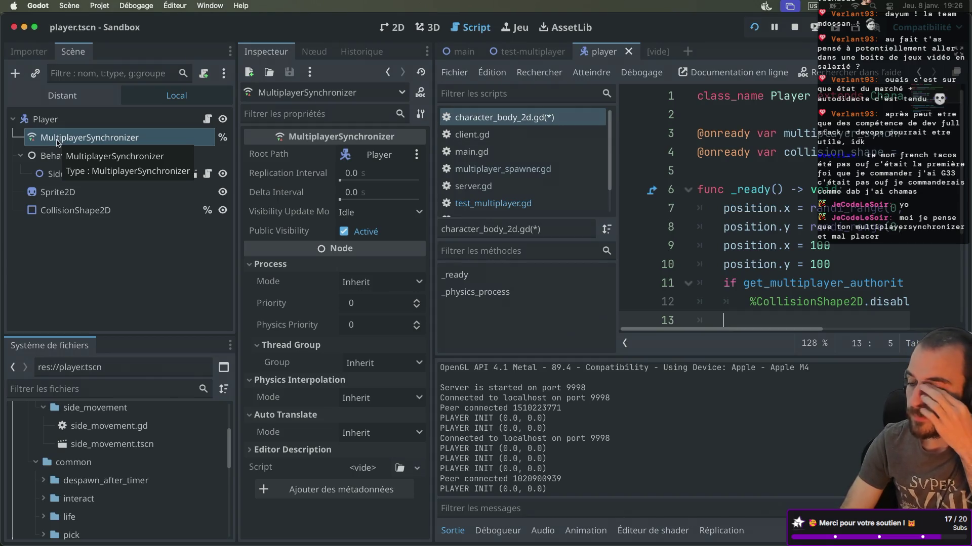
key(ctrl+Right)
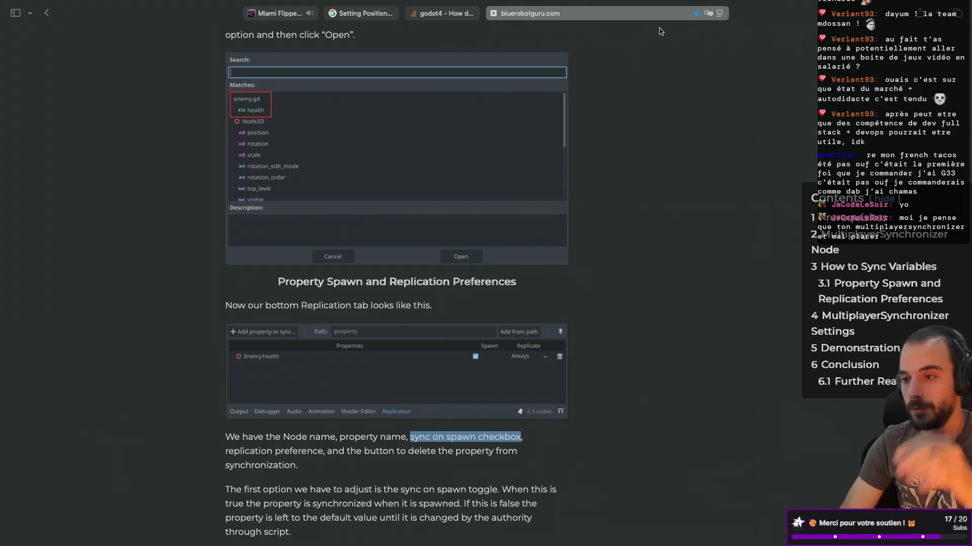
- Search 'godot multiplayer blog' in a new tab and open the Multiplayer in Godot 4.0 article
key(super+t)
text(godot asset lib)
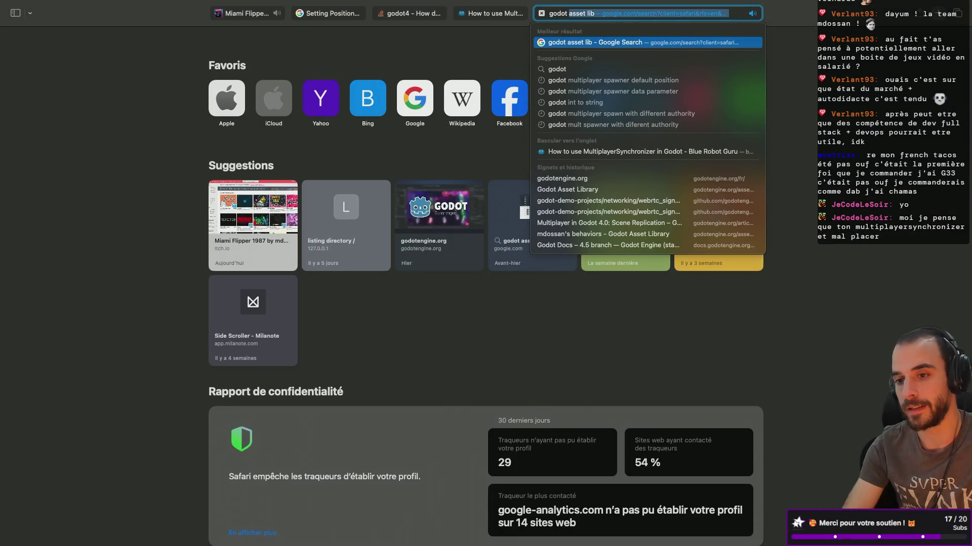
text(multiplayer bl)
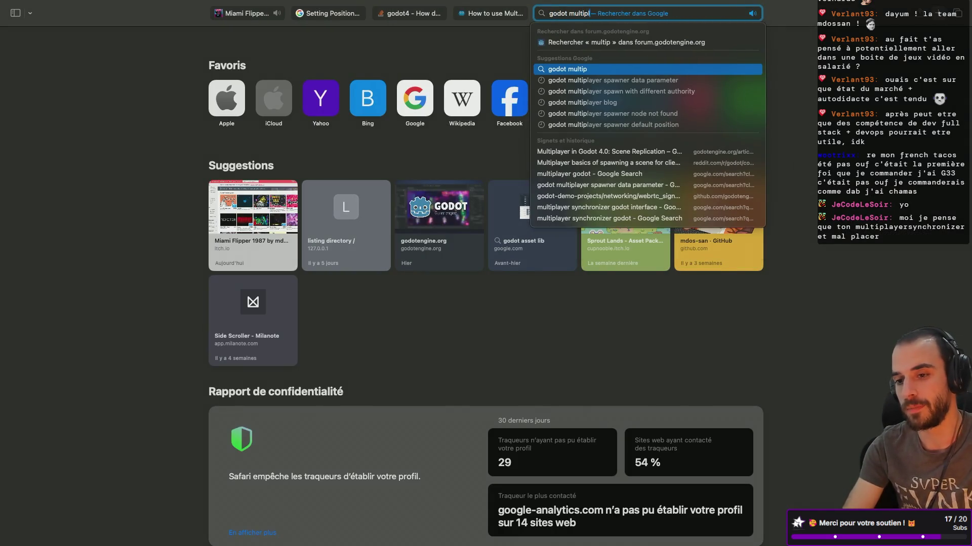
text(og)
key(Return)
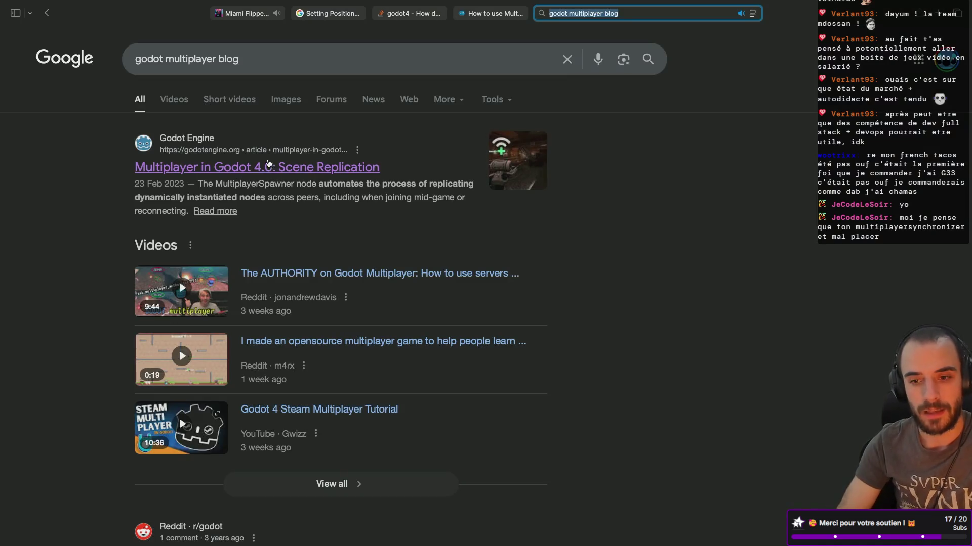
click(279, 163)
- Read through the Scene Replication article, then return to the Godot editor
scroll(199, 251, down, 5)
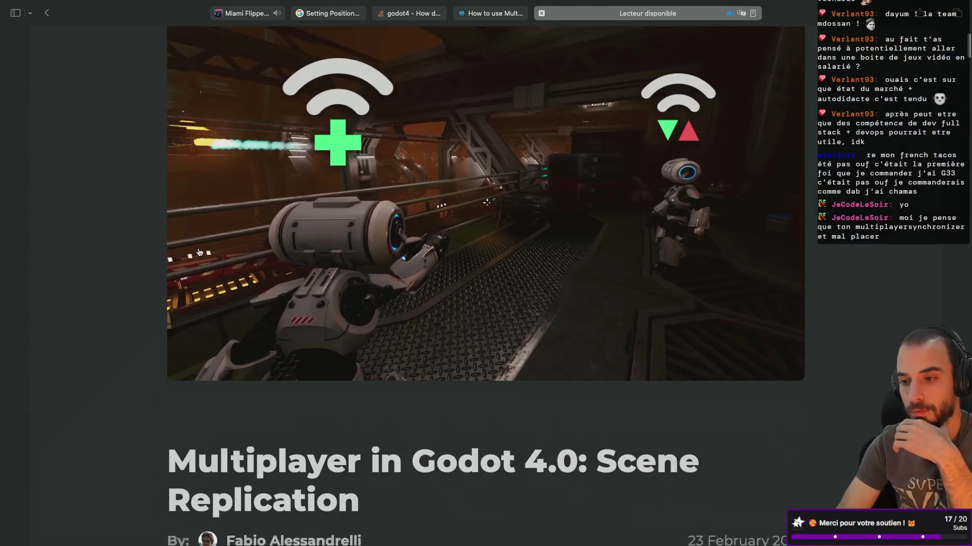
scroll(200, 252, down, 1)
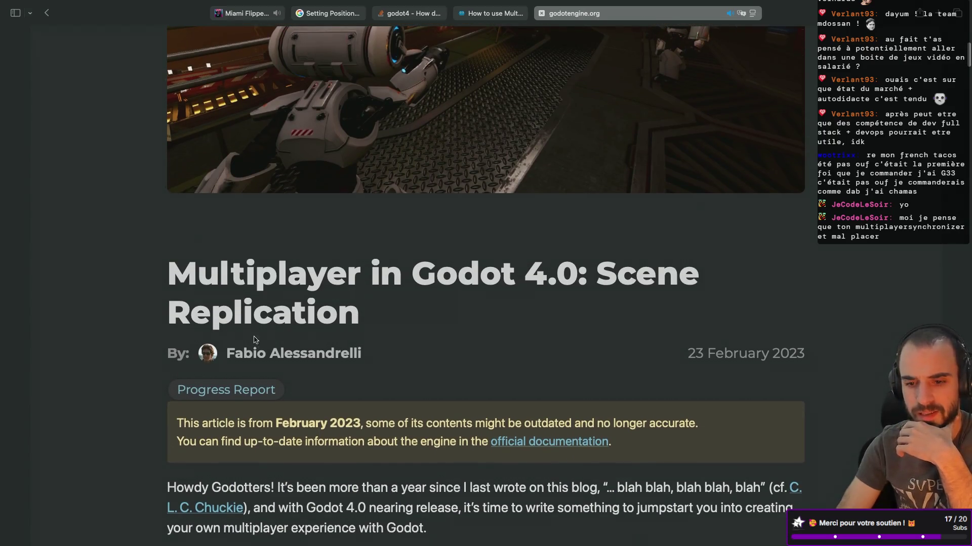
scroll(272, 358, down, 1)
scroll(272, 358, down, 4)
scroll(113, 178, up, 10)
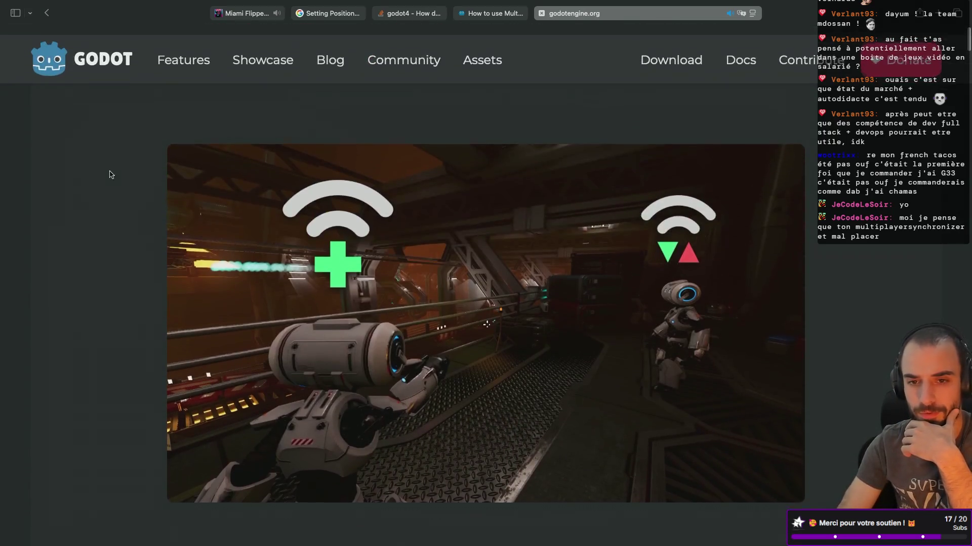
scroll(203, 222, down, 8)
scroll(203, 222, down, 15)
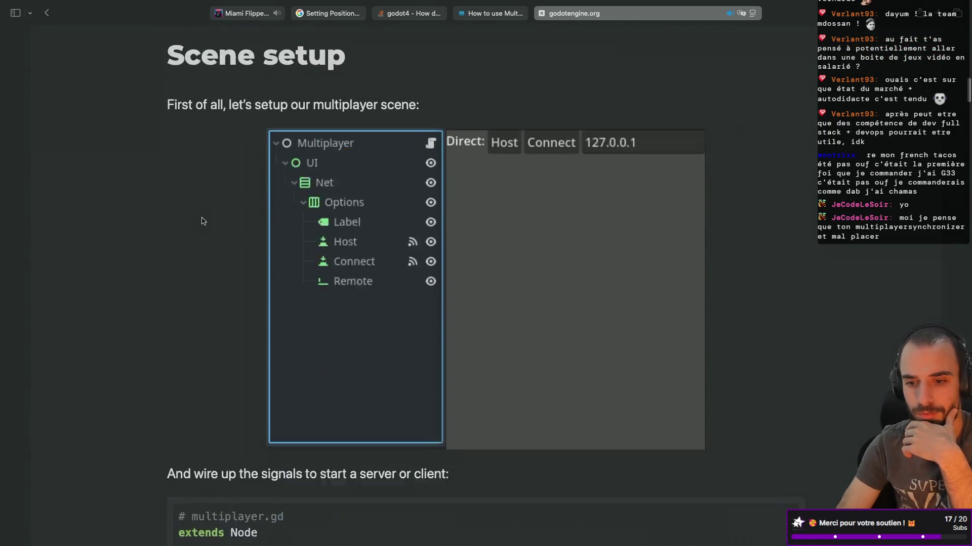
scroll(202, 221, down, 12)
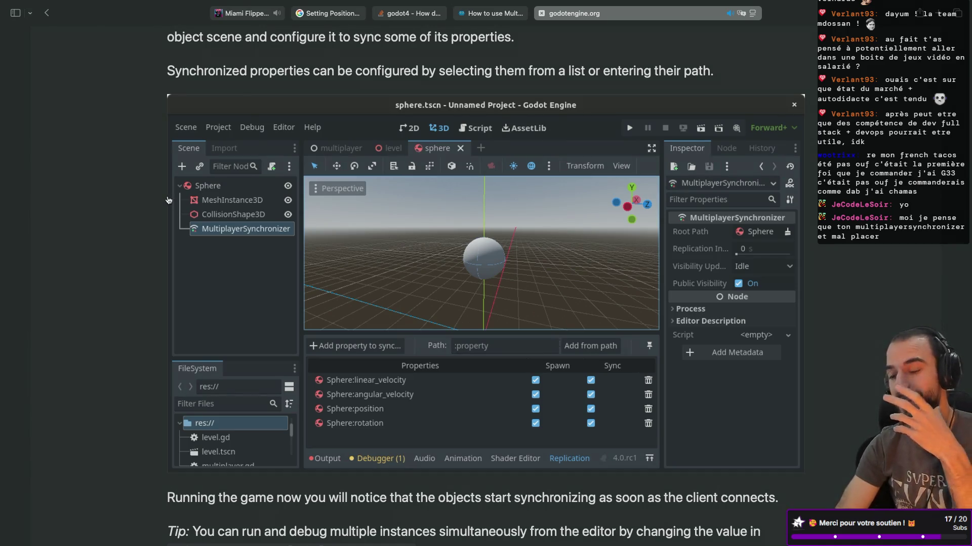
scroll(169, 200, down, 9)
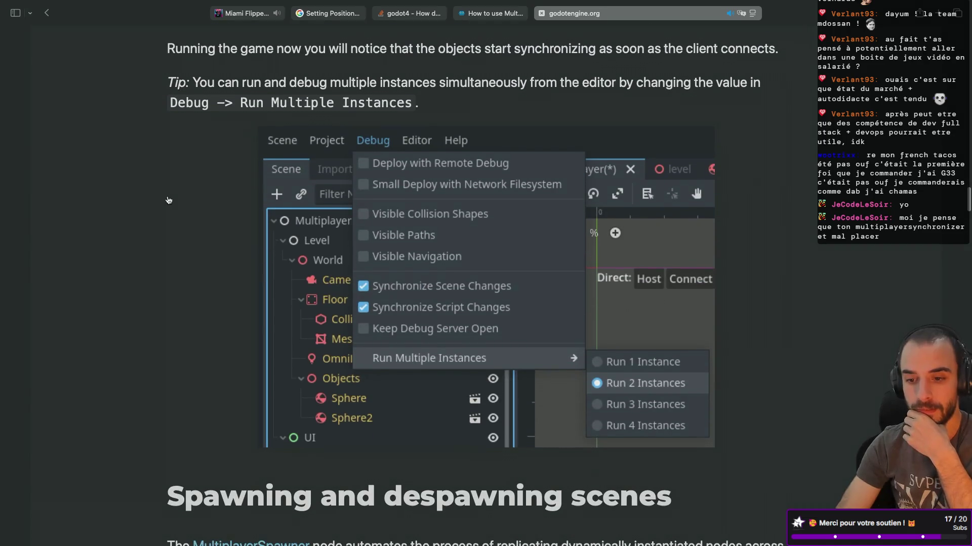
scroll(168, 200, down, 13)
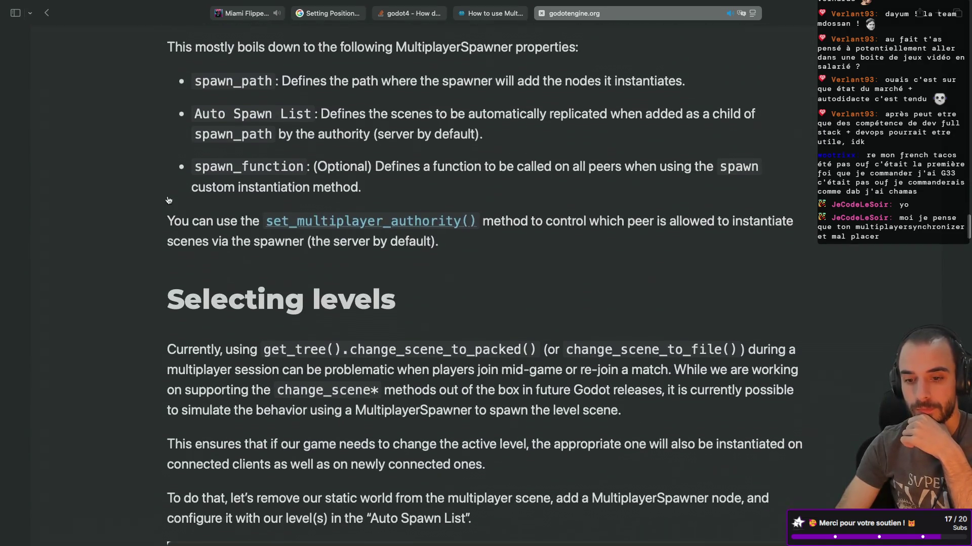
scroll(168, 196, down, 20)
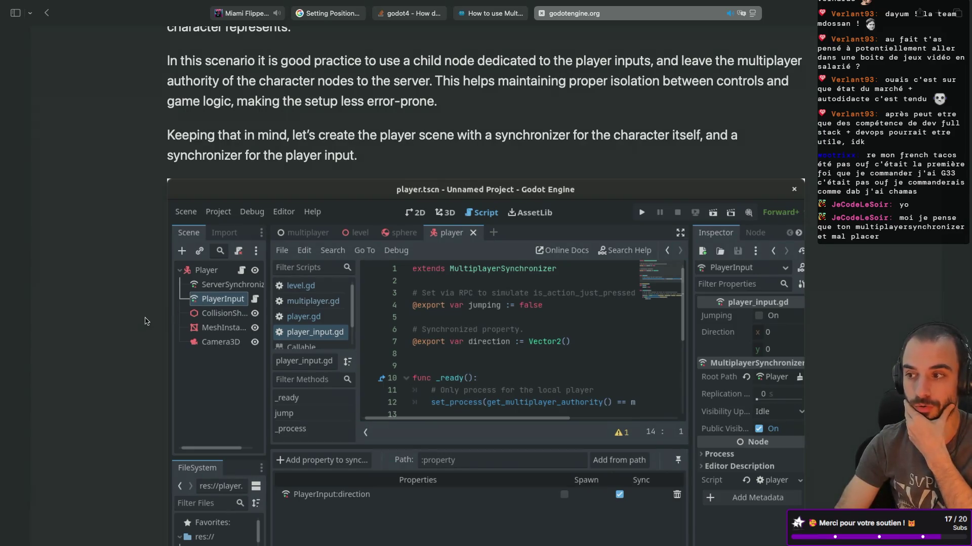
key(super+Tab)
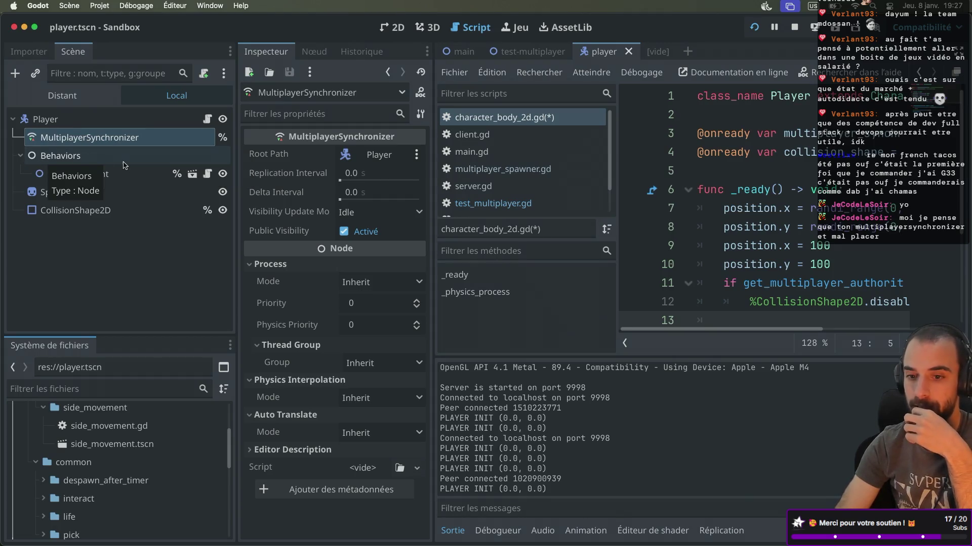
- In _ready, add an else branch with '%CollisionShape2D.disabled = true' and save the script
key(ctrl+s)
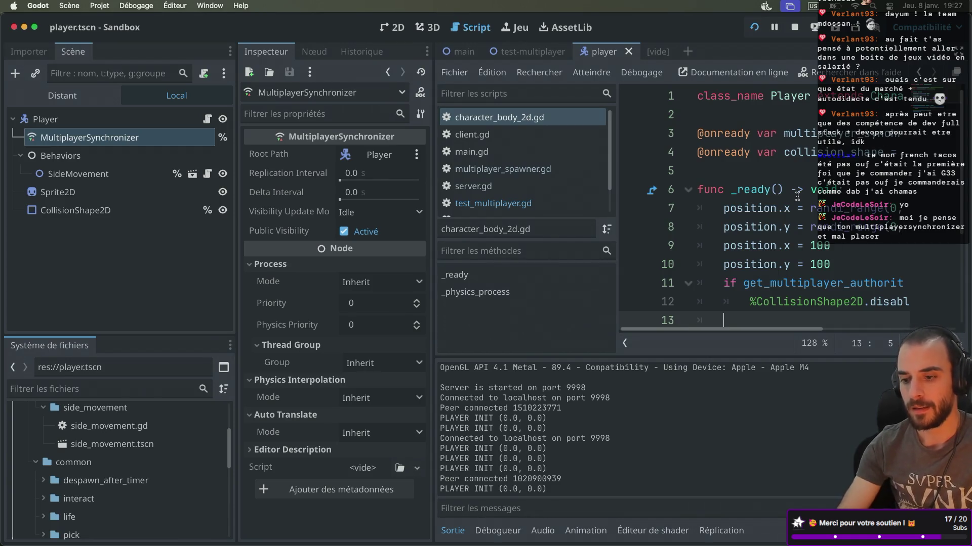
text(else)
key(ctrl+super+d)
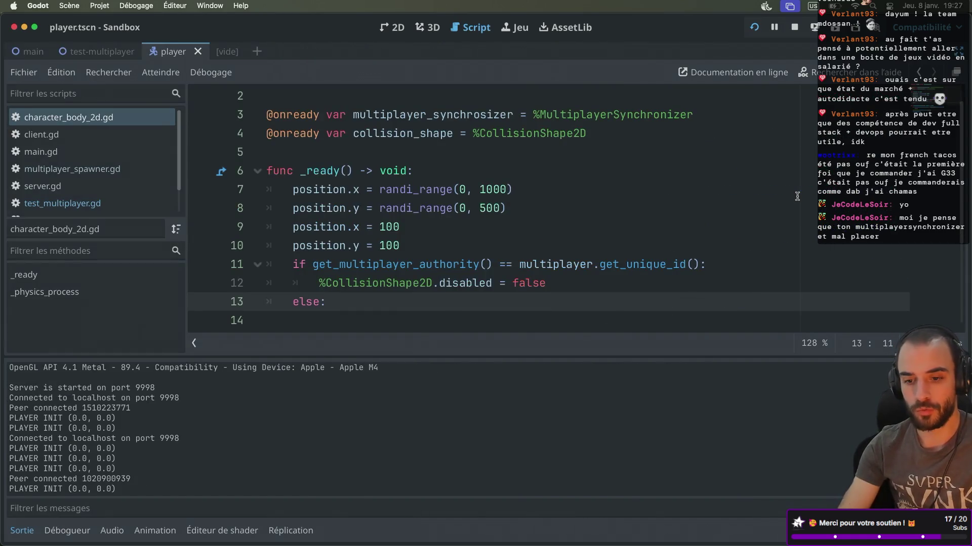
key(Return)
text(%Col)
key(Return)
text(.di)
key(Return)
text(= true)
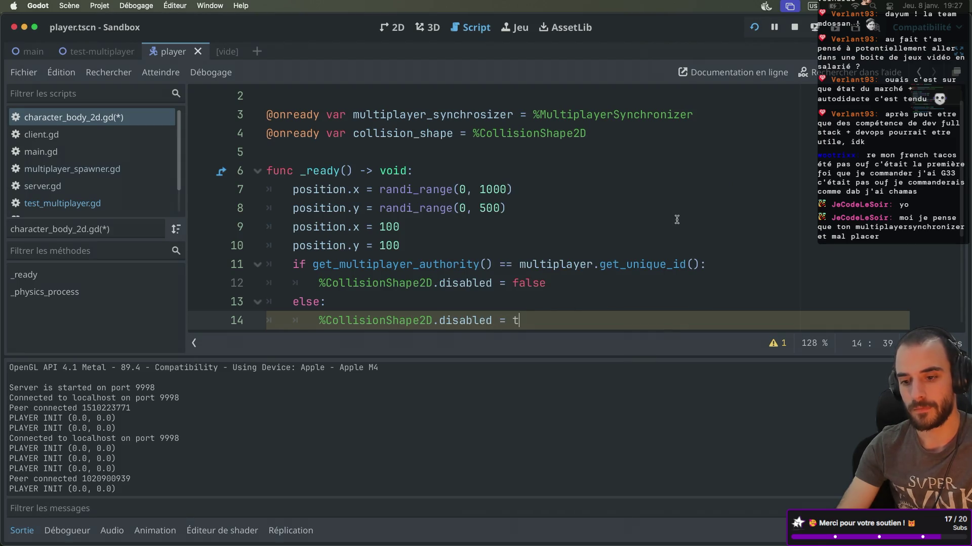
key(ctrl+s)
click(547, 225)
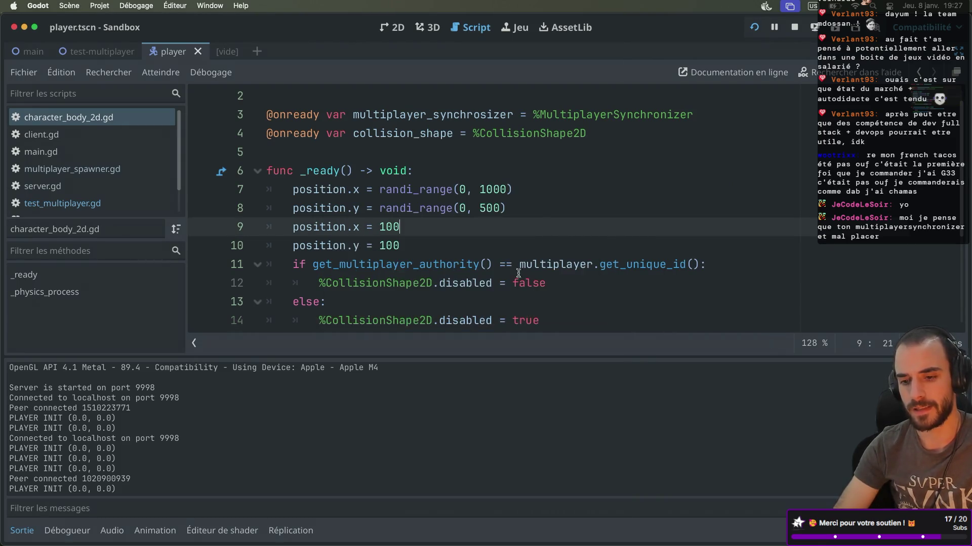
scroll(547, 222, down, 2)
click(532, 228)
- Run the project and arrange the debug game windows side by side
click(754, 28)
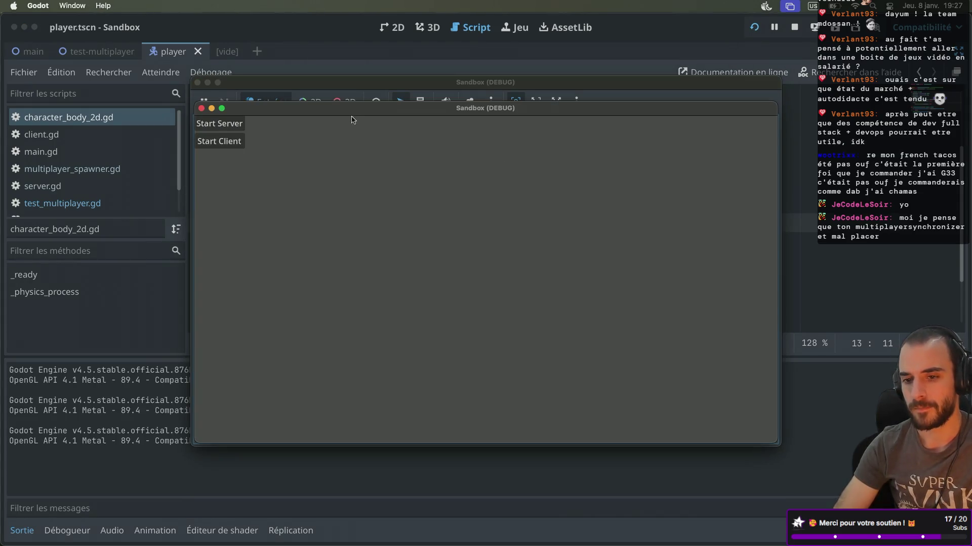
mouse_move(352, 114)
mouse_down()
mouse_move(395, 117)
mouse_move(532, 187)
mouse_up()
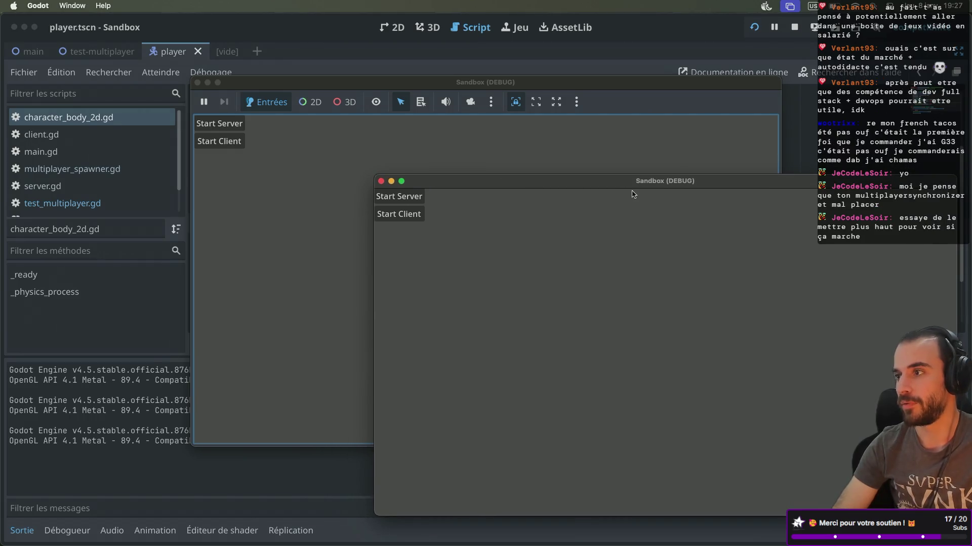
mouse_move(393, 85)
mouse_down()
mouse_move(481, 53)
mouse_move(473, 56)
mouse_up()
click(243, 201)
drag(279, 113, 220, 152)
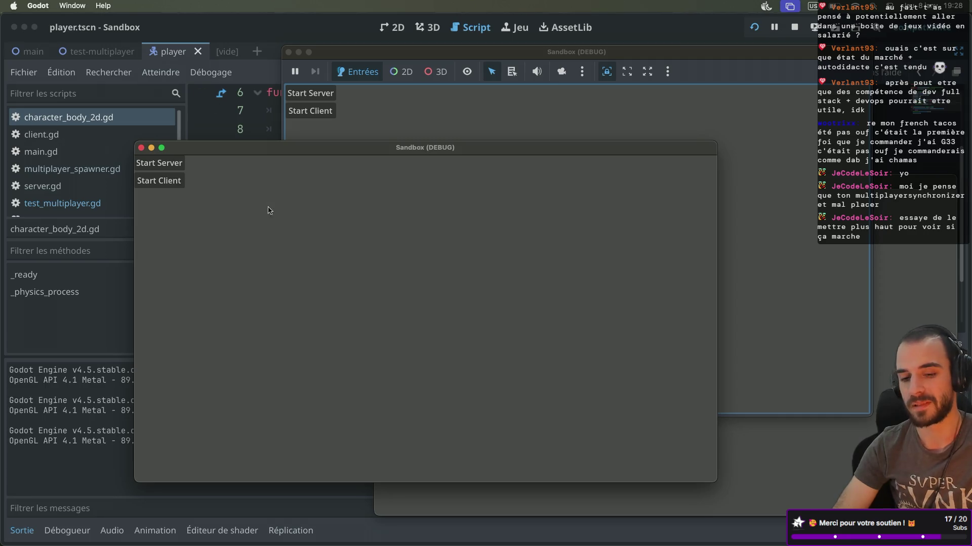
- Start the server in one window and connect the other two as clients, moving a player right
click(321, 94)
click(204, 240)
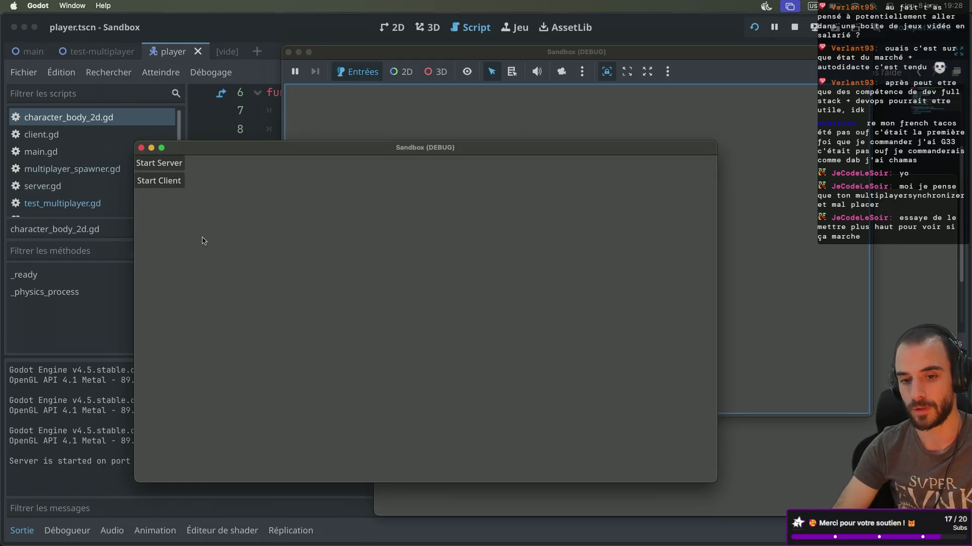
click(167, 183)
key(Right)
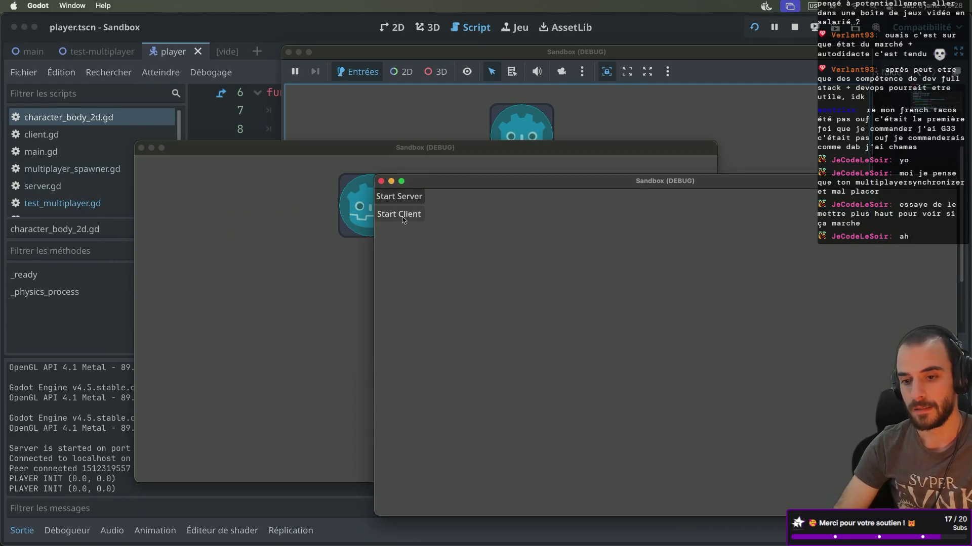
click(400, 217)
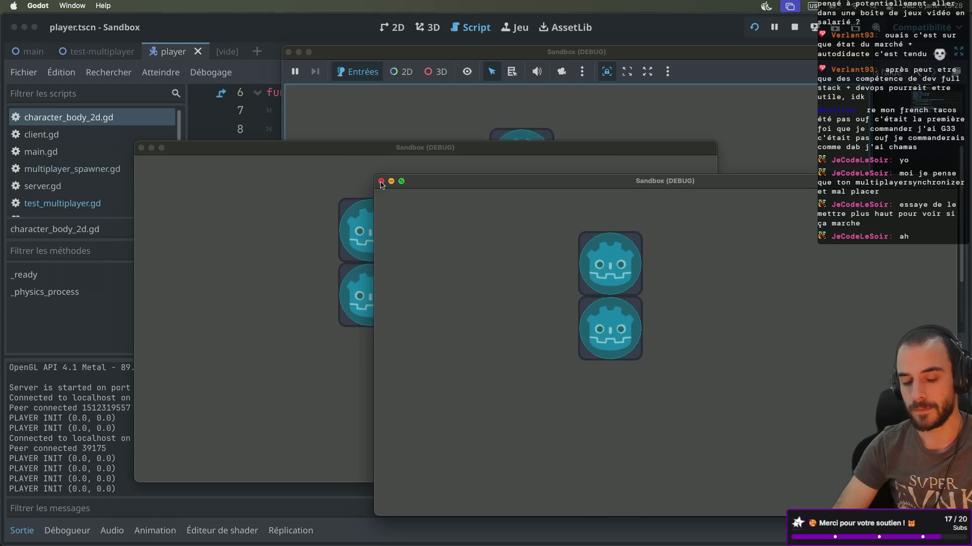
- Close the game windows, stop debugging, and bring the editor docks back
click(381, 181)
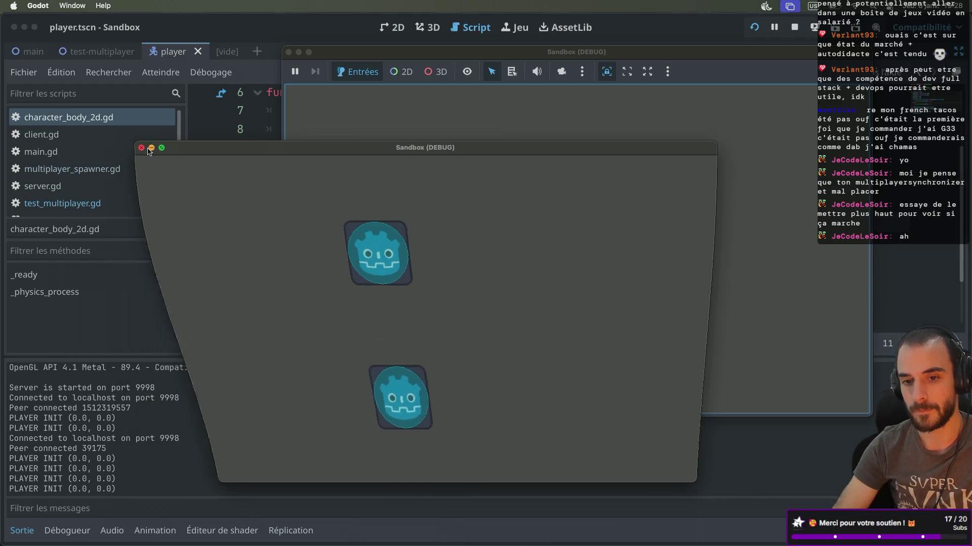
click(141, 147)
click(794, 27)
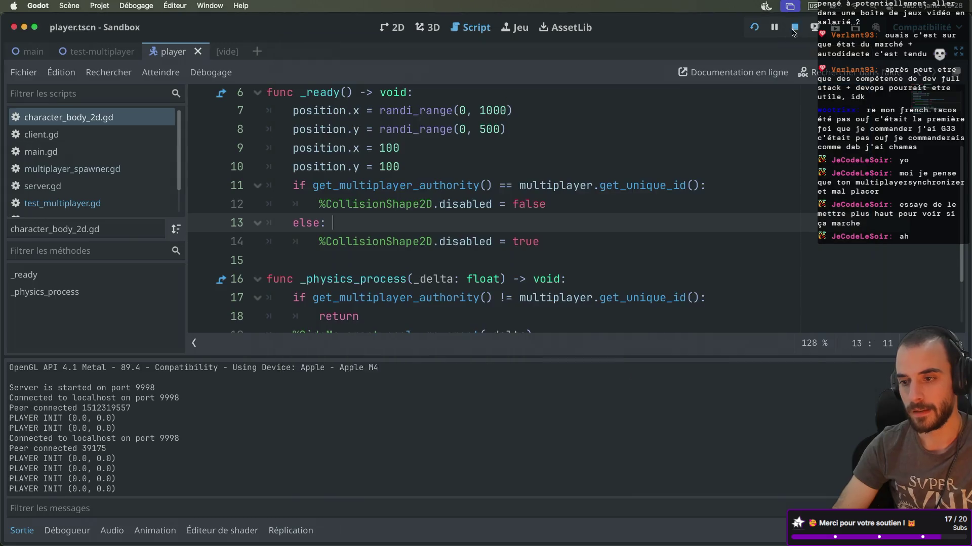
key(ctrl+super+d)
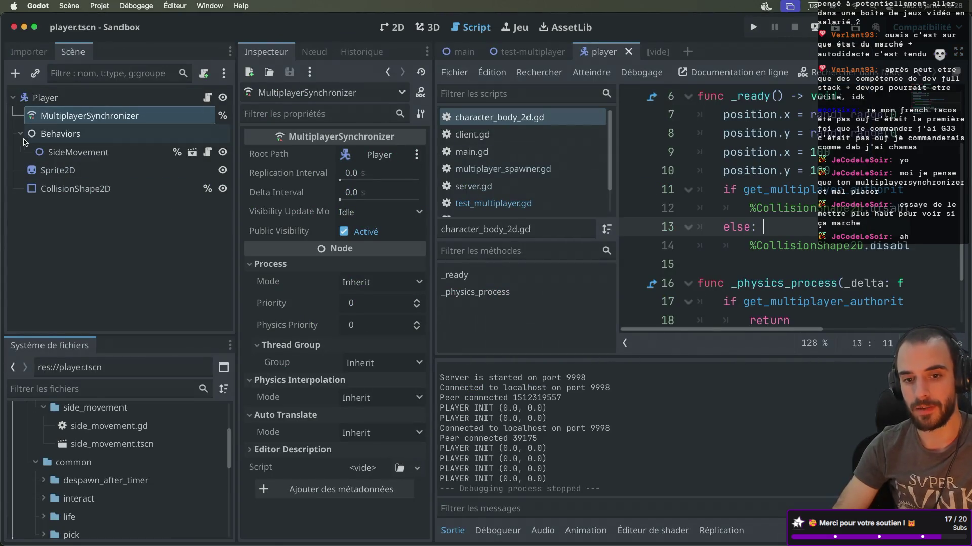
- Collapse the Behaviors node and switch from the test-multiplayer scene back to the player scene
click(20, 134)
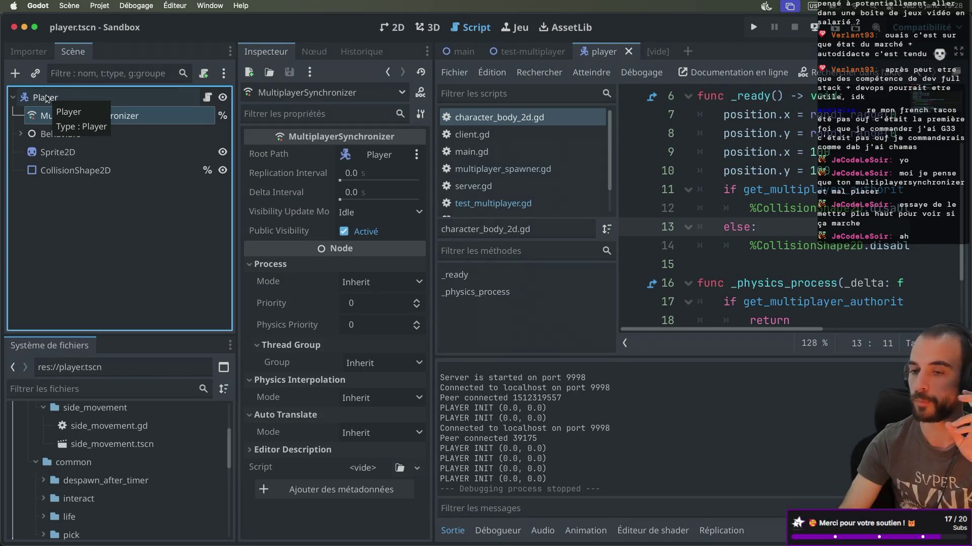
click(512, 54)
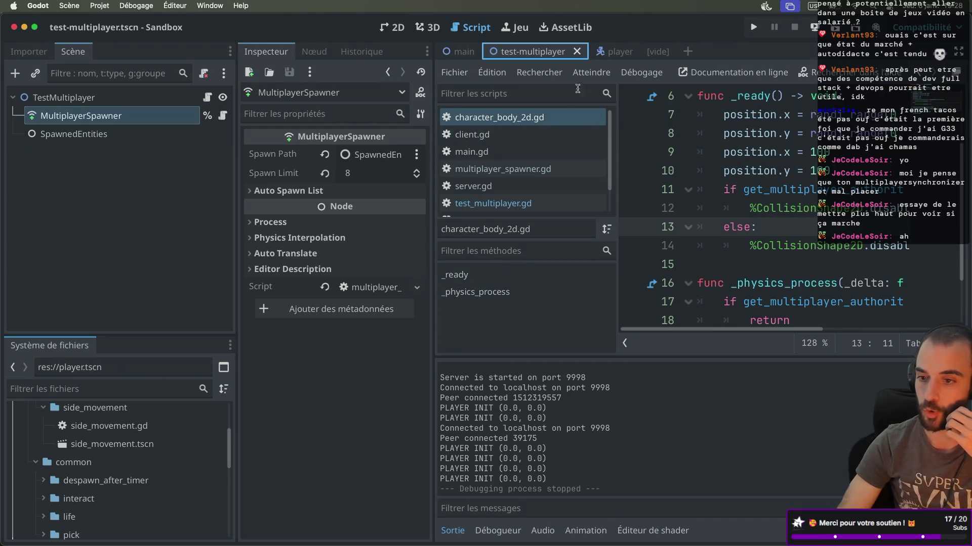
click(605, 51)
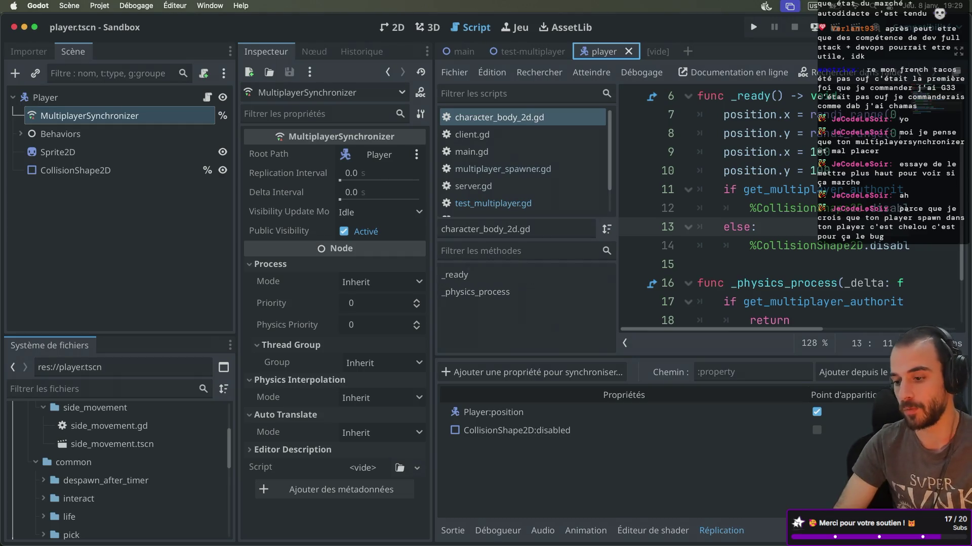
- Delete the CollisionShape2D:disabled replication property and run the project
click(860, 430)
click(521, 292)
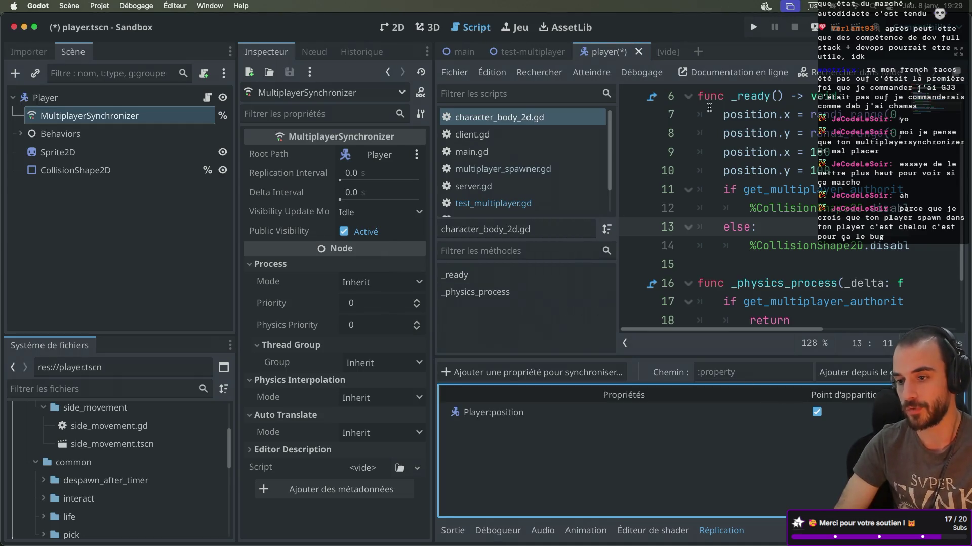
click(753, 27)
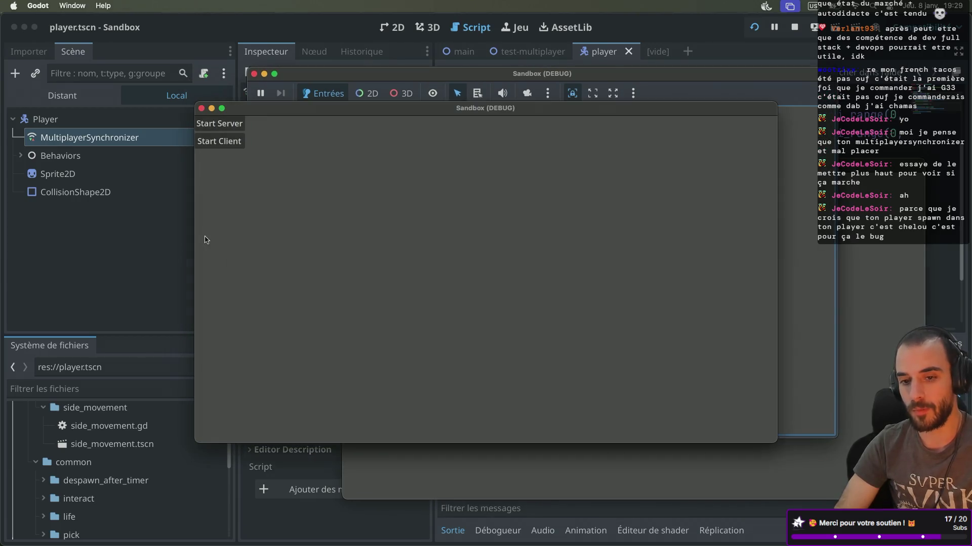
- Start the server in one window and a client in another, moving each player right
drag(266, 111, 190, 152)
click(152, 183)
key(Right)
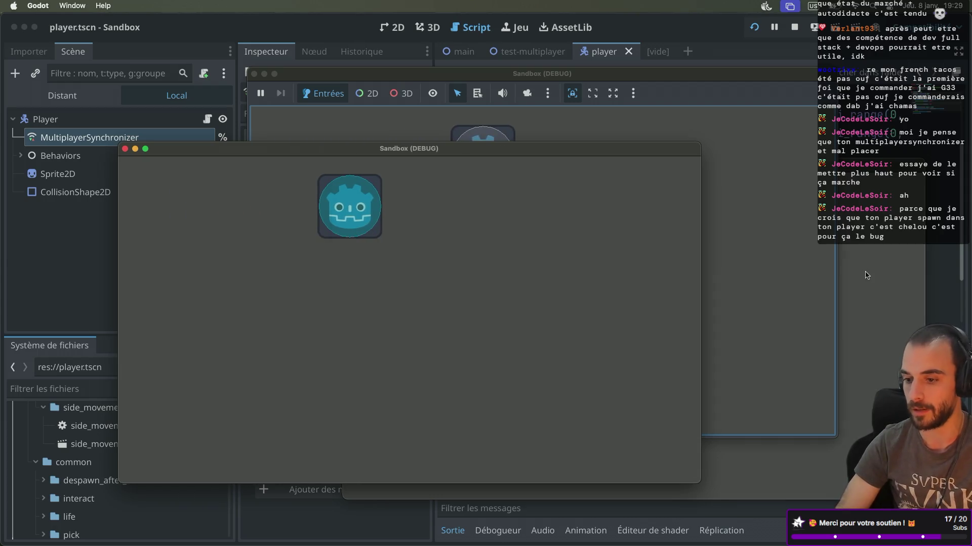
click(363, 198)
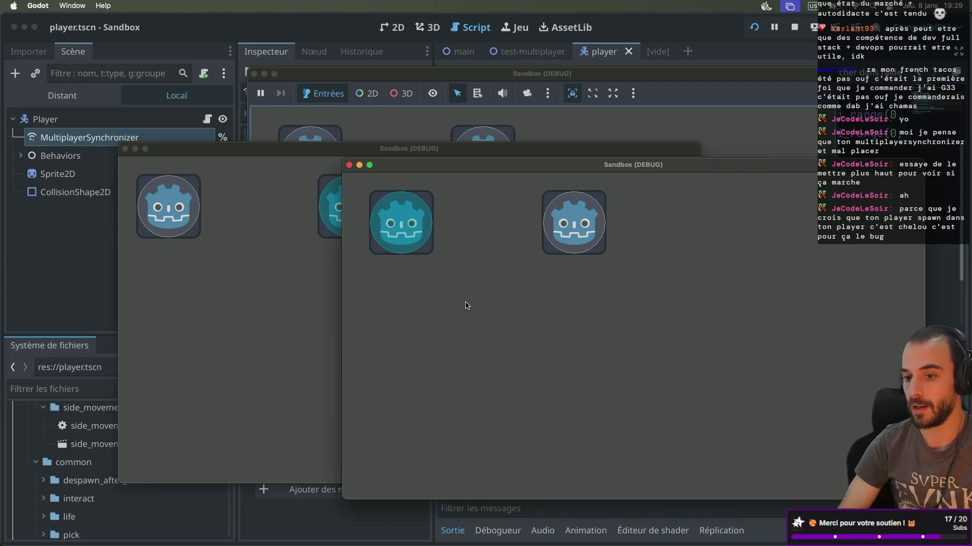
key(Right)
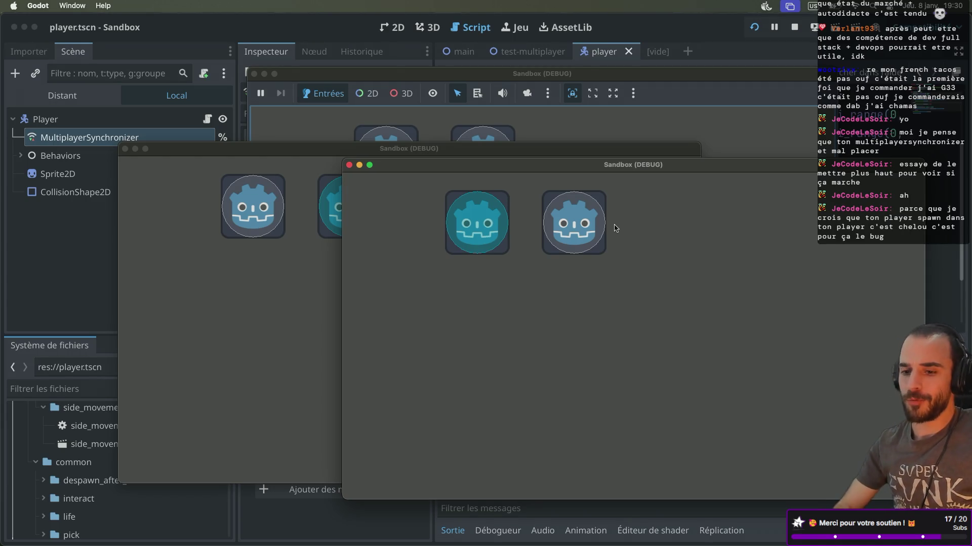
- Close both game windows and stop the running project
click(350, 165)
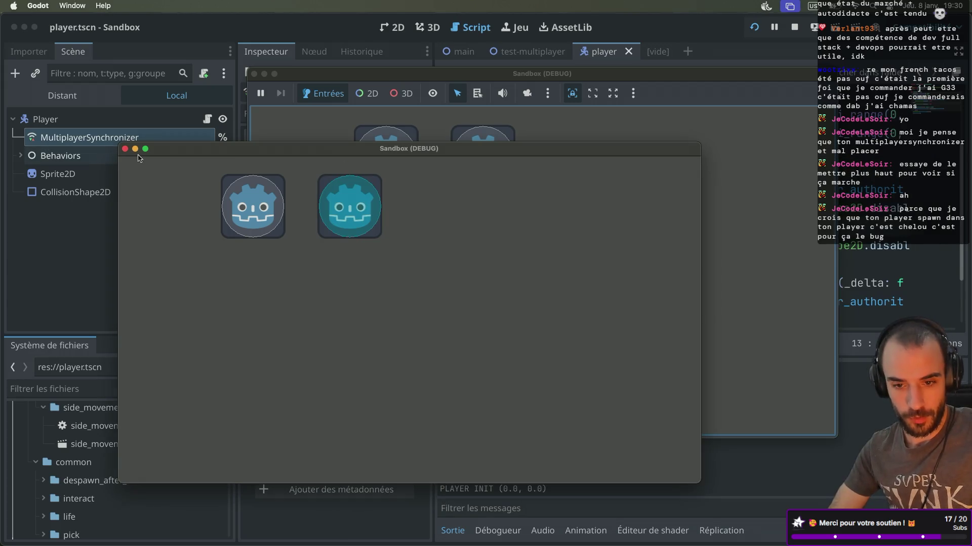
click(125, 149)
click(254, 74)
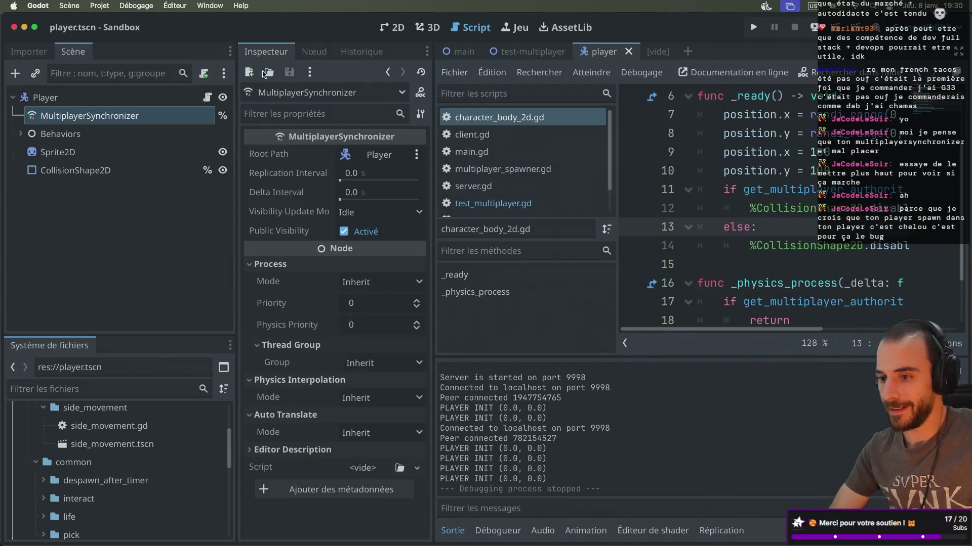
- Delete the else branch that sets the collision shape disabled to true
key(ctrl+super+d)
scroll(499, 260, down, 2)
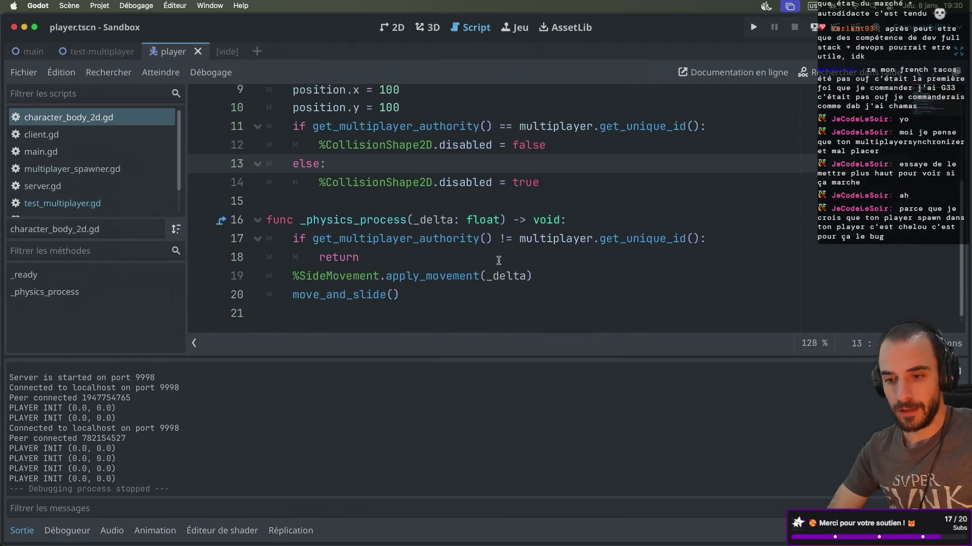
scroll(498, 261, up, 1)
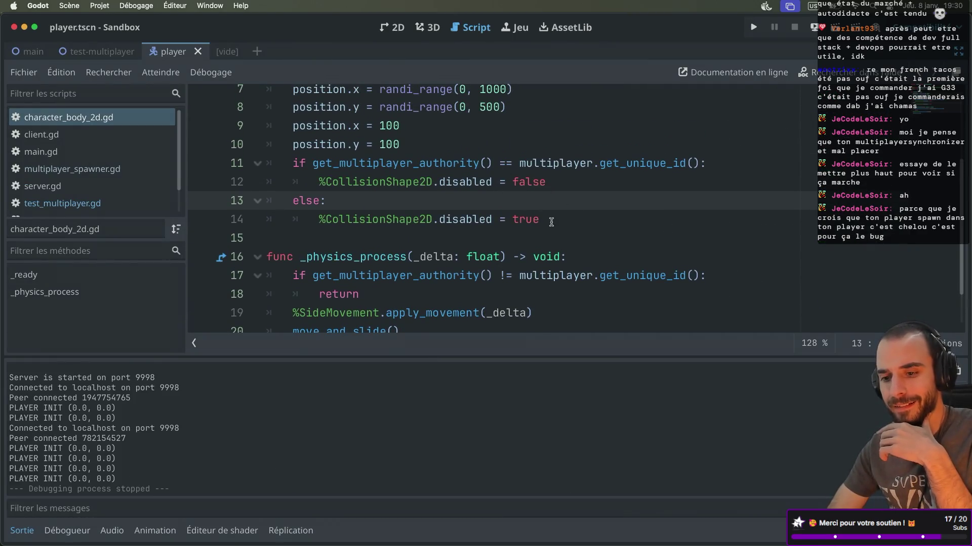
drag(551, 222, 582, 186)
key(BackSpace)
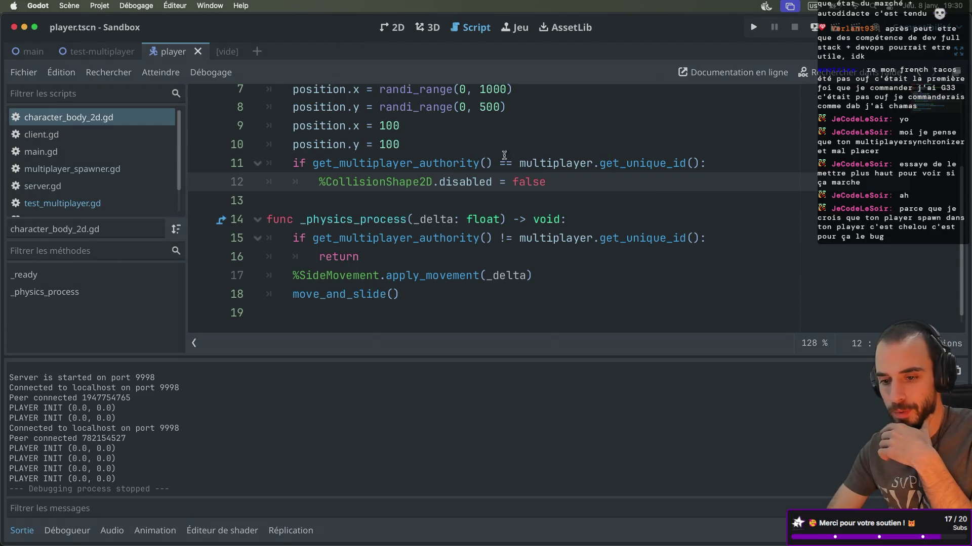
- Delete the two randi_range position lines and restore the side docks
scroll(540, 184, up, 2)
scroll(540, 184, up, 2)
scroll(538, 183, down, 1)
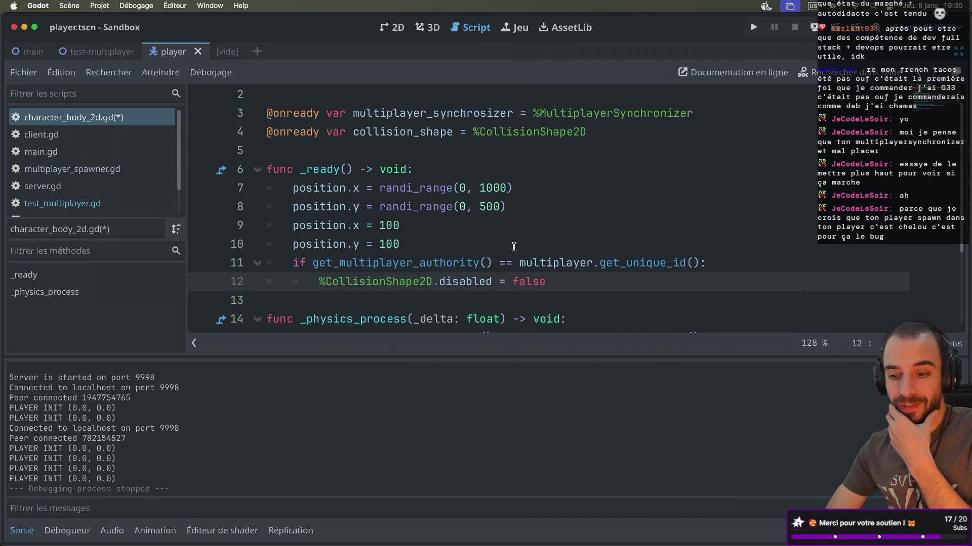
mouse_move(512, 202)
mouse_down()
mouse_move(508, 158)
mouse_move(509, 170)
mouse_up()
key(BackSpace)
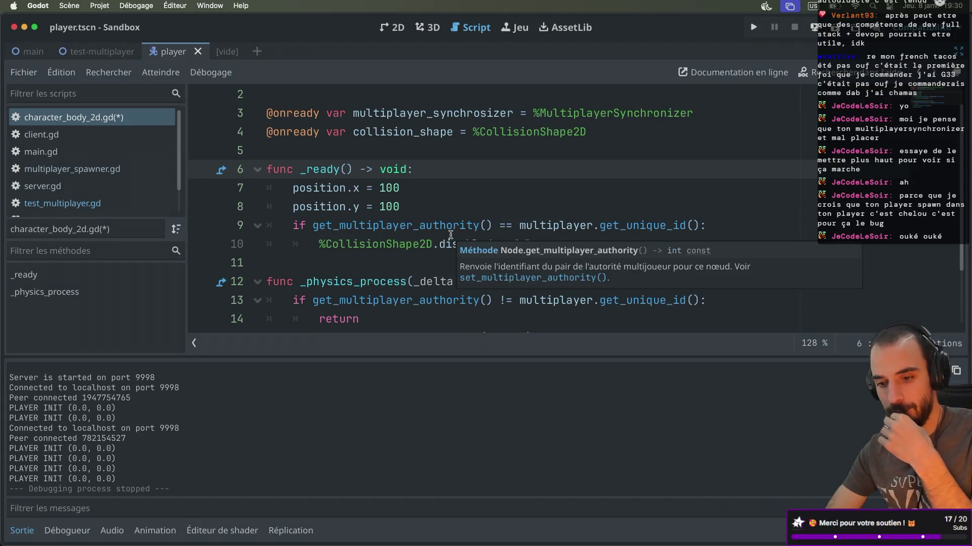
scroll(451, 235, down, 2)
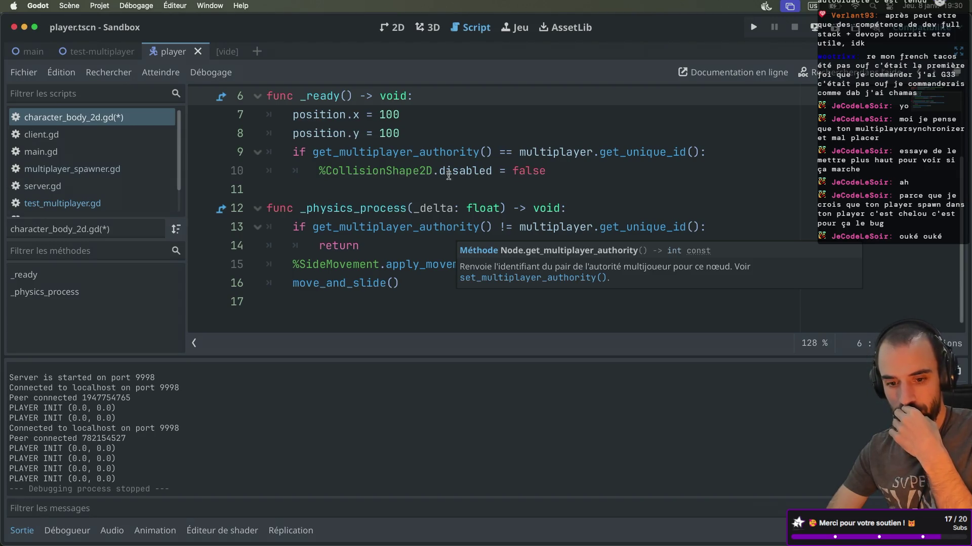
key(super+ctrl+d)
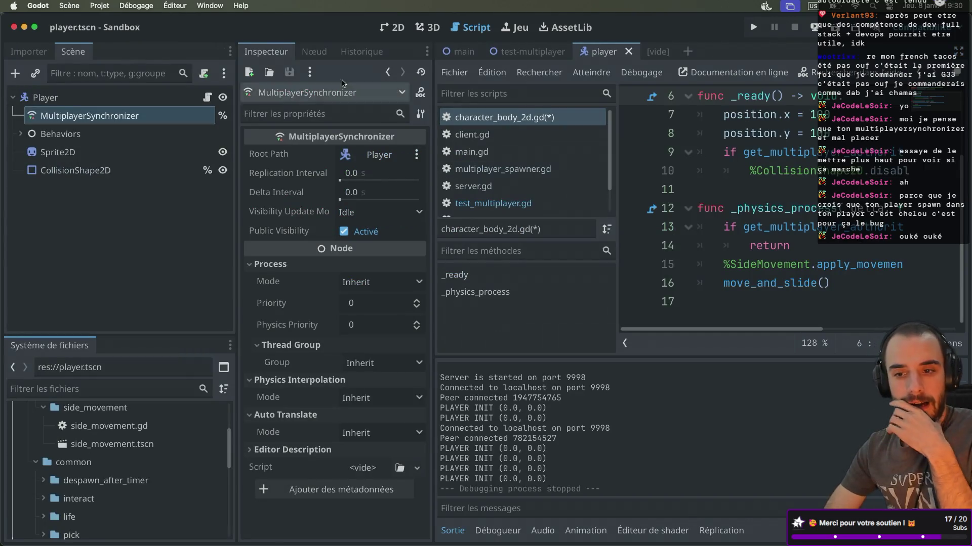
- Switch to the test-multiplayer scene and expand the MultiplayerSpawner's Auto Spawn List
click(533, 51)
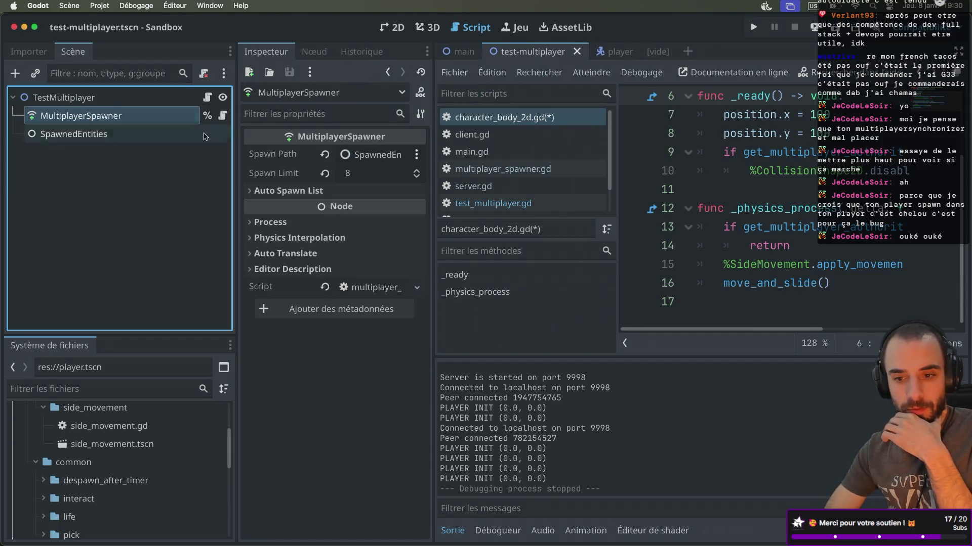
click(291, 190)
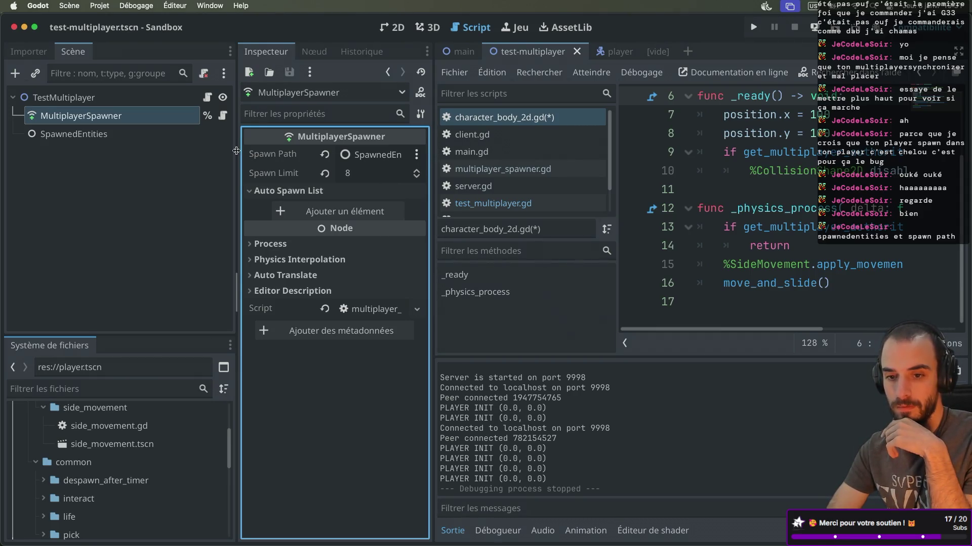
- Narrow the Scene dock, widen the Inspector, and run the project as two instances
drag(236, 151, 183, 150)
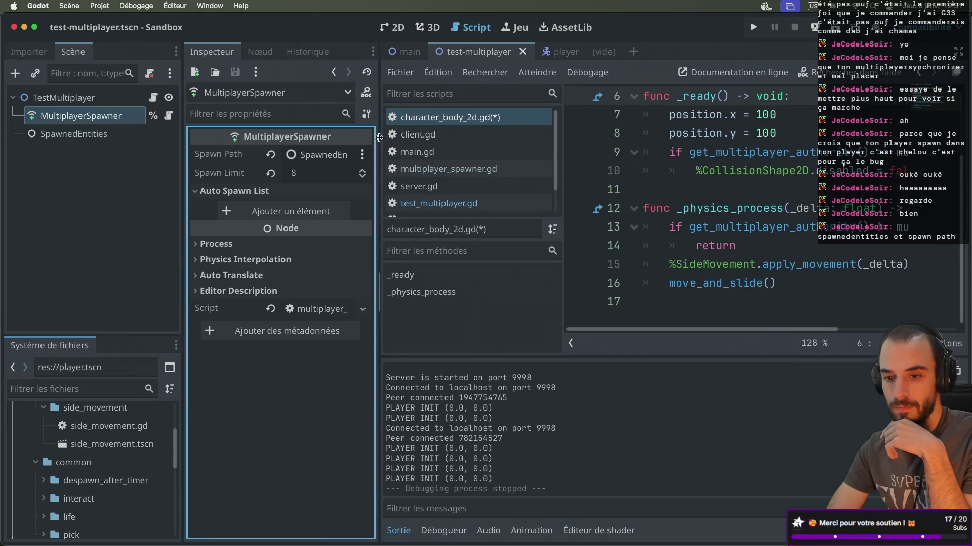
drag(379, 137, 433, 138)
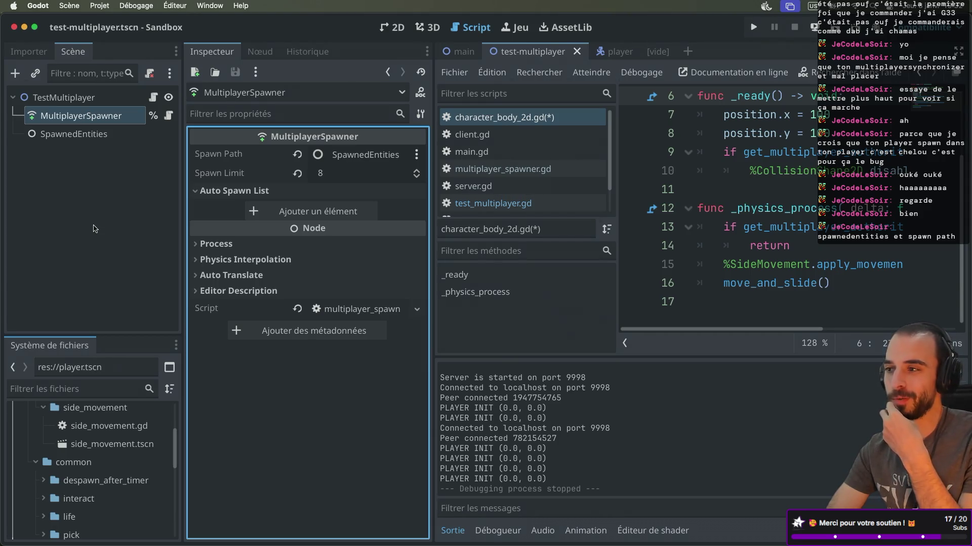
click(753, 27)
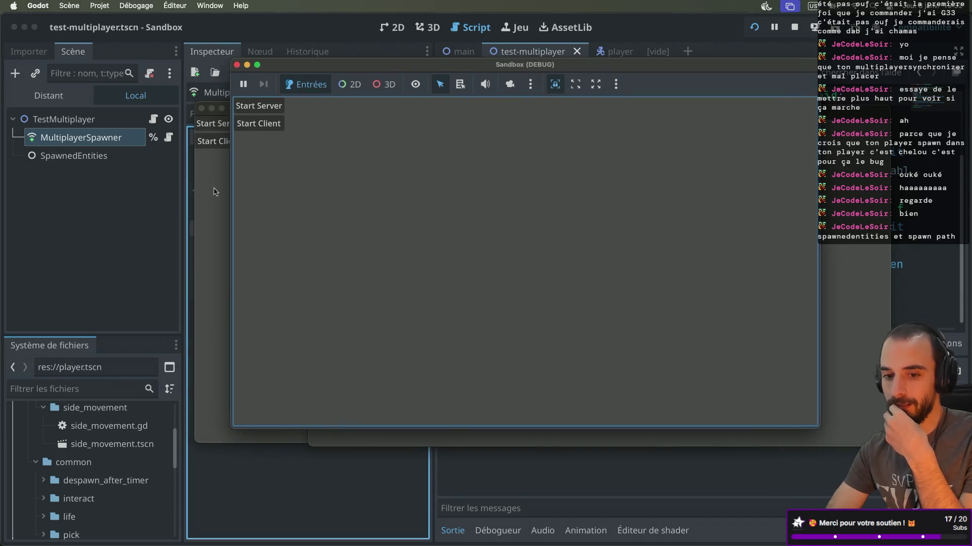
- Start the server, connect two clients, then view the live remote scene tree in the editor
click(214, 192)
click(233, 124)
click(352, 74)
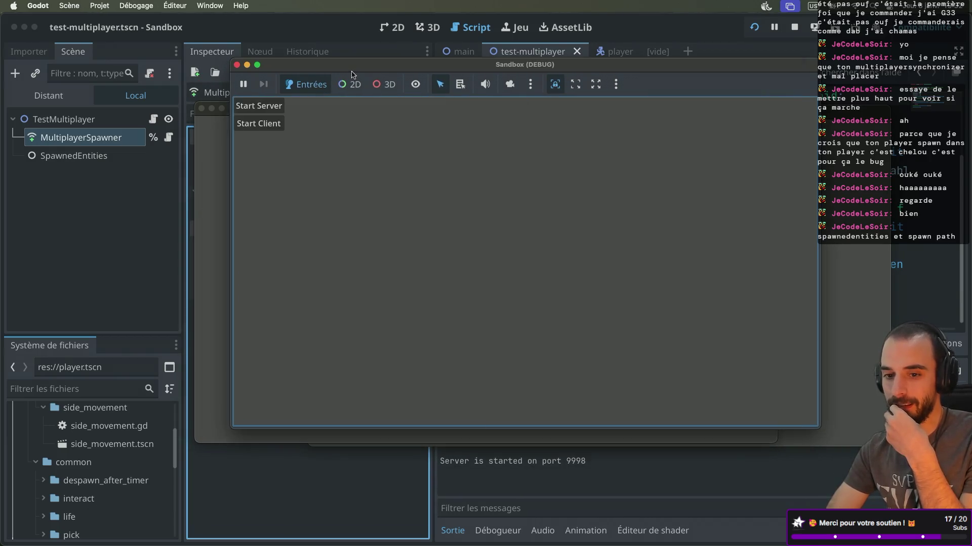
click(267, 126)
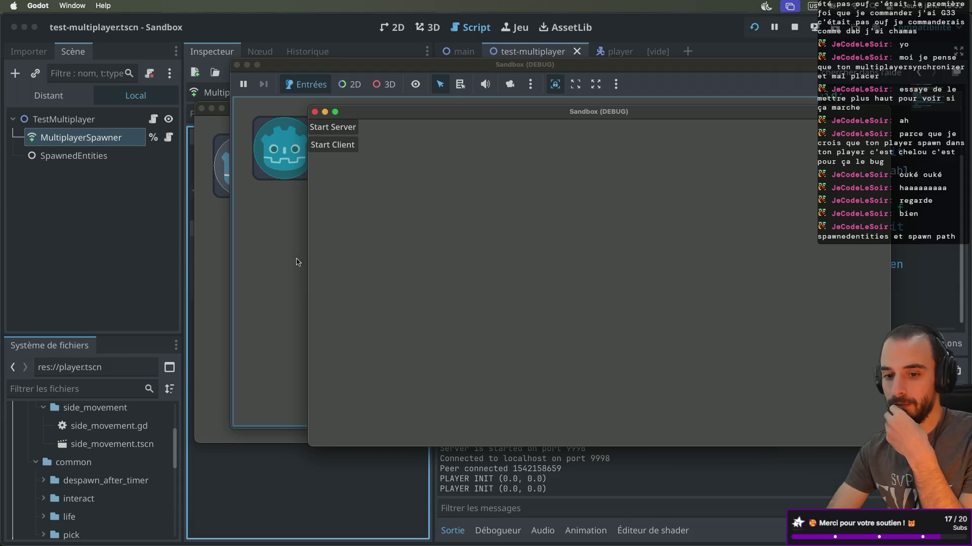
click(298, 262)
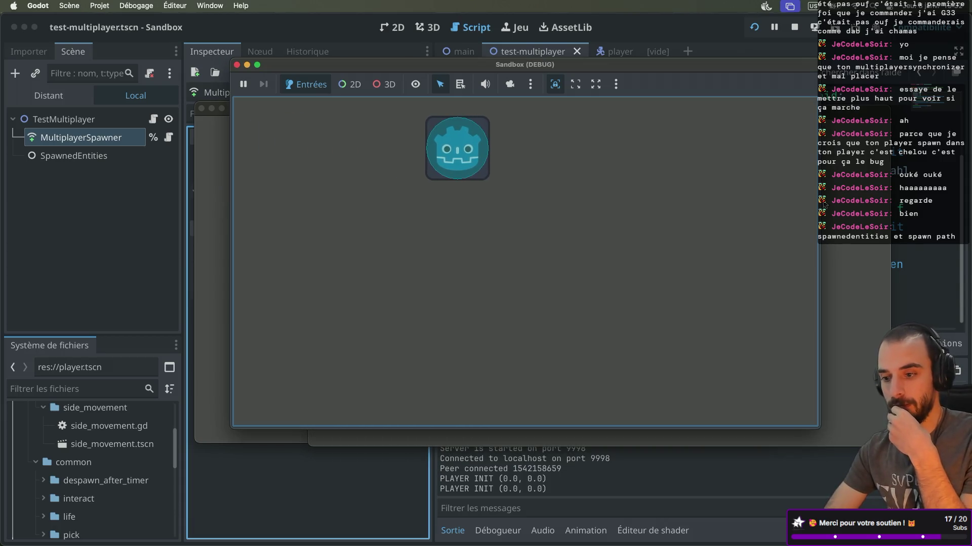
click(844, 203)
click(348, 149)
click(111, 211)
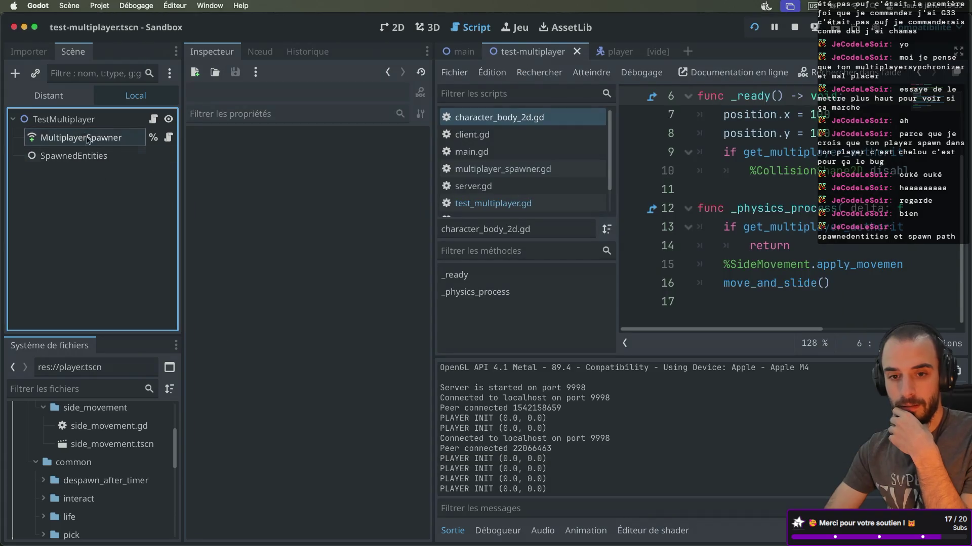
click(48, 95)
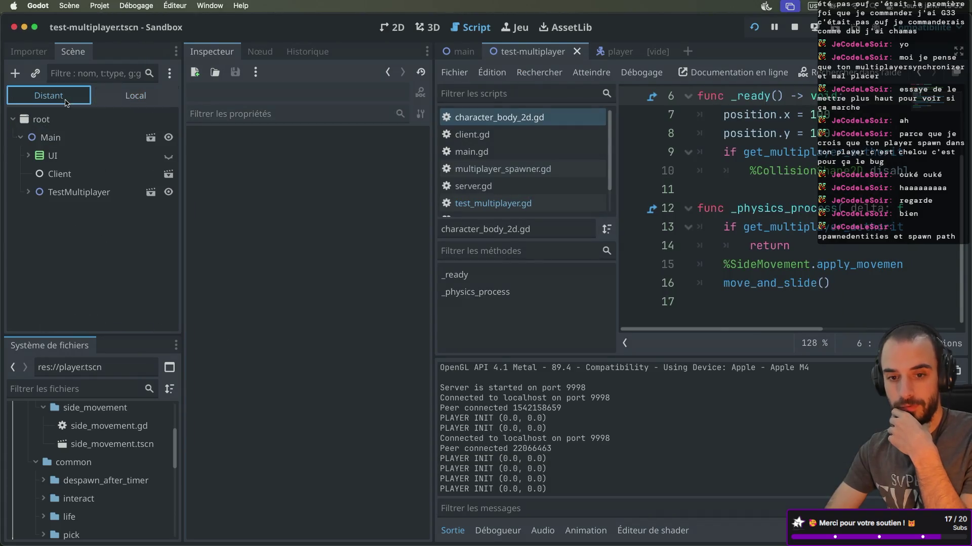
click(28, 192)
click(36, 228)
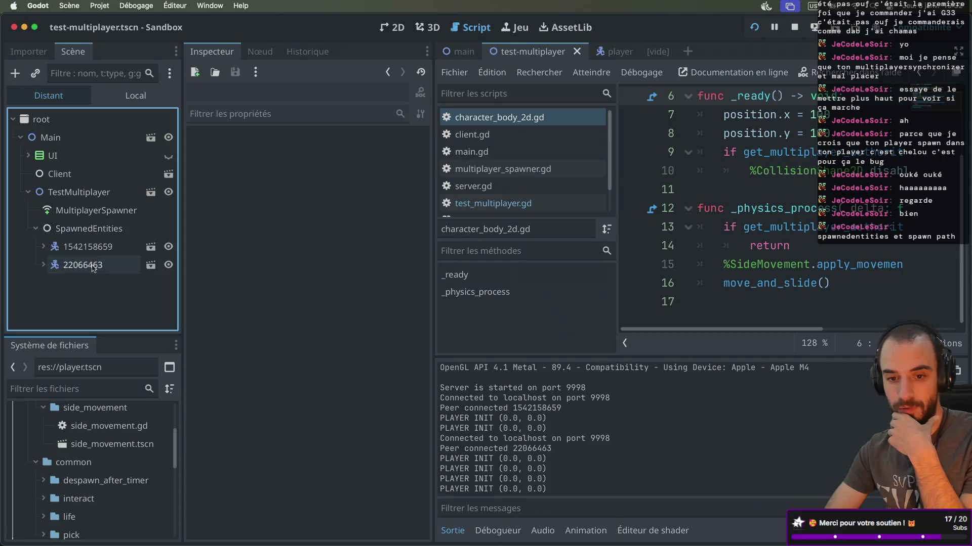
click(100, 248)
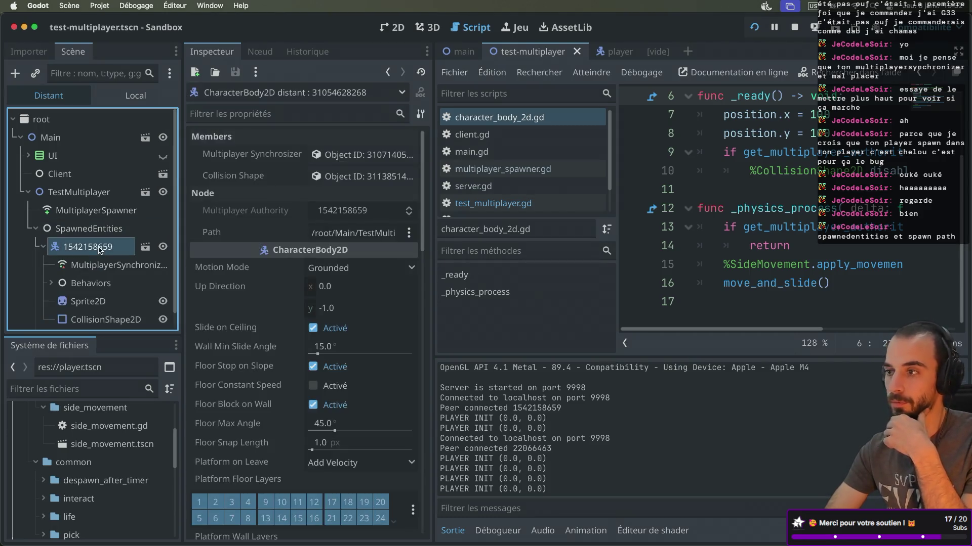
click(44, 247)
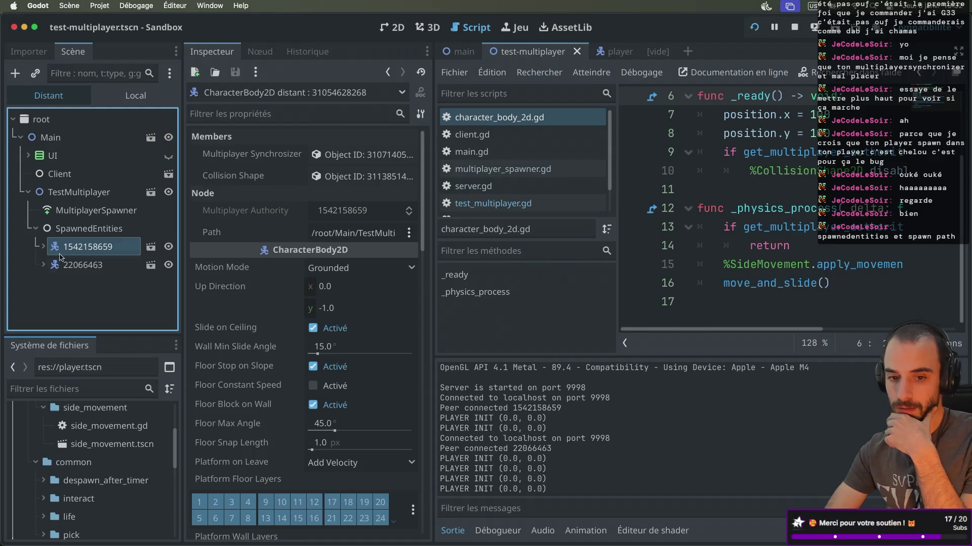
click(73, 266)
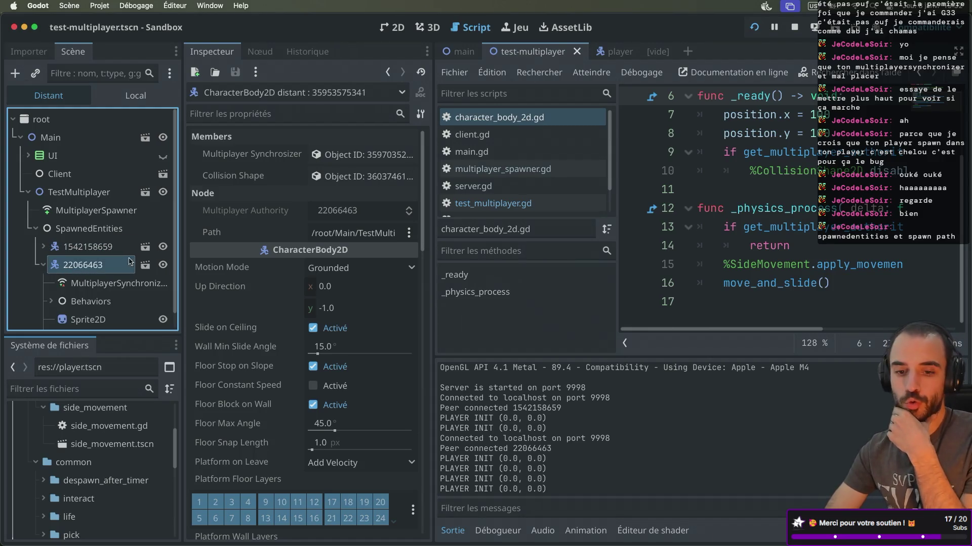
click(44, 265)
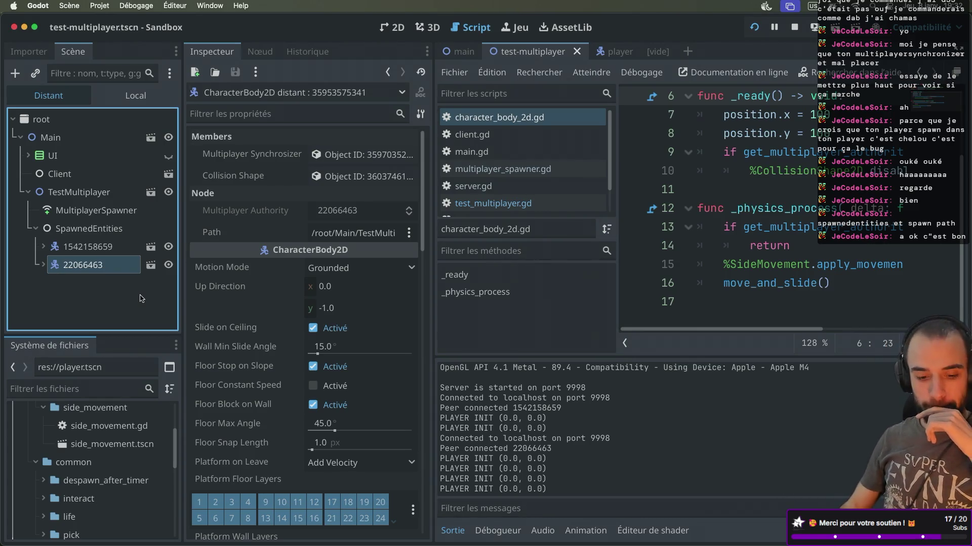
click(635, 54)
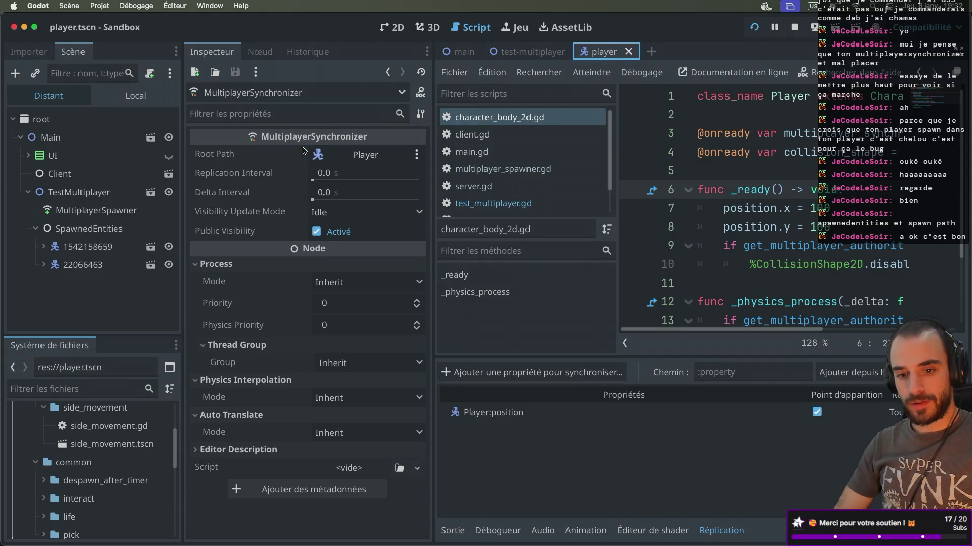
click(521, 50)
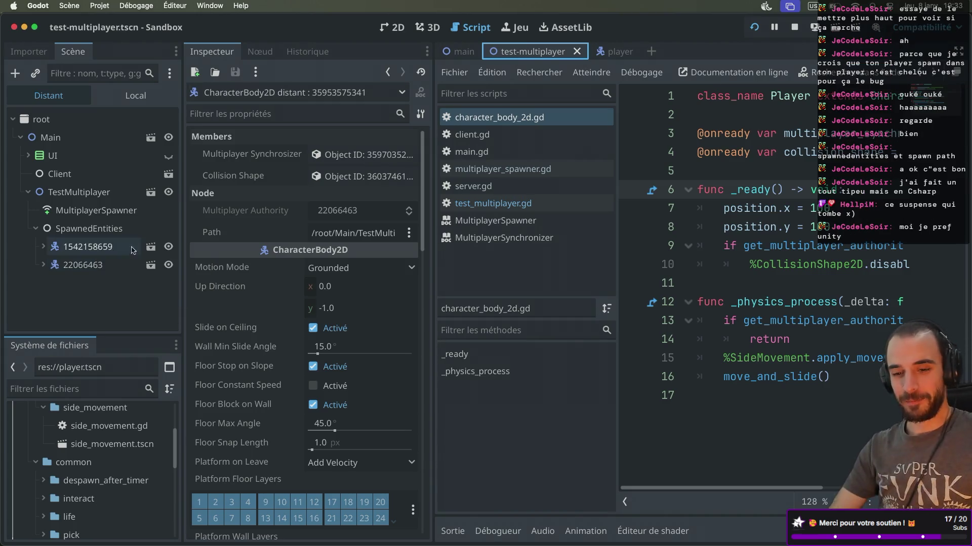
key(ctrl+super+d)
key(ctrl+super+d)
key(ctrl+super+d)
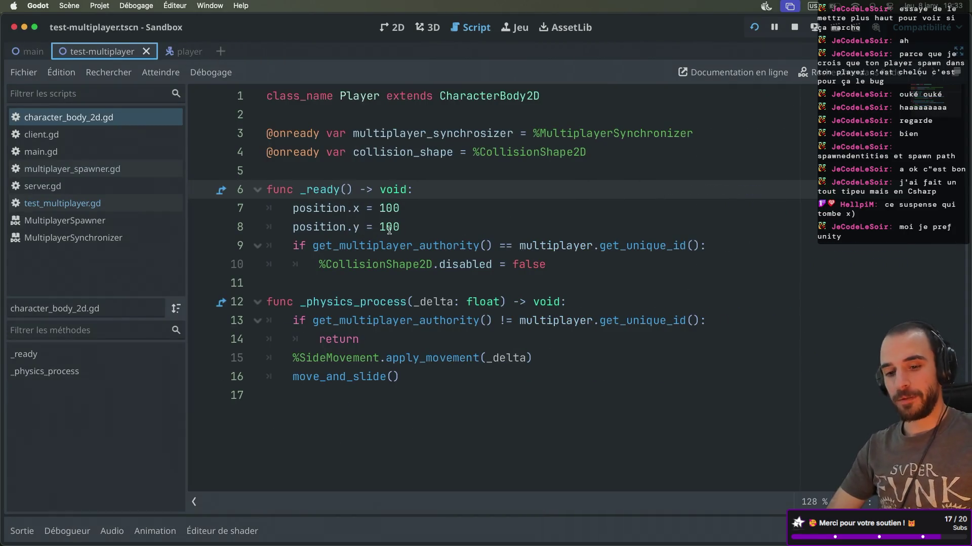
- Toggle the side docks off and on, then widen the Scene dock slightly
key(ctrl+super+d)
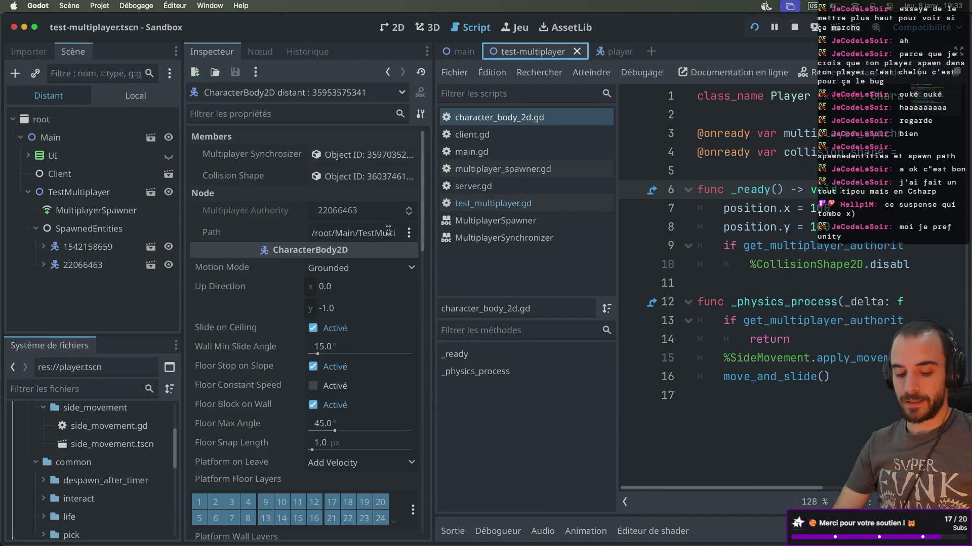
key(ctrl+super+d)
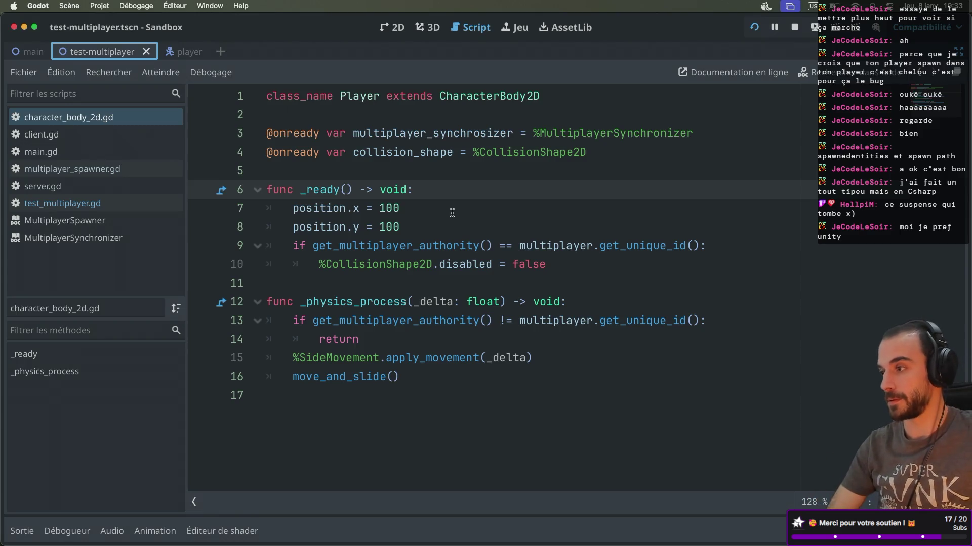
key(ctrl+super+d)
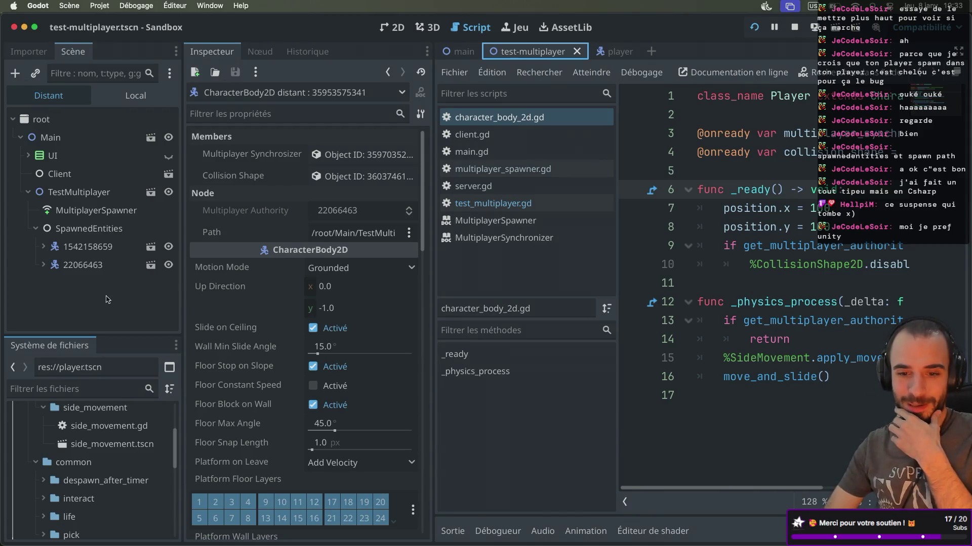
drag(182, 217, 203, 217)
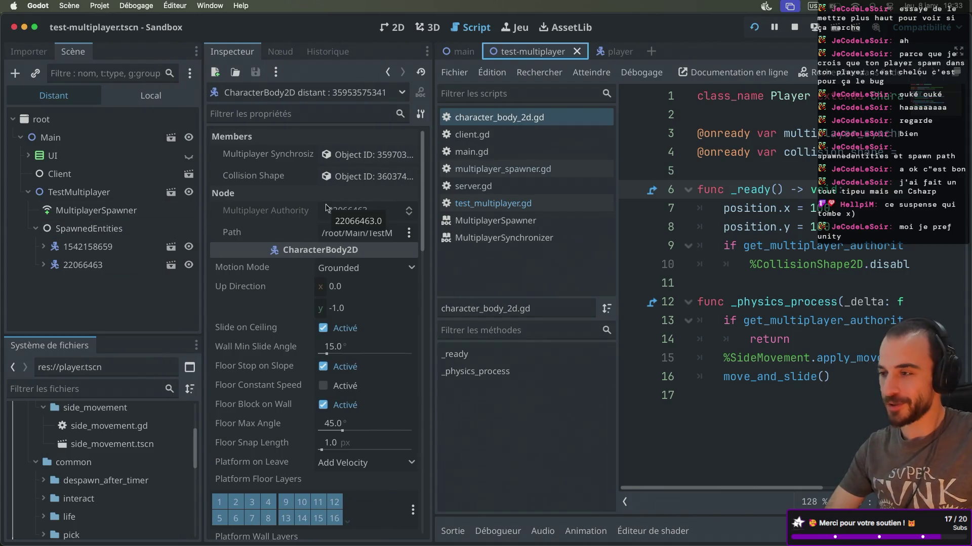
- Hide the side docks so the script list and editor fill the window, then run the multiplayer test scene
key(ctrl+super+d)
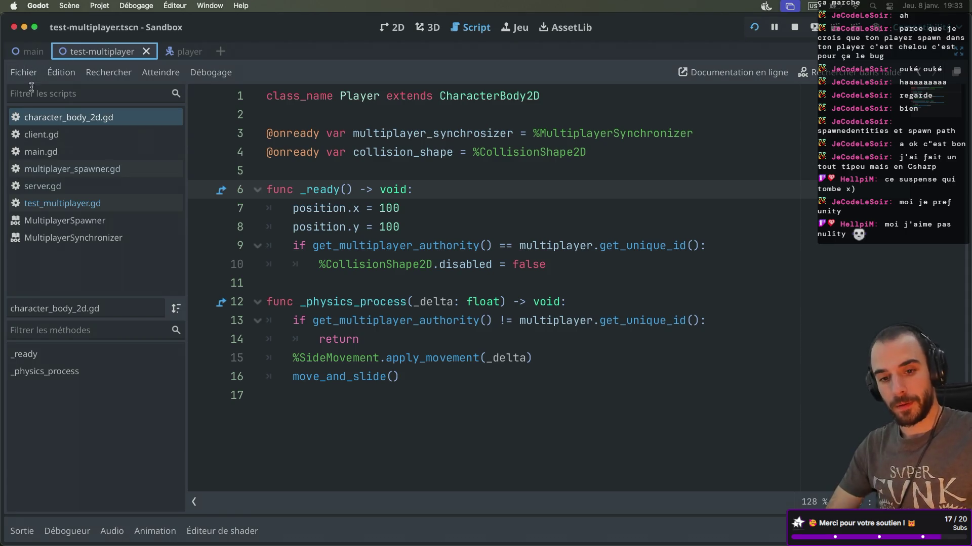
click(83, 118)
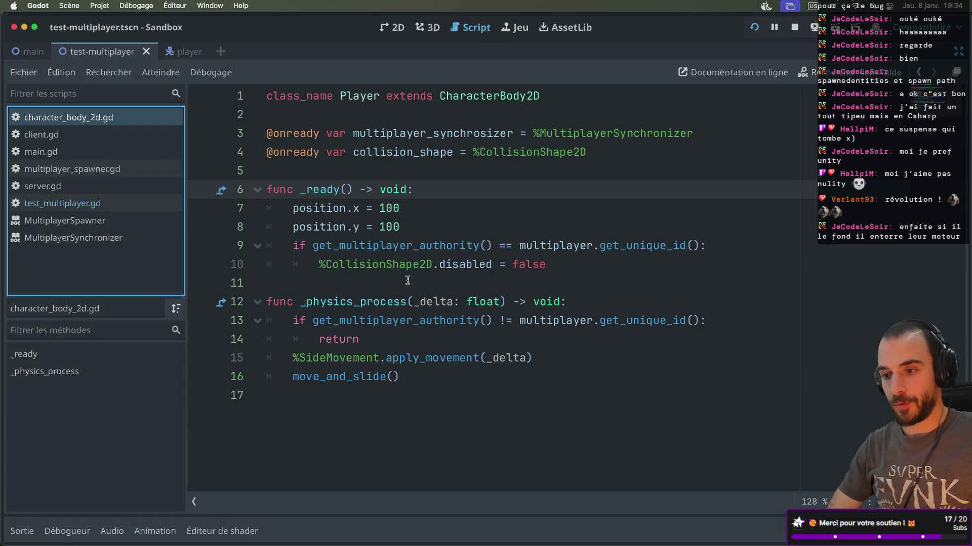
click(756, 30)
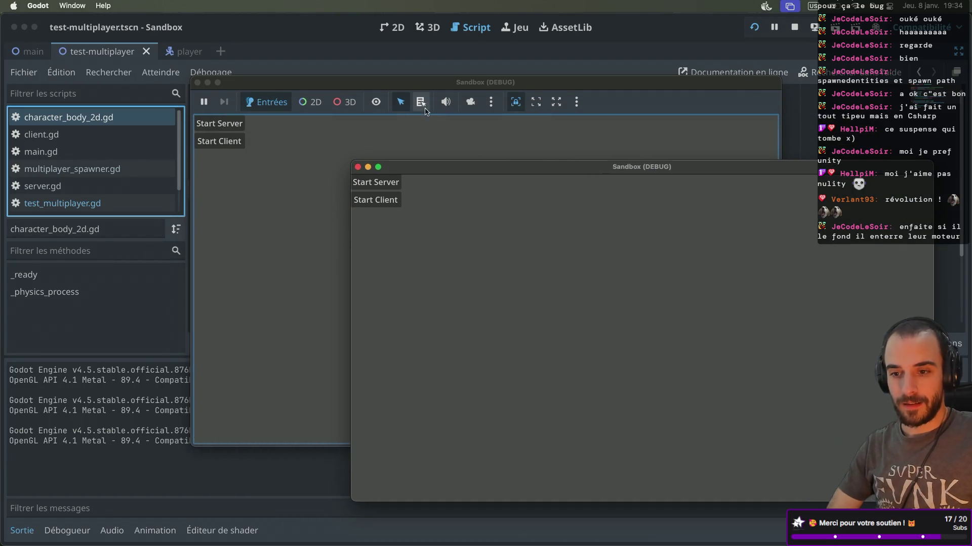
- Start the server in one game window, connect a client in another, and move its player right
drag(314, 112, 211, 169)
click(260, 110)
click(216, 252)
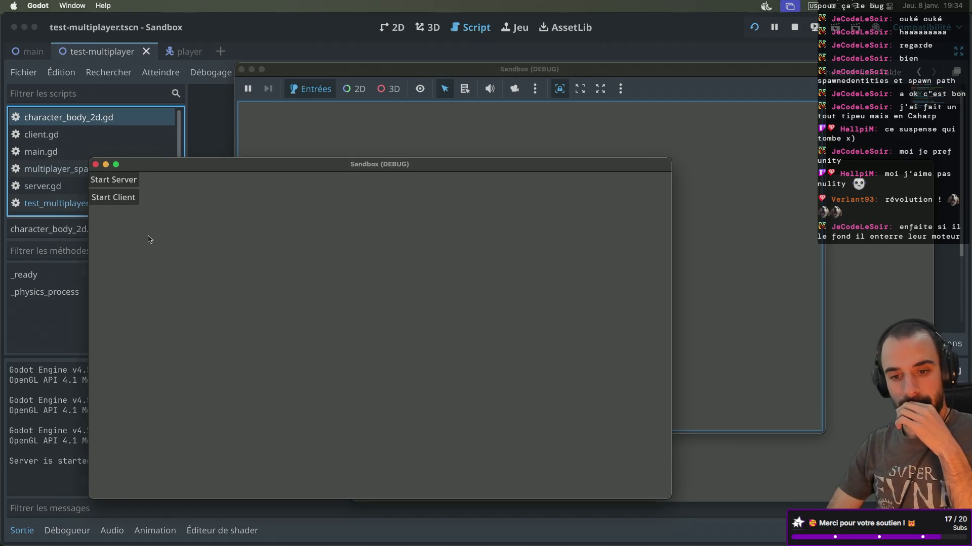
click(123, 198)
key(Right)
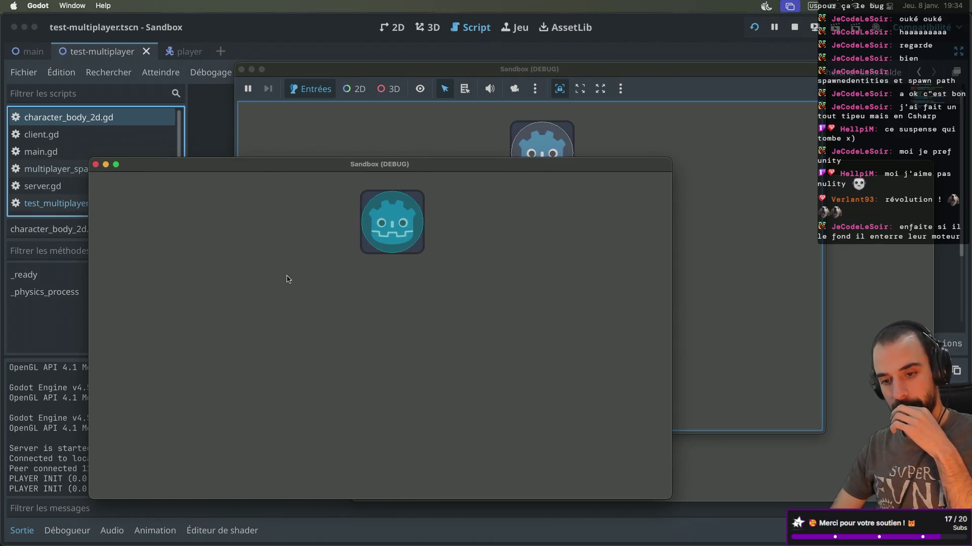
- Connect the third game instance as a client and move its window to the right
mouse_move(544, 169)
mouse_down()
mouse_move(597, 183)
mouse_move(619, 203)
mouse_up()
click(450, 236)
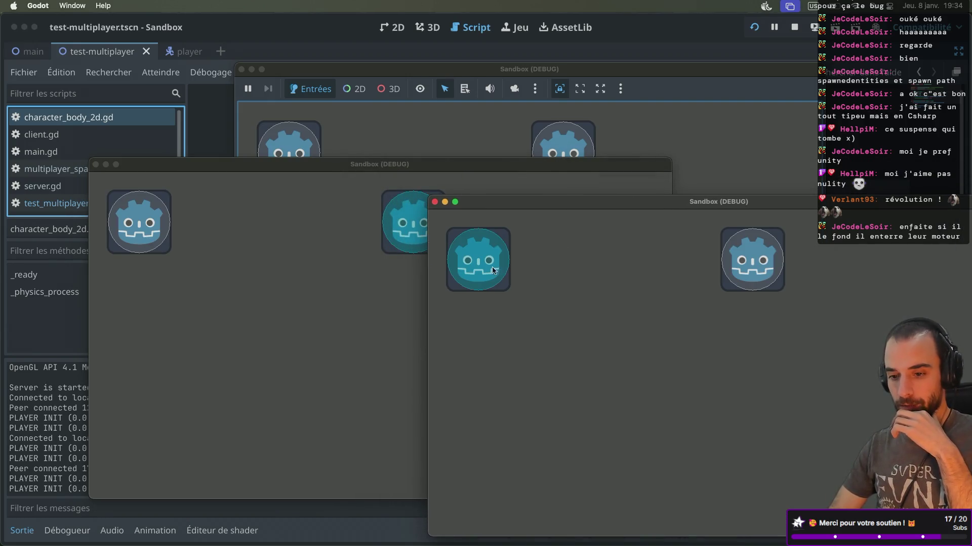
drag(520, 200, 617, 200)
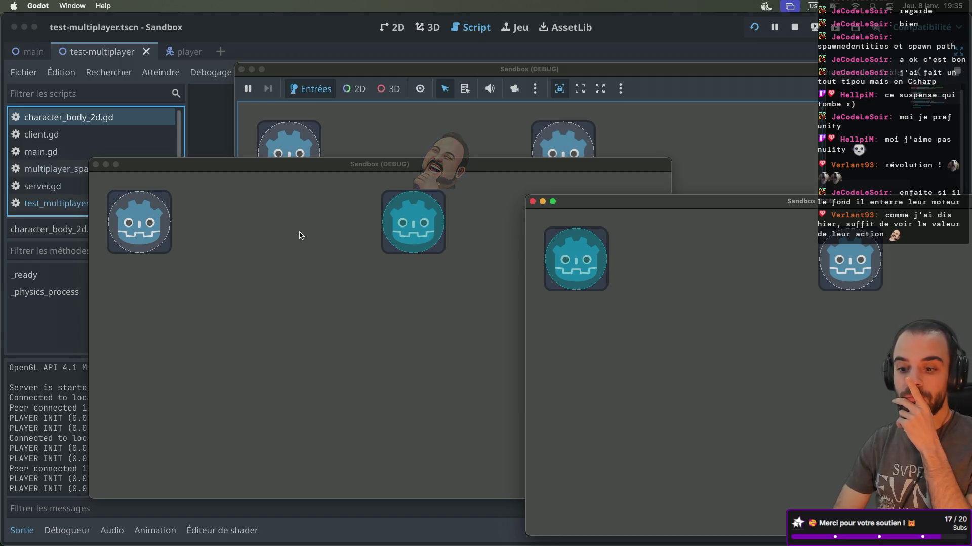
- Close all three game windows to stop debugging
click(533, 202)
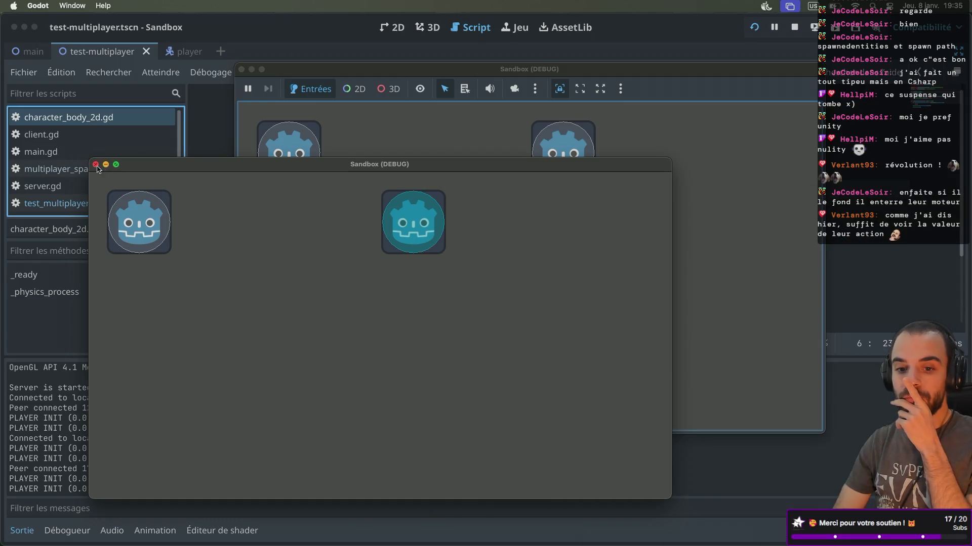
click(96, 164)
click(242, 70)
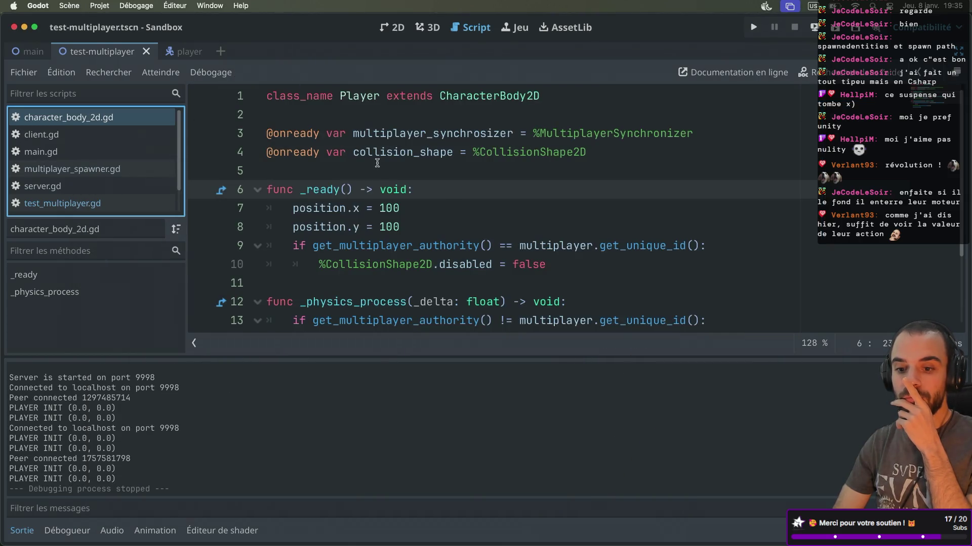
scroll(377, 163, down, 3)
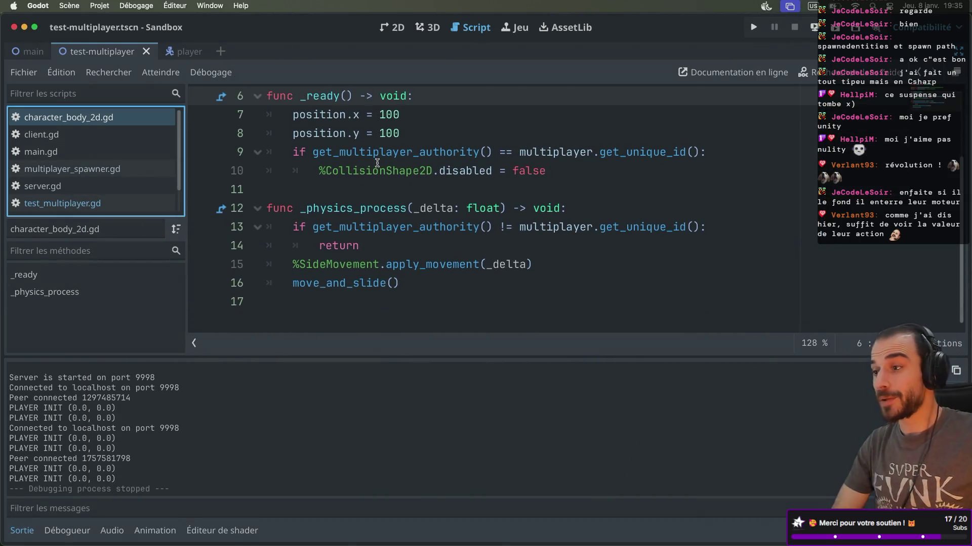
scroll(376, 163, down, 1)
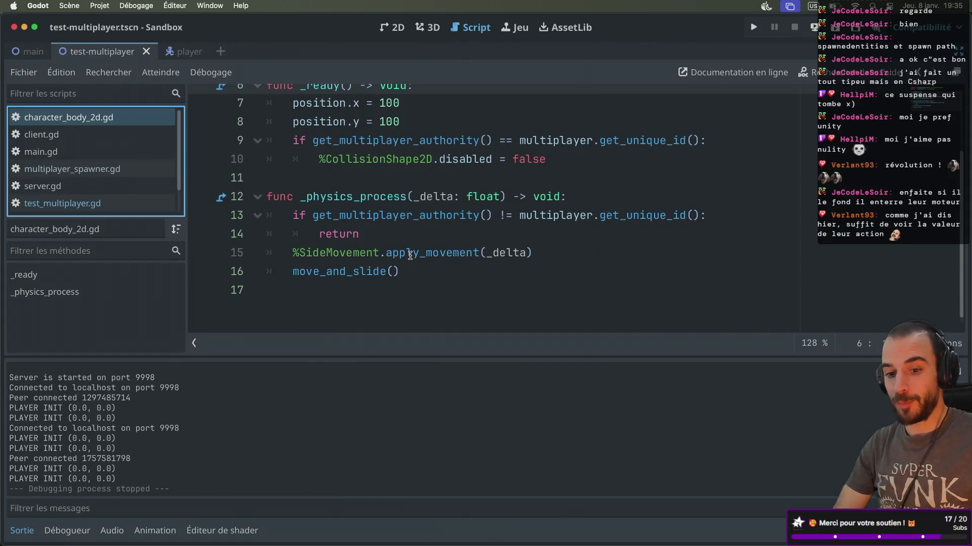
scroll(410, 255, up, 3)
scroll(410, 256, down, 3)
click(430, 284)
key(Return)
key(Return)
text(@rpc)
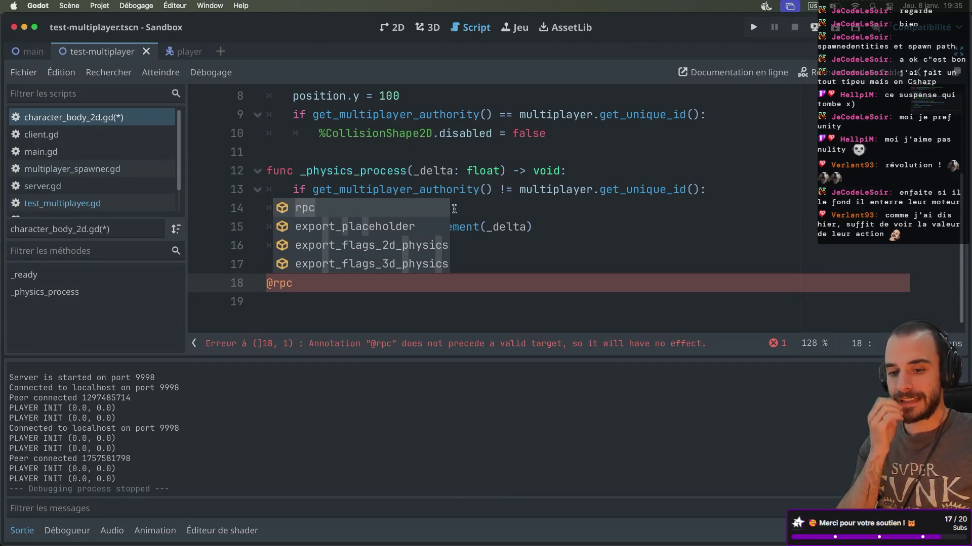
text(()
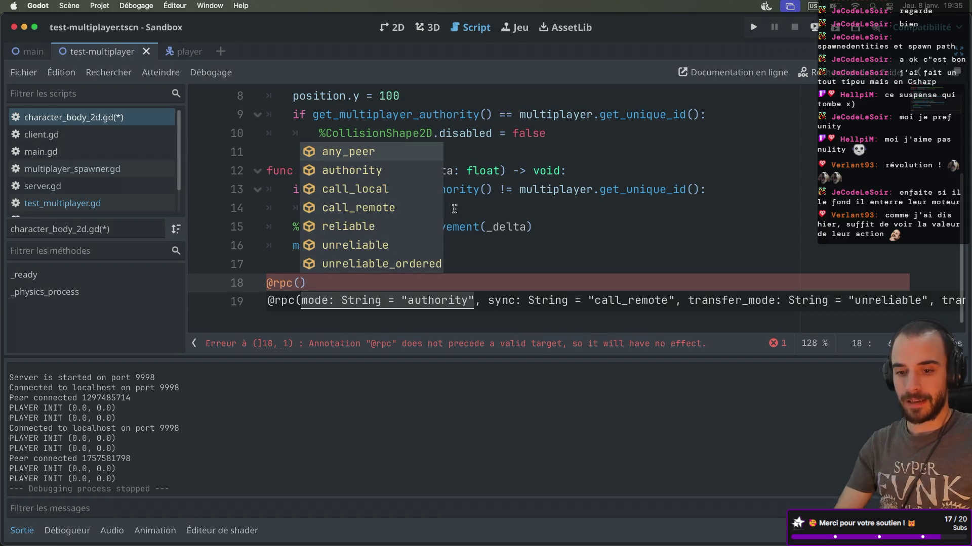
key(BackSpace)
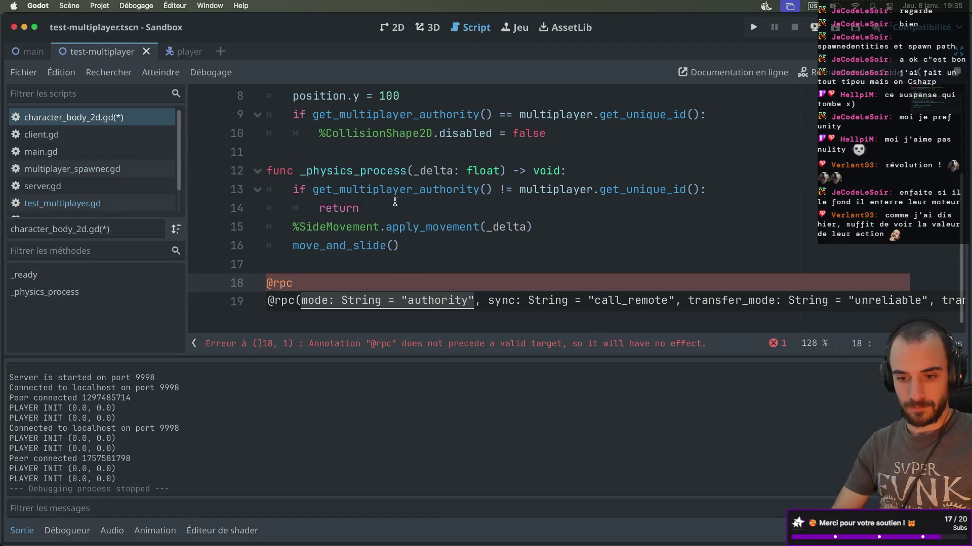
key(Return)
text(func enable)
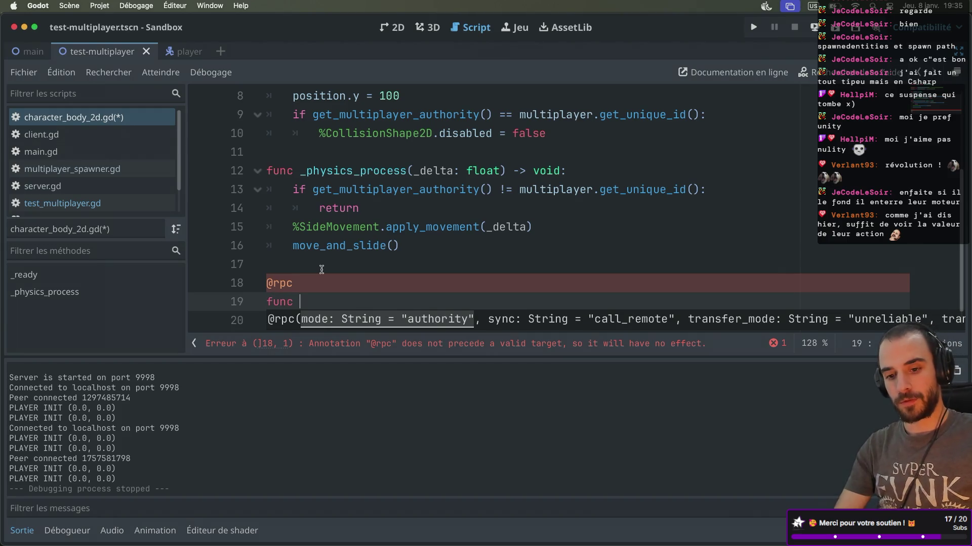
text(d)
key(BackSpace)
key(BackSpace)
key(BackSpace)
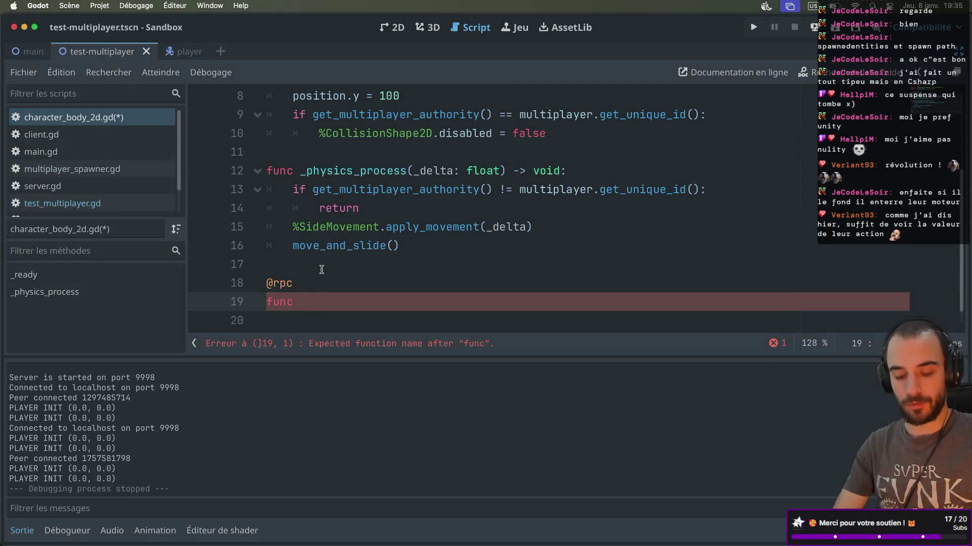
text(enable_c)
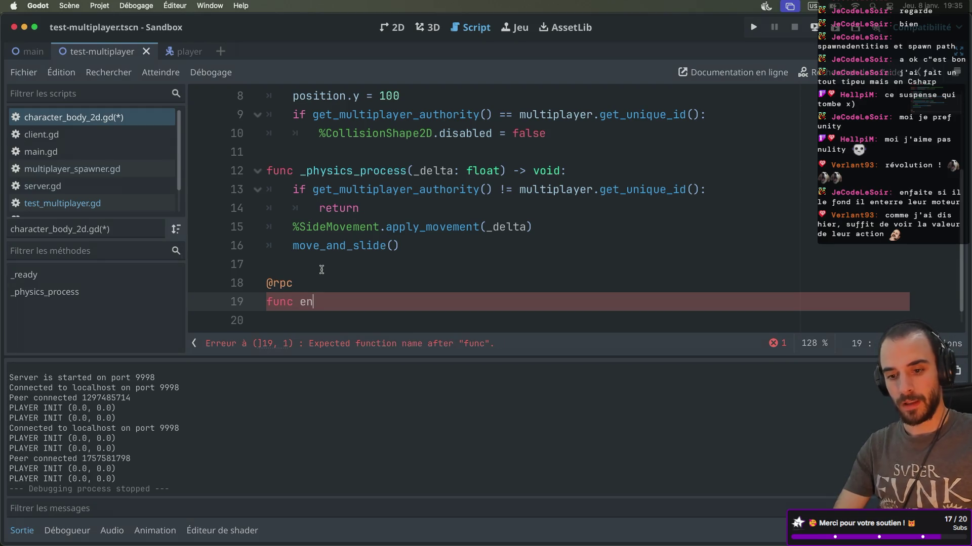
text(o)
key(BackSpace)
key(BackSpace)
text(shape():)
key(Return)
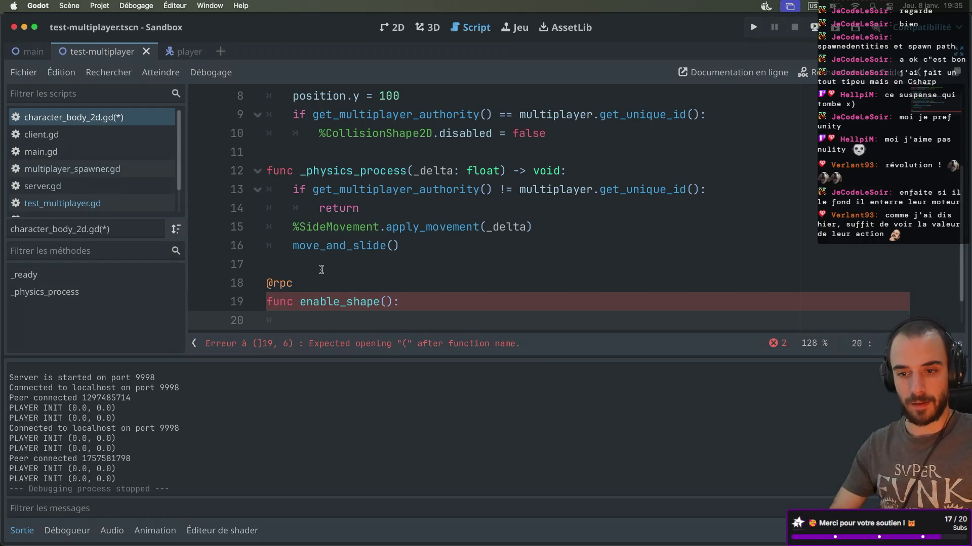
- Write a collision_shape.rpc() call in the enable_shape body
scroll(322, 269, up, 5)
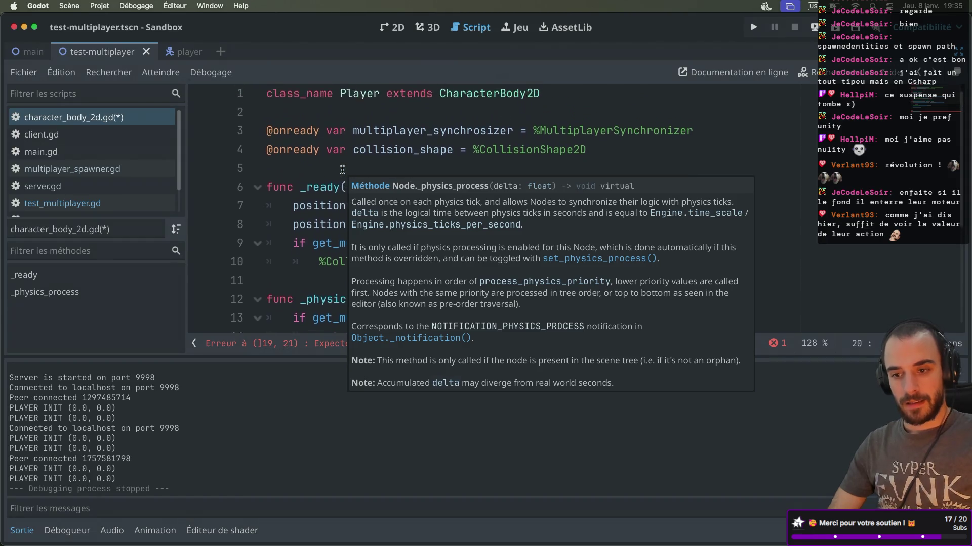
double_click(475, 155)
click(419, 154)
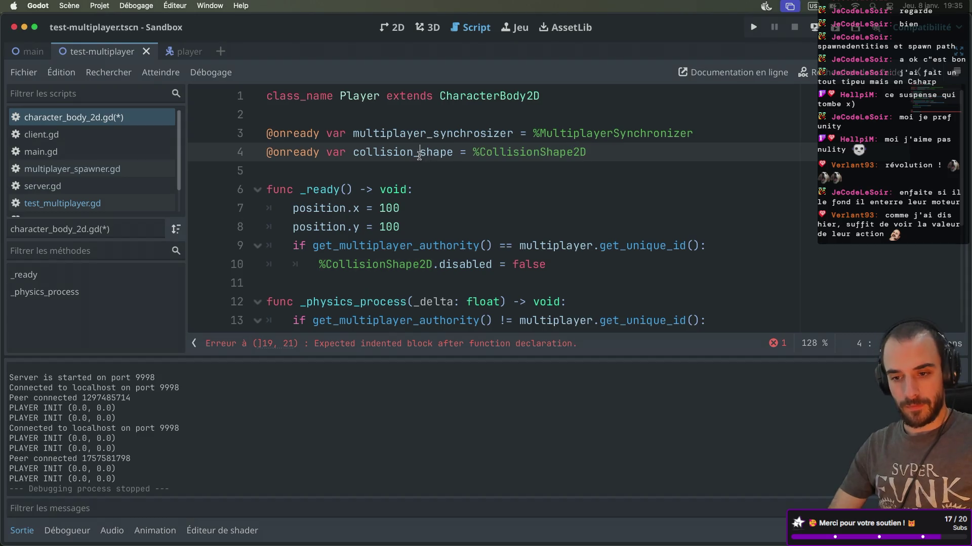
scroll(419, 154, down, 3)
click(408, 268)
key(Return)
text(collision_shape.rp)
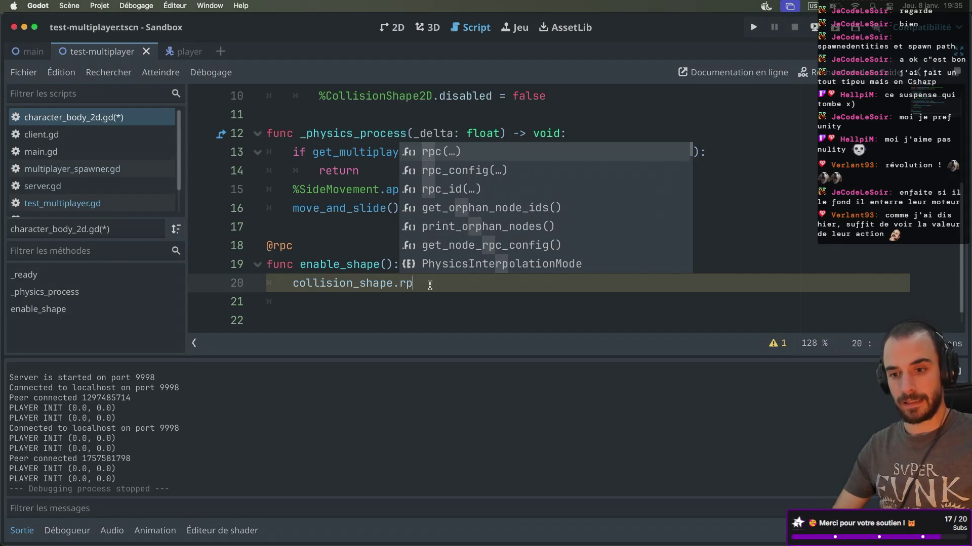
key(Return)
key(Escape)
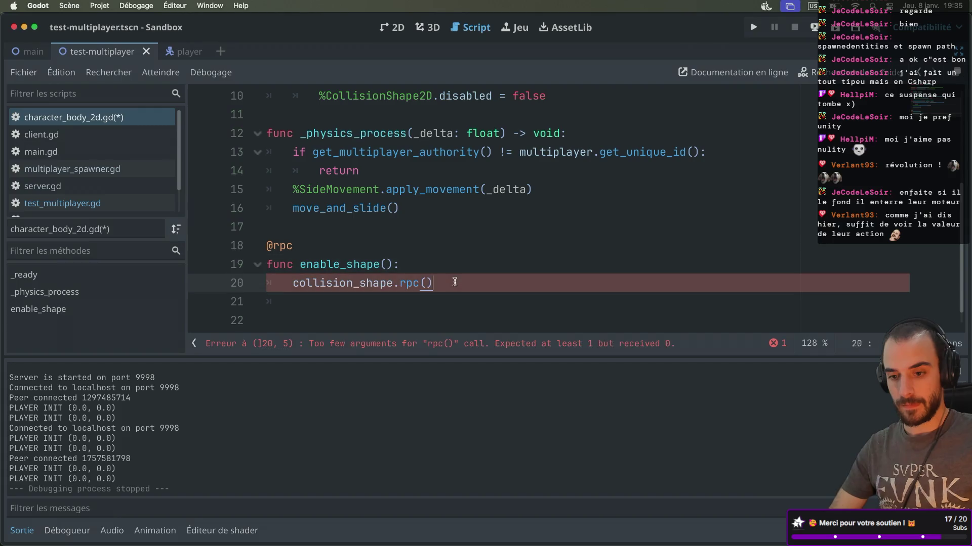
- Delete the rpc() call from collision_shape on line 20
drag(435, 284, 399, 283)
key(BackSpace)
text(di)
text(s)
key(BackSpace)
key(BackSpace)
key(BackSpace)
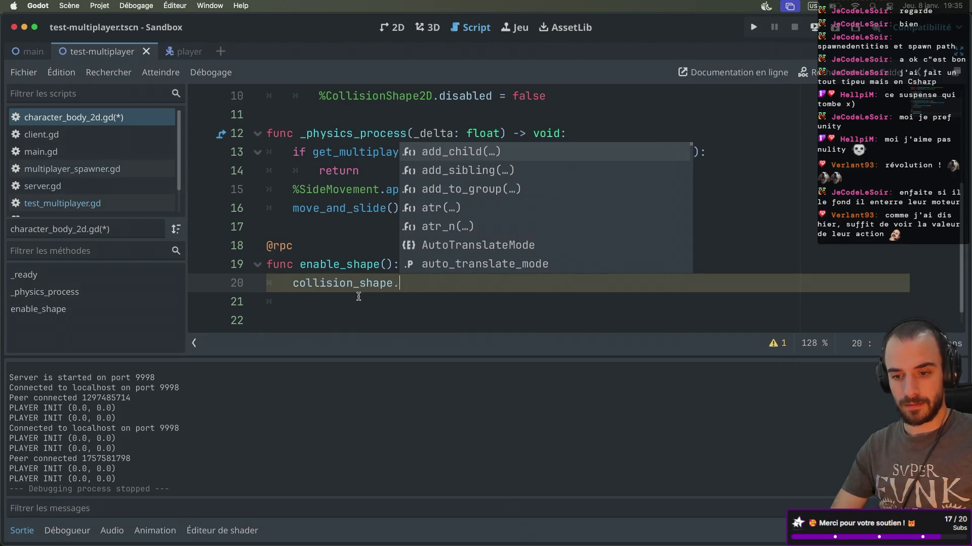
double_click(357, 283)
- Type-hint the collision_shape variable on line 4 as CollisionShape2D
scroll(359, 286, up, 3)
click(453, 152)
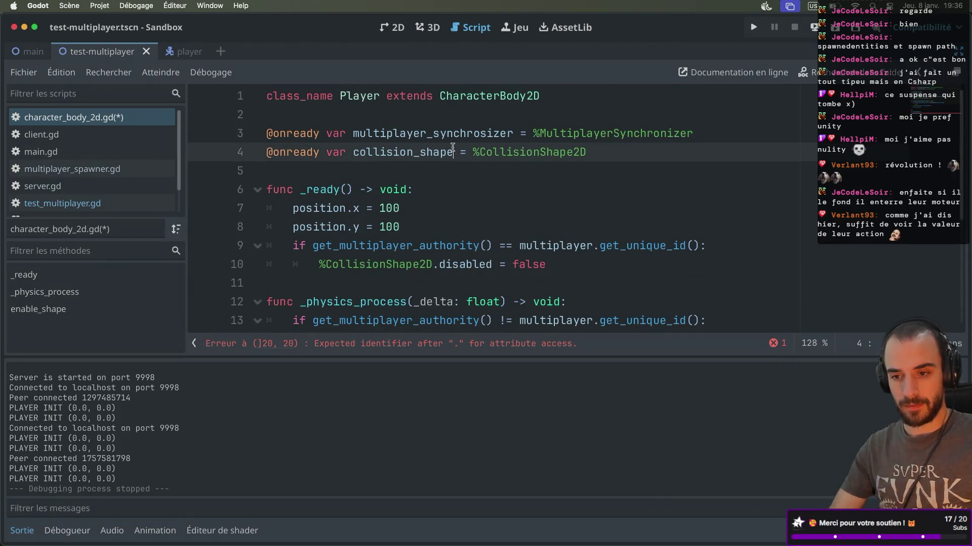
text(: Ci)
key(BackSpace)
text(o)
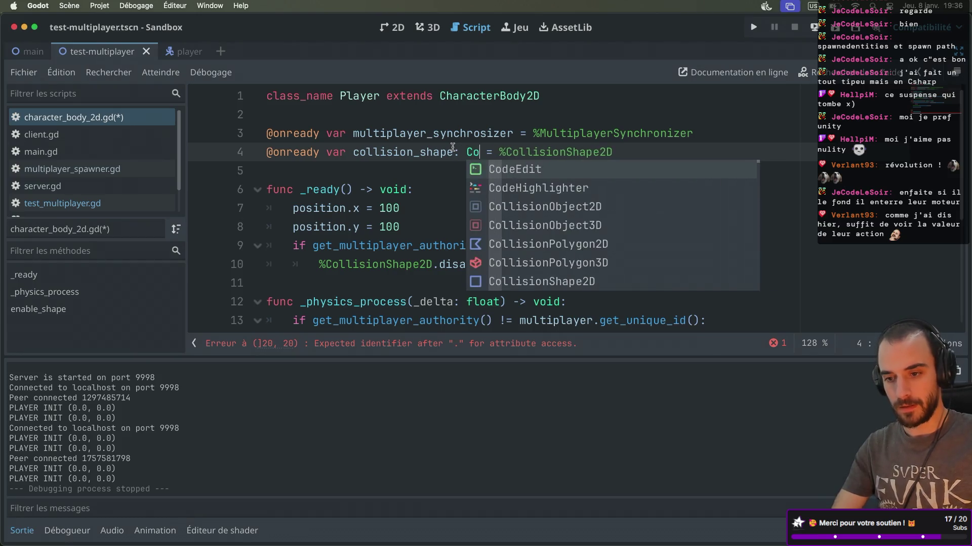
text(ll)
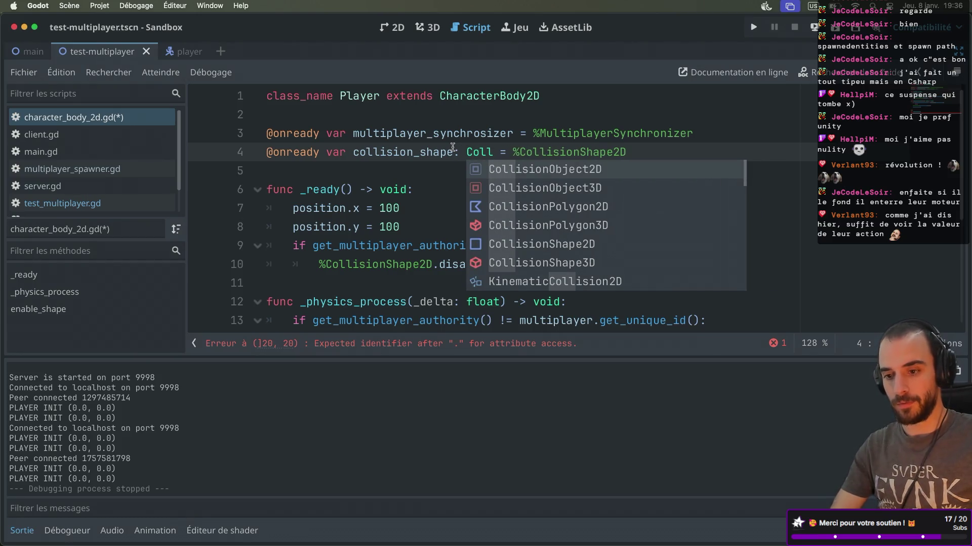
click(512, 243)
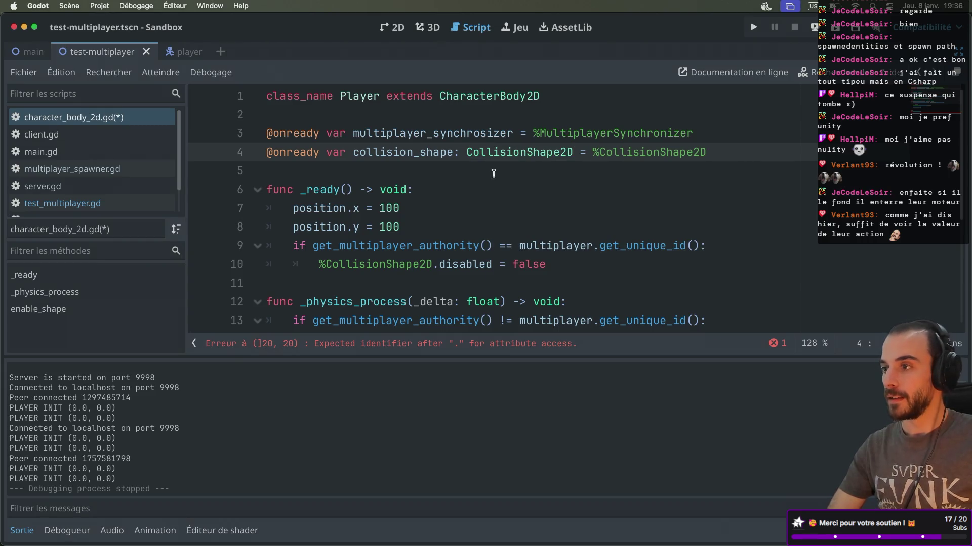
- Make line 20 read collision_shape.disabled = false
scroll(493, 174, down, 3)
scroll(494, 174, down, 5)
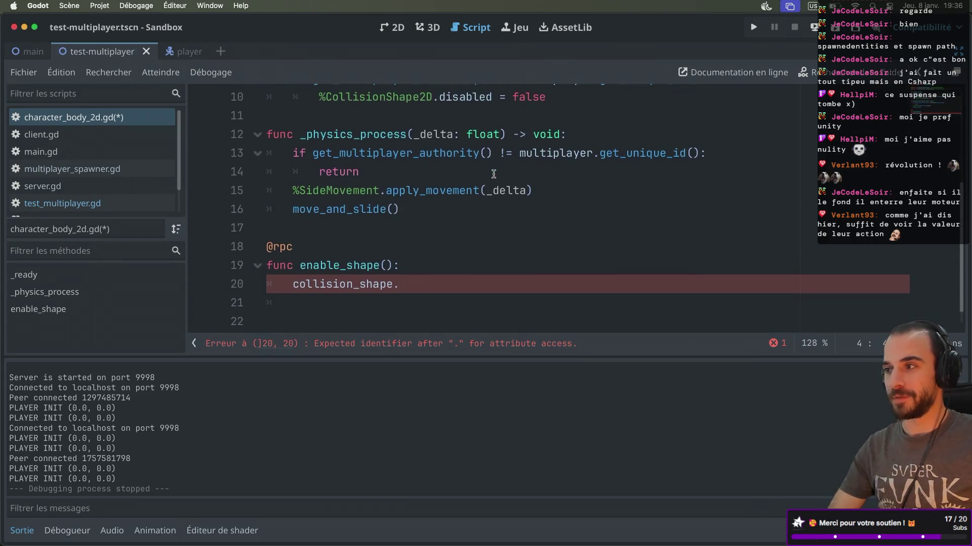
click(414, 262)
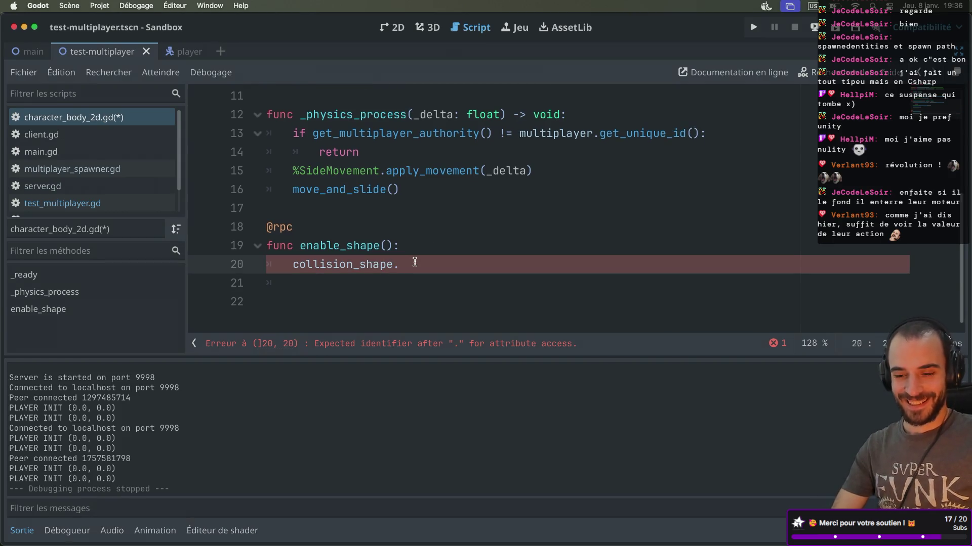
text(di)
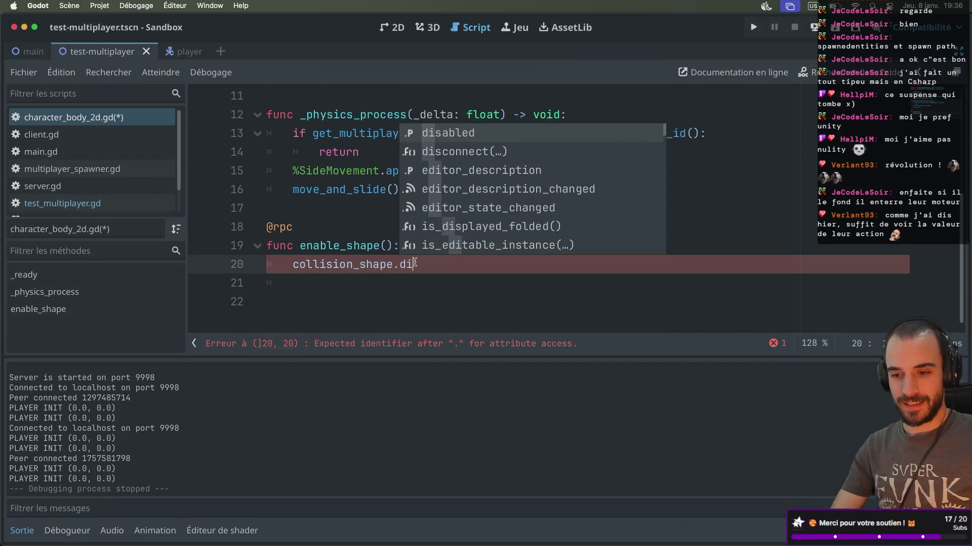
key(Return)
text(false)
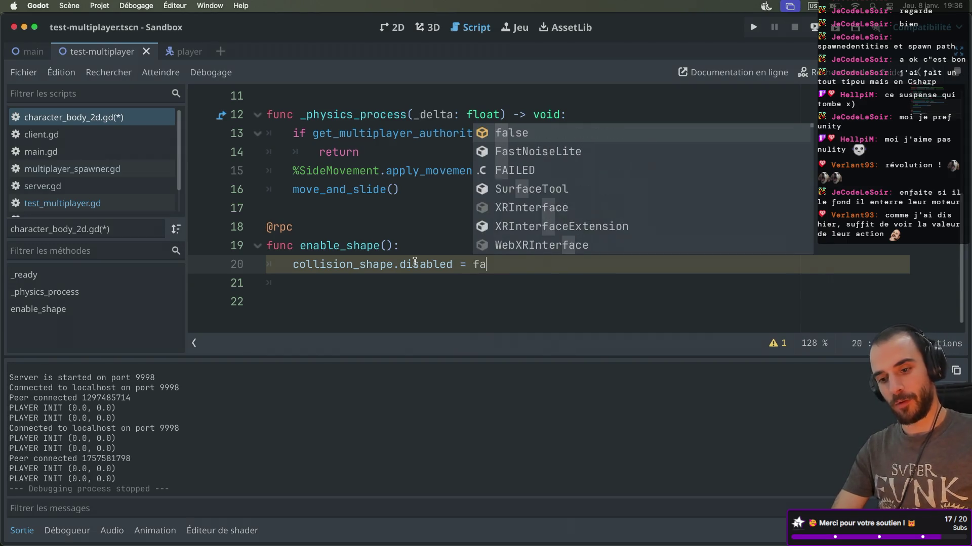
click(422, 226)
- Save character_body_2d.gd and bring back the scene and inspector docks
key(ctrl+s)
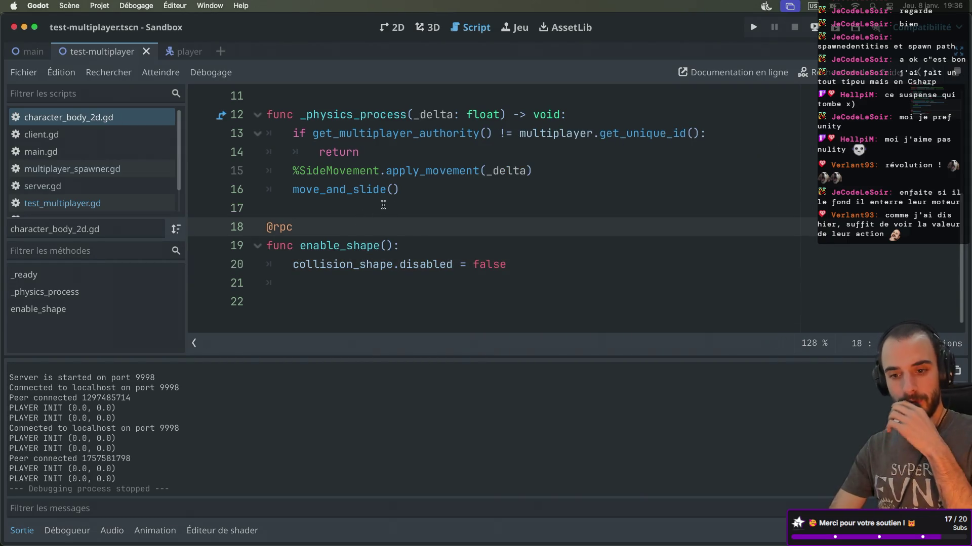
scroll(383, 205, up, 3)
scroll(383, 205, up, 2)
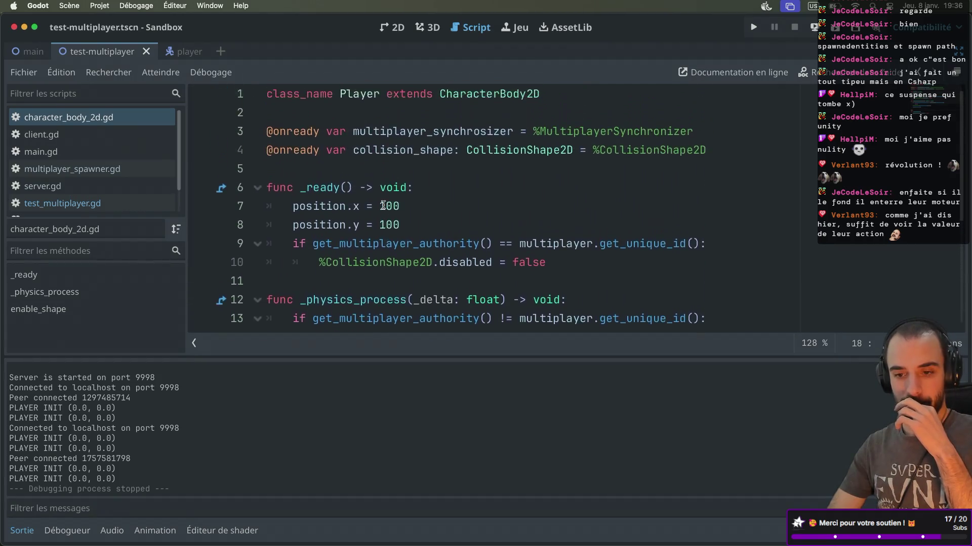
scroll(383, 205, down, 1)
scroll(383, 204, down, 4)
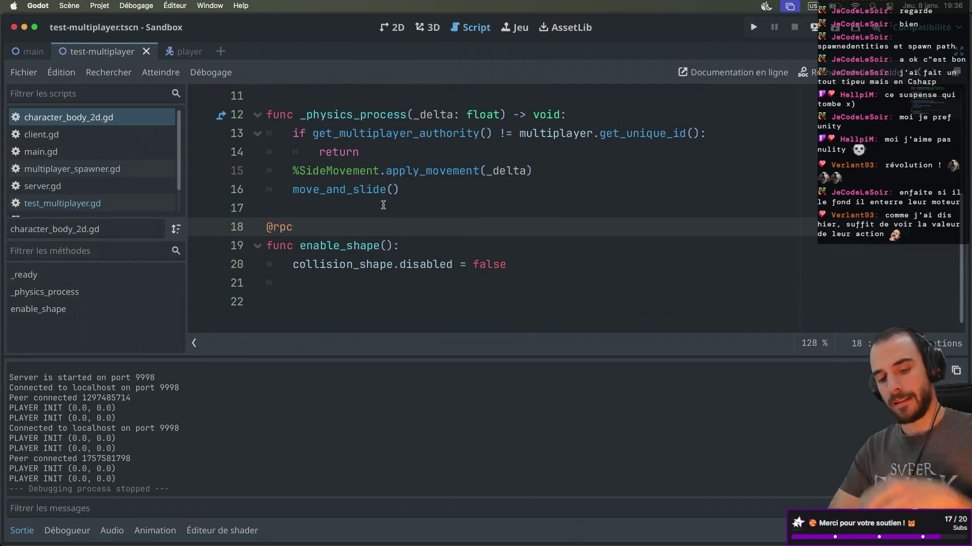
key(ctrl+super+d)
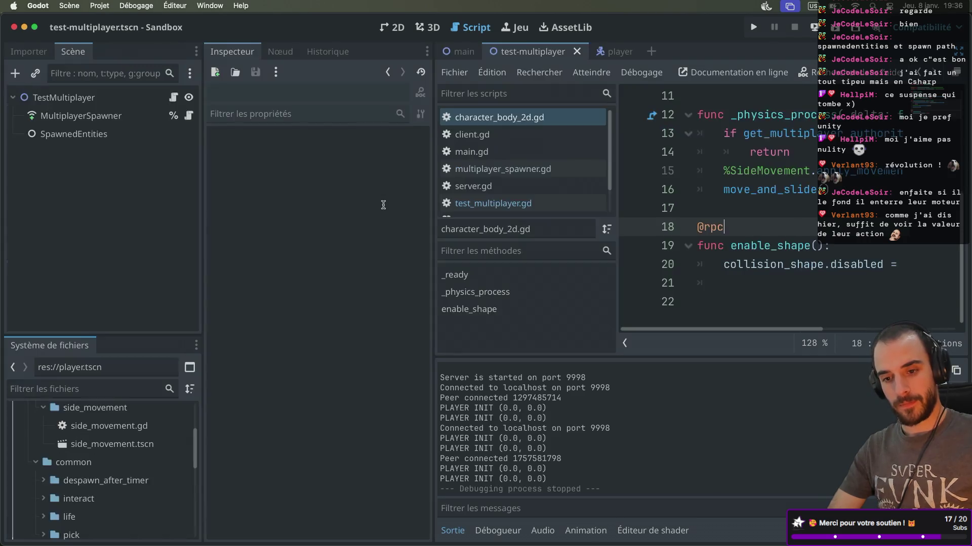
- Connect MultiplayerSpawner's spawned(node: Node) signal to a new _on_multiplayer_spawner_spawned on TestMultiplayer
click(174, 99)
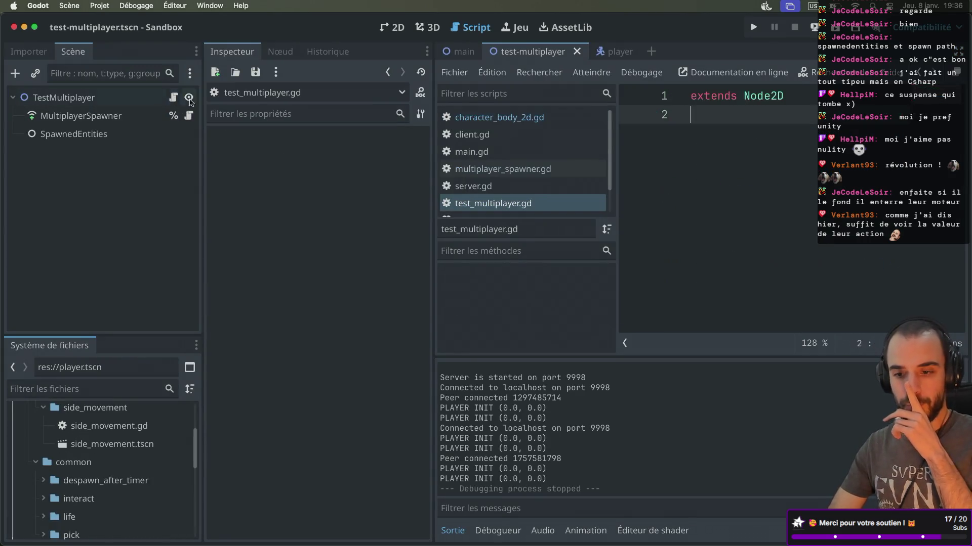
click(138, 118)
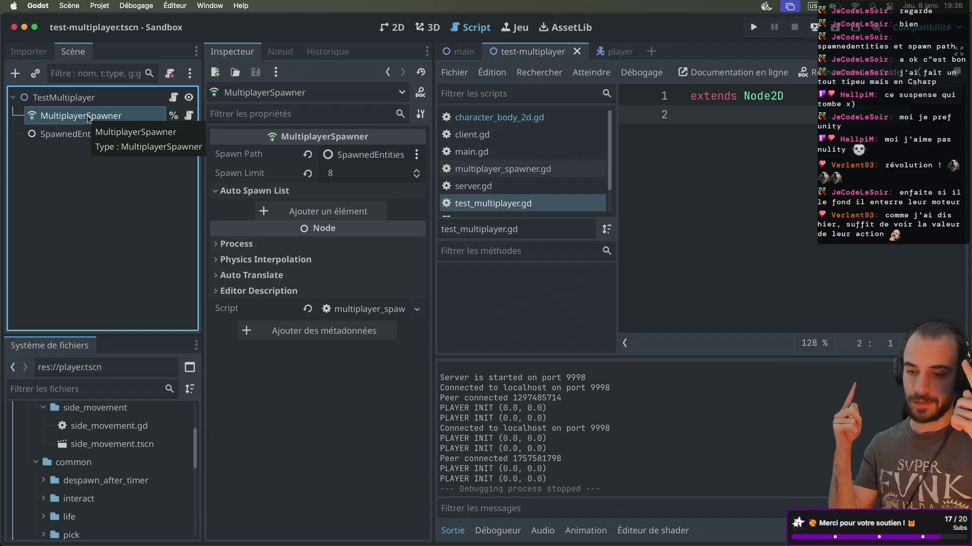
click(280, 53)
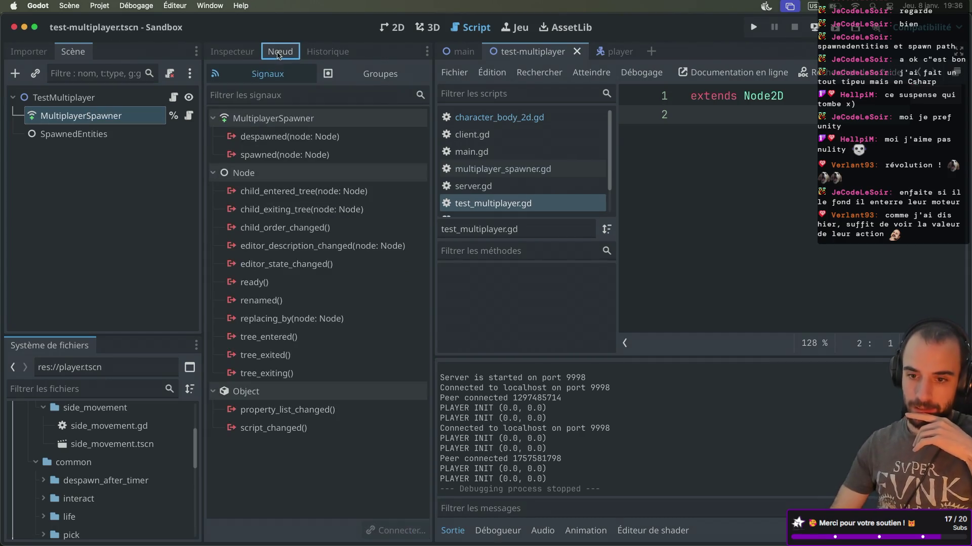
double_click(269, 154)
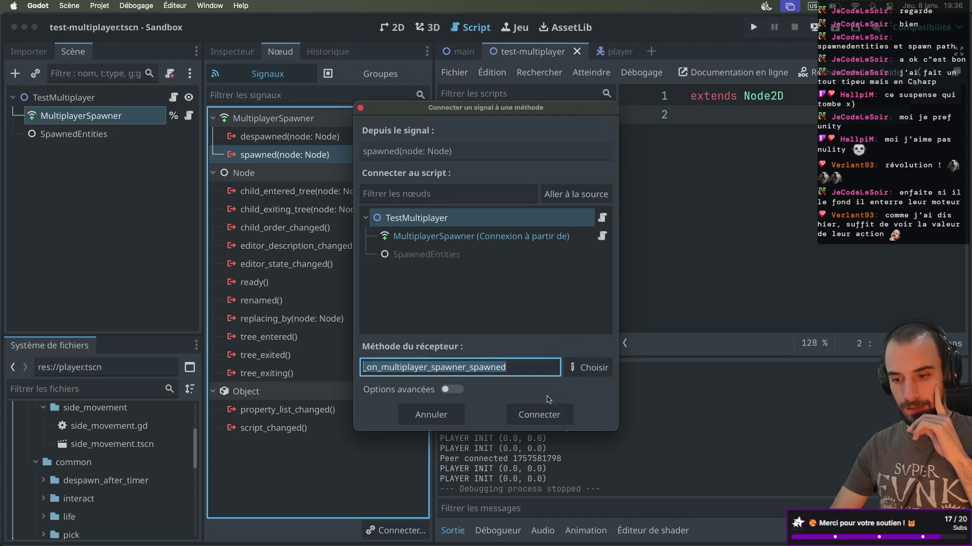
click(540, 413)
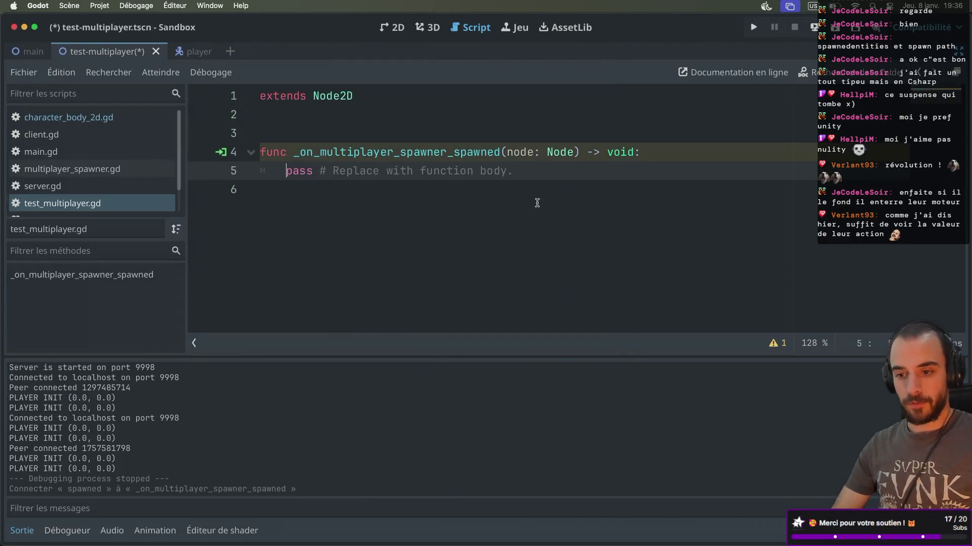
- Write 'if node is Player:' calling node.enable_shape.rpc() in the spawned handler
click(653, 151)
key(Return)
text(if )
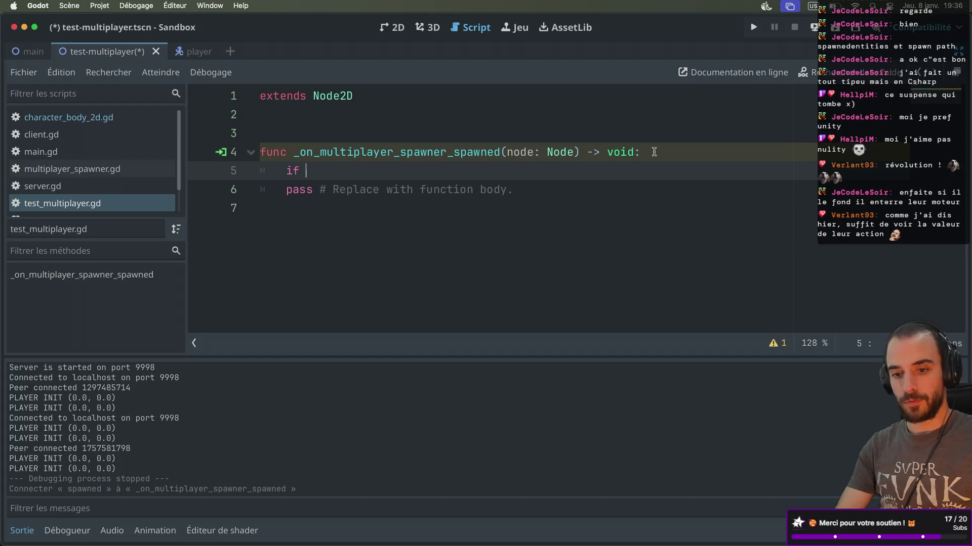
text(node is Pla)
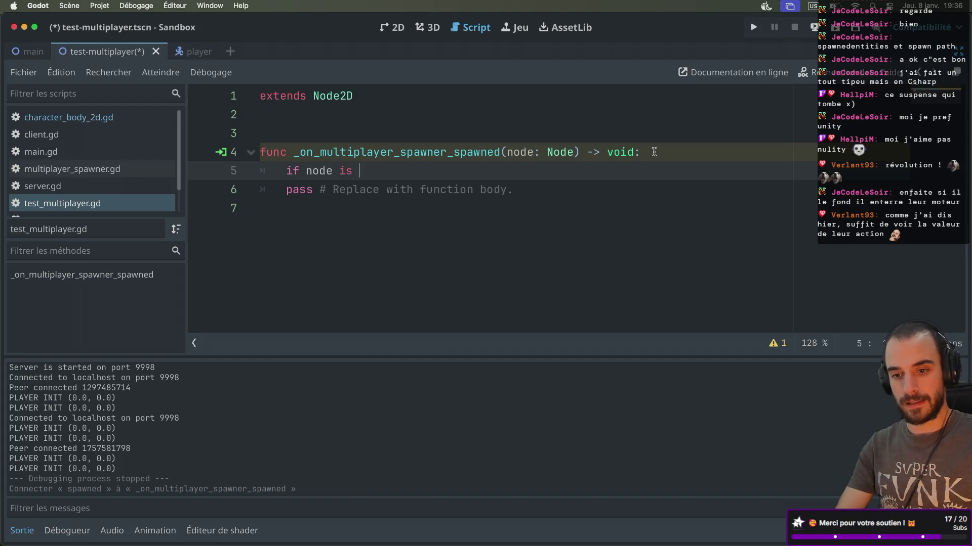
text(yer:)
key(Return)
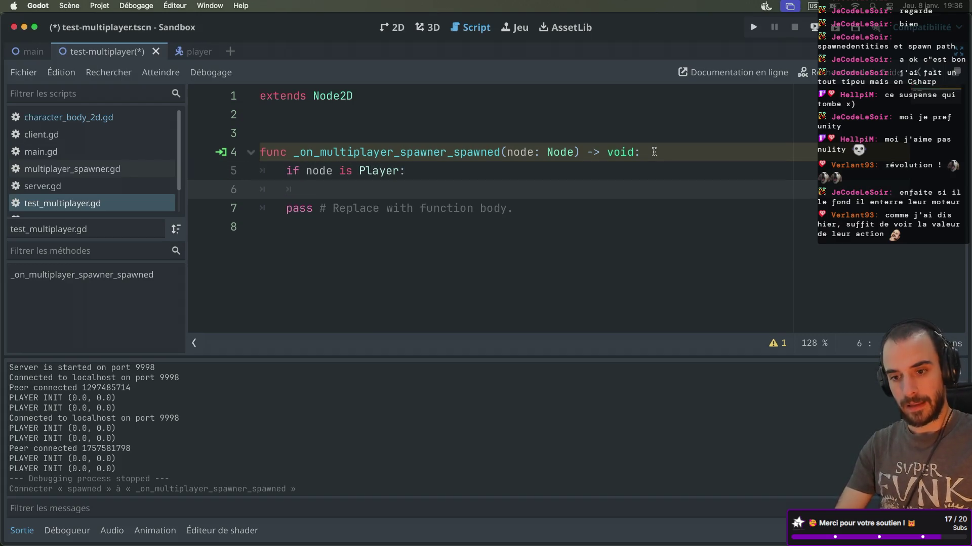
text(node)
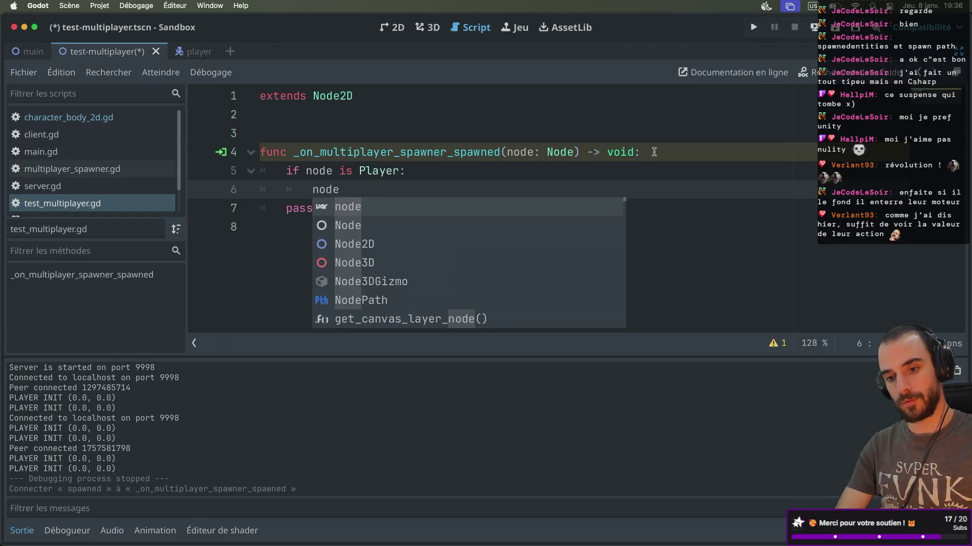
text(.)
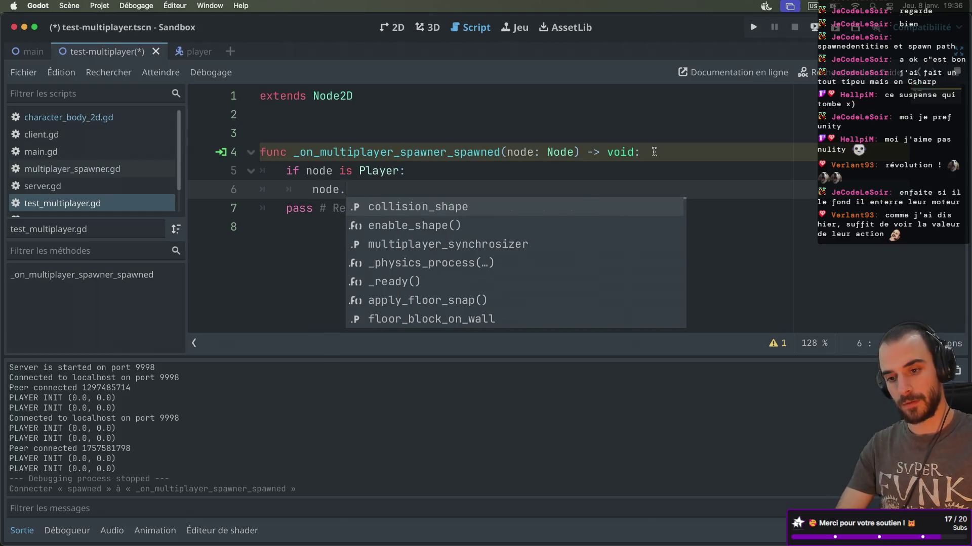
key(BackSpace)
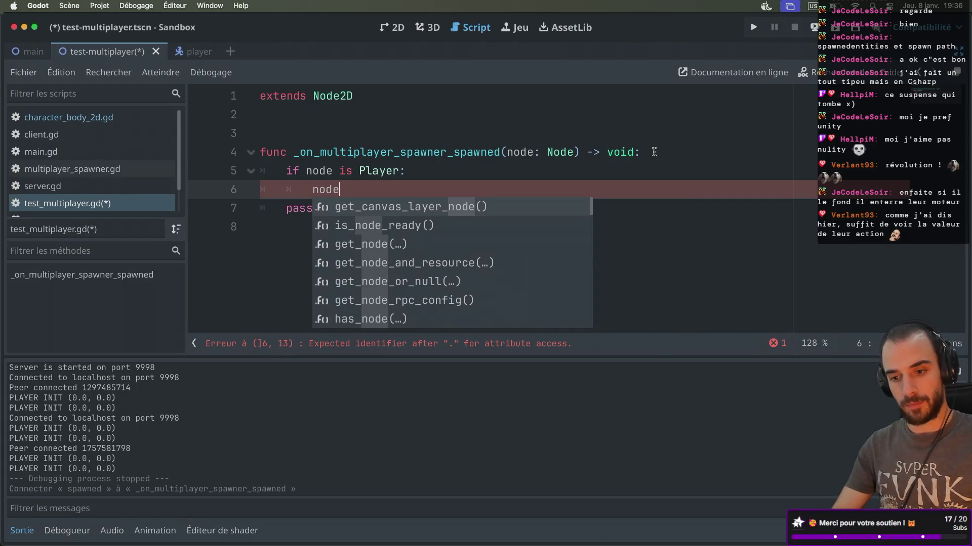
text(.e)
key(Return)
key(BackSpace)
key(BackSpace)
text(.rp)
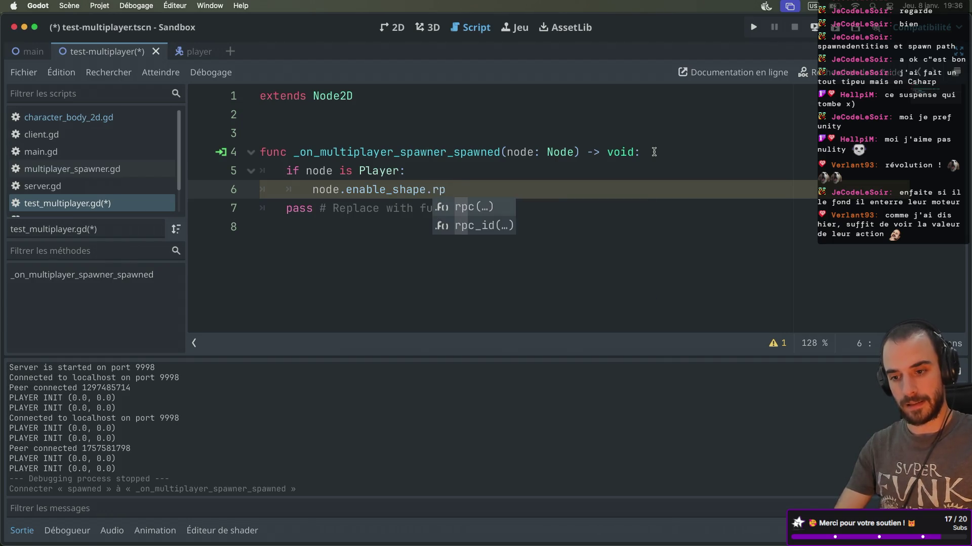
key(Return)
click(630, 154)
- Remove the pass placeholder and empty line 3, save test_multiplayer.gd, and run the project
click(523, 206)
drag(523, 201, 465, 191)
key(BackSpace)
key(ctrl+s)
click(394, 140)
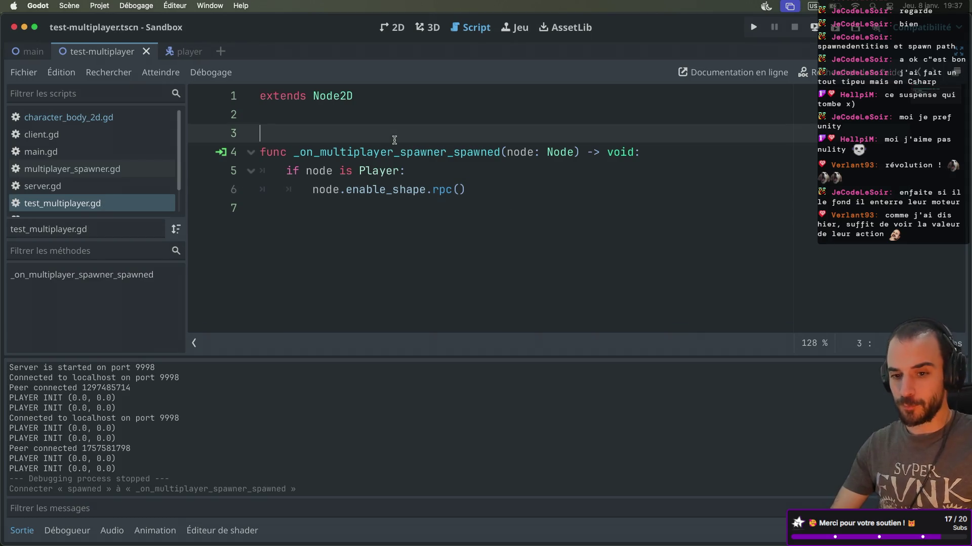
key(BackSpace)
key(ctrl+s)
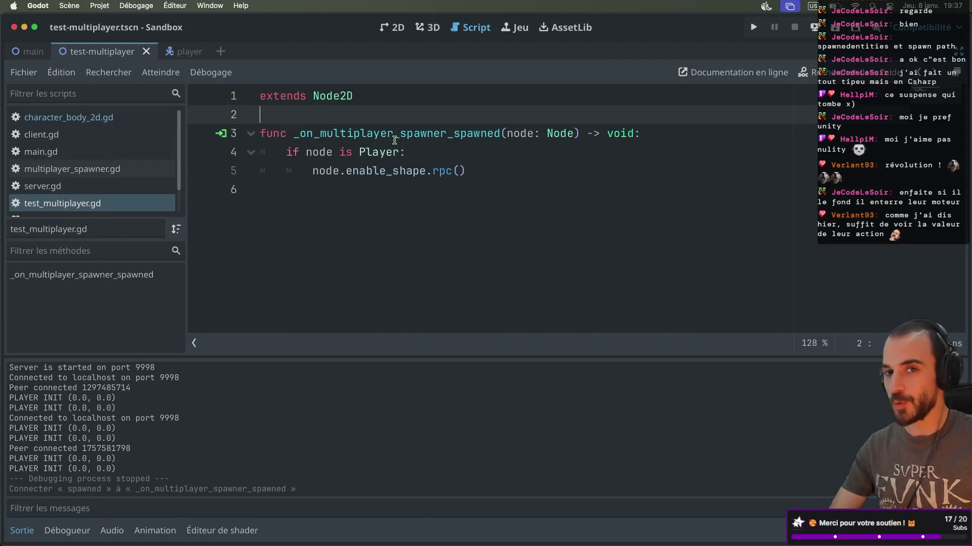
click(754, 27)
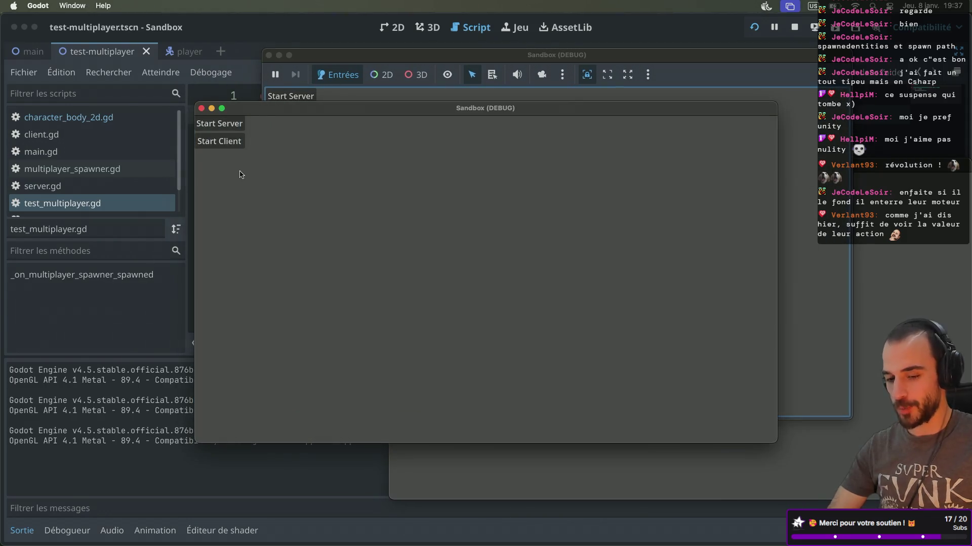
- Start the server in one debug window, connect a client in another, and move its player right
drag(265, 108, 146, 168)
click(310, 97)
click(219, 248)
click(121, 203)
key(Right)
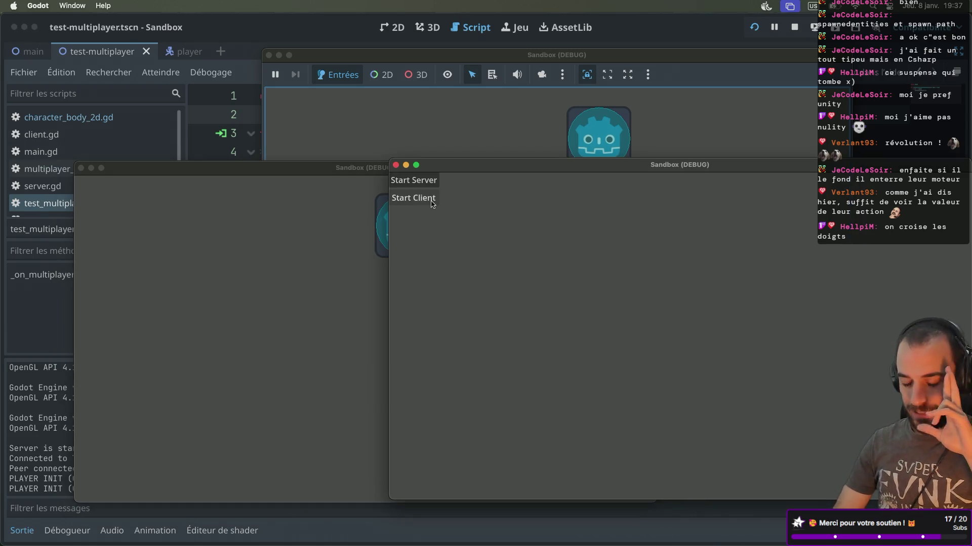
- Join another game instance as a client and move its player left and right
click(331, 265)
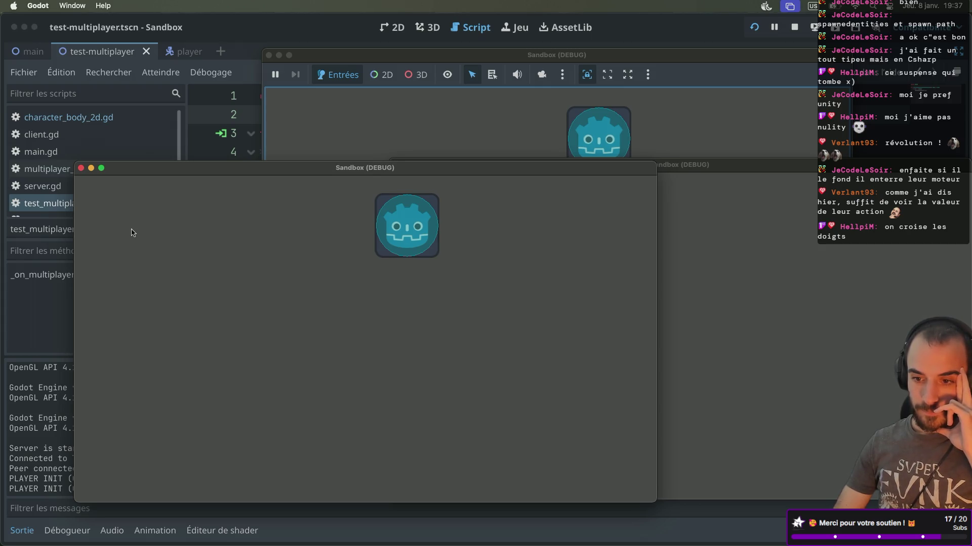
click(753, 246)
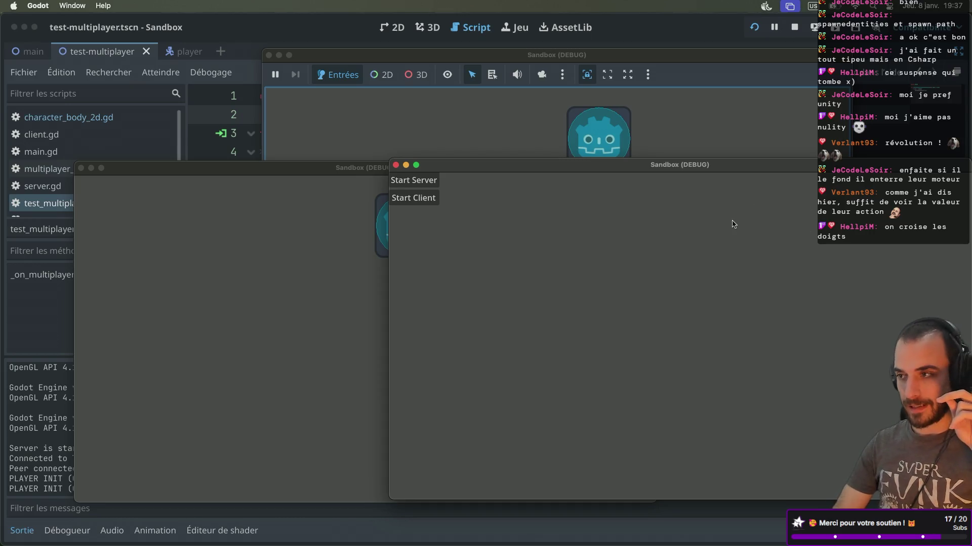
click(409, 199)
click(333, 171)
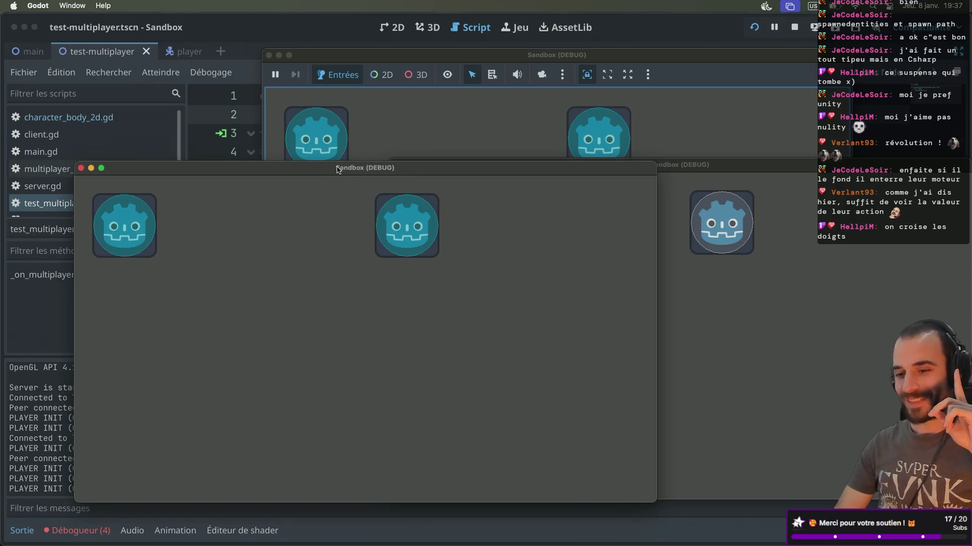
key(Right)
key(Left)
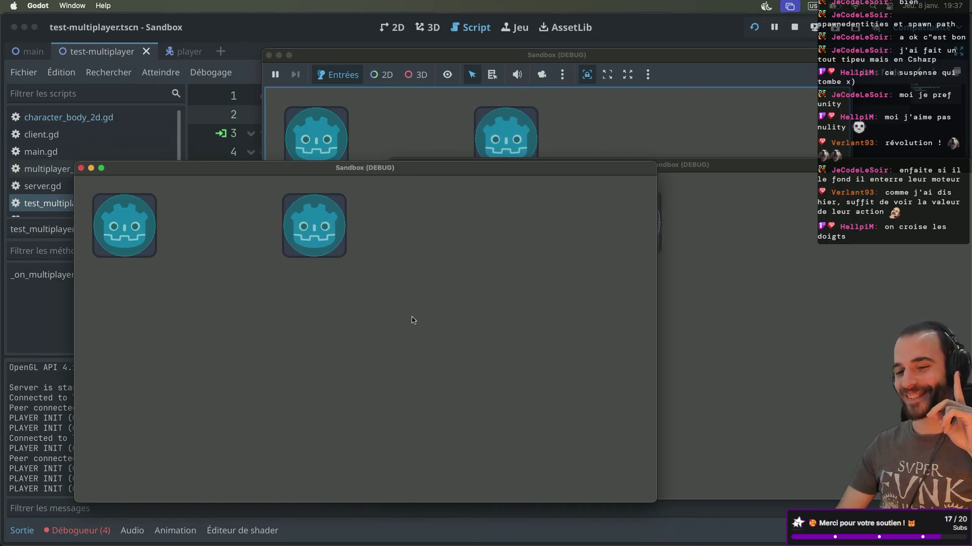
key(Left)
key(Right)
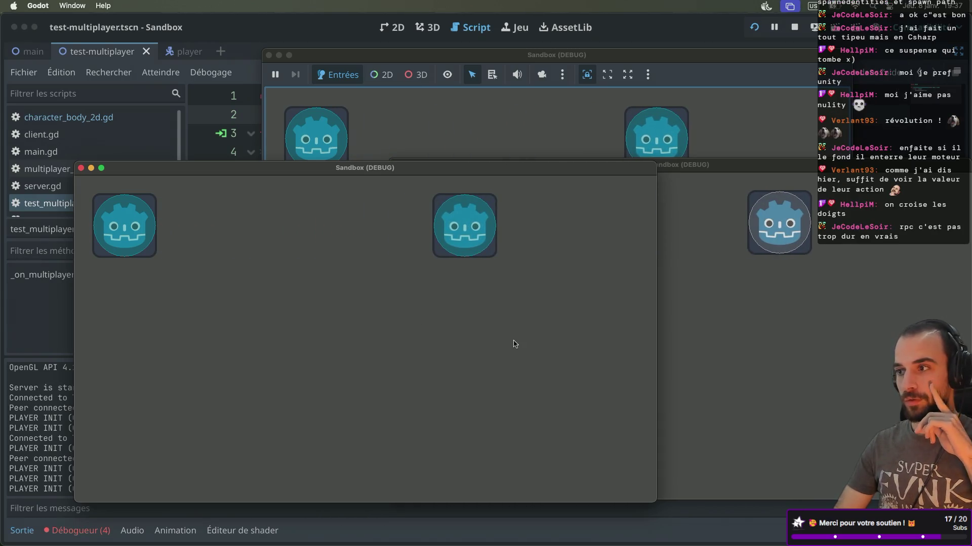
- Rearrange the game windows, then return to the editor's script view
click(717, 365)
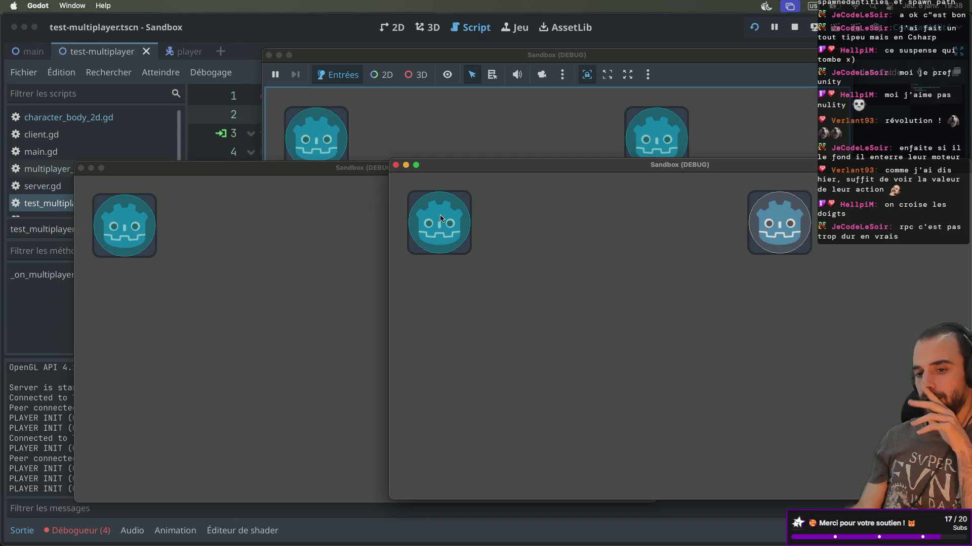
click(330, 279)
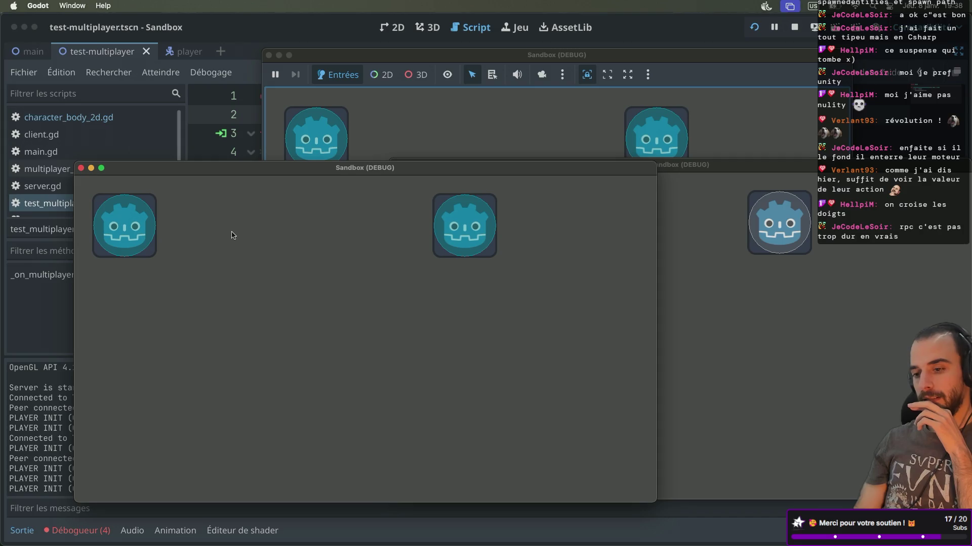
click(678, 257)
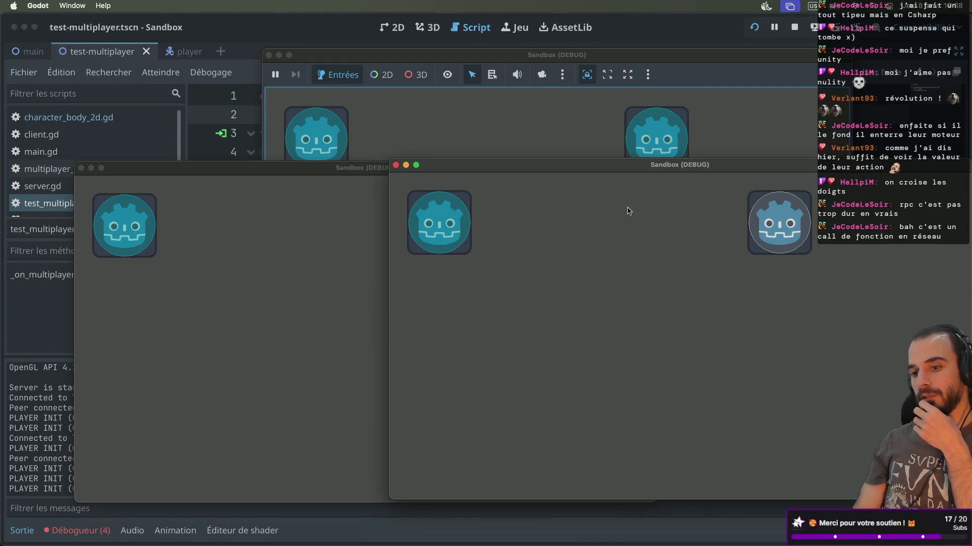
drag(597, 171, 584, 152)
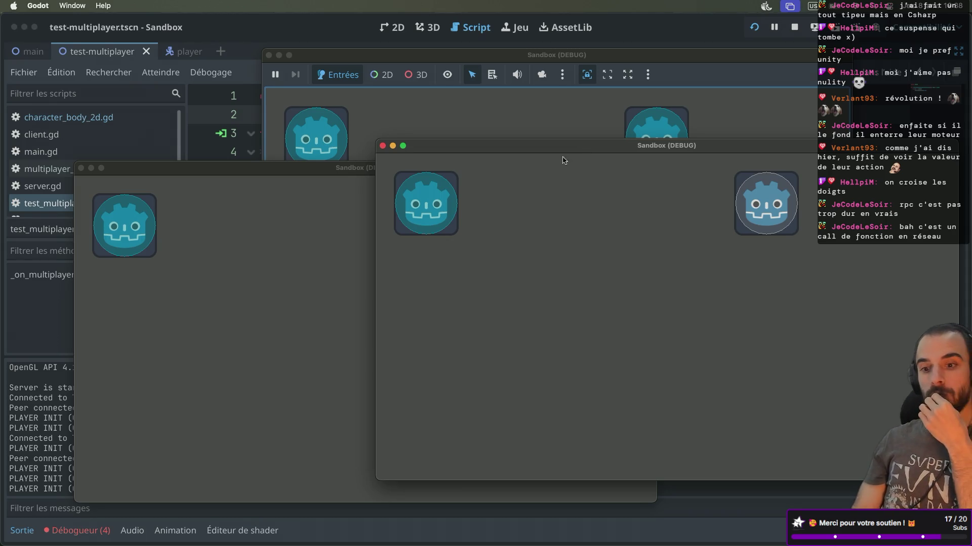
click(266, 35)
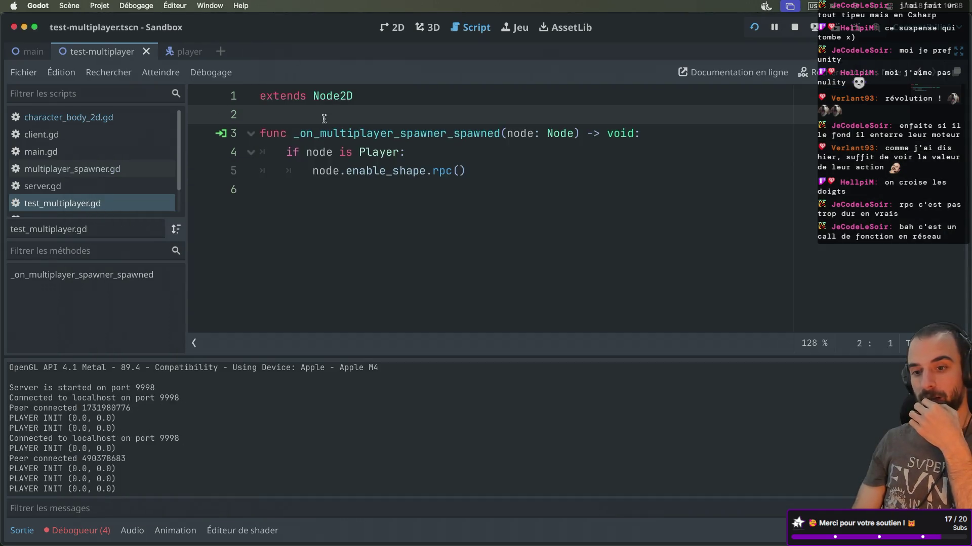
- Open character_body_2d.gd from the script list and edit it in distraction-free mode
key(ctrl+super+d)
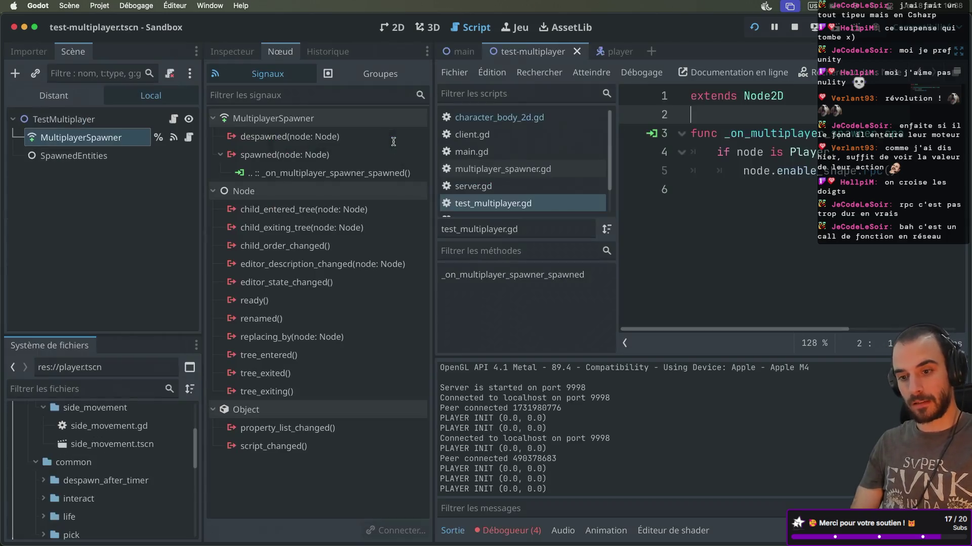
click(493, 118)
key(ctrl+super+d)
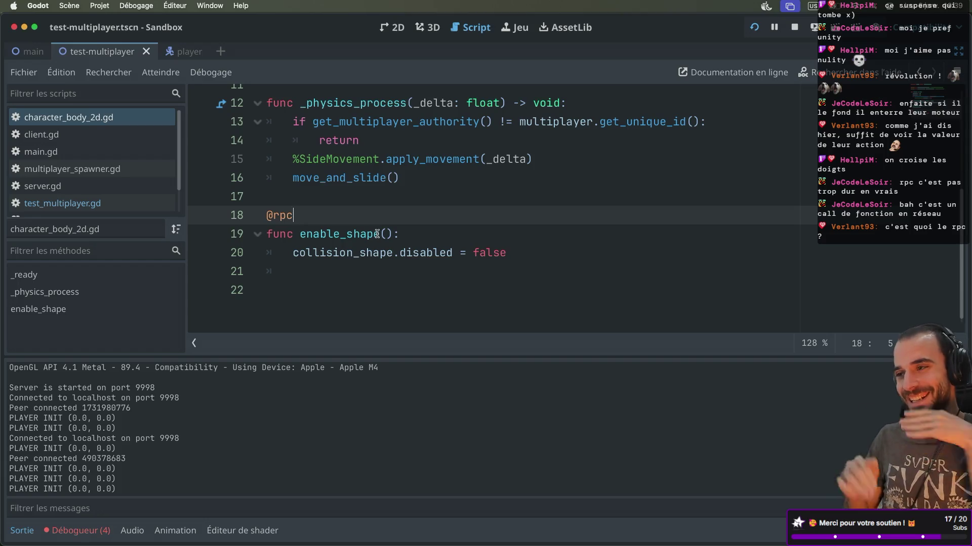
scroll(377, 233, up, 5)
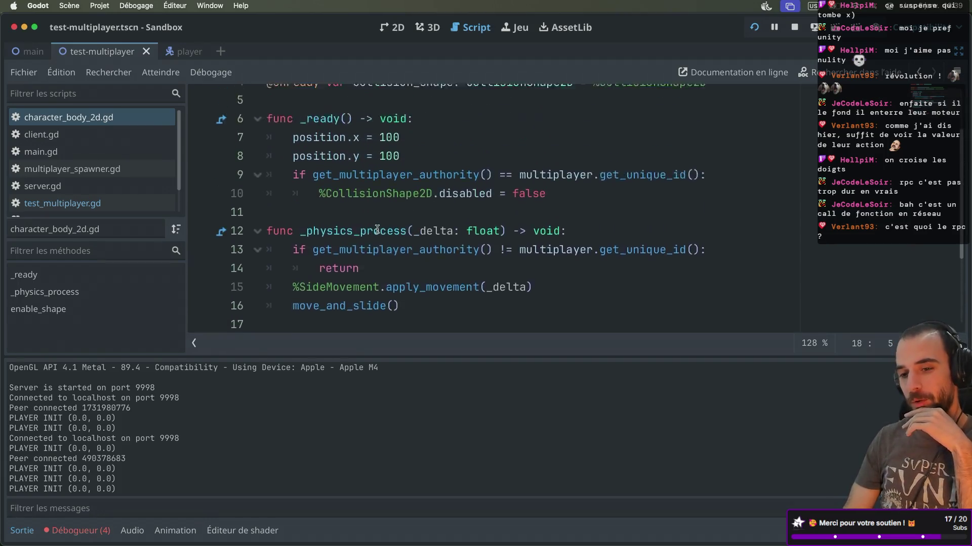
scroll(377, 229, down, 3)
scroll(377, 228, up, 1)
scroll(380, 224, down, 2)
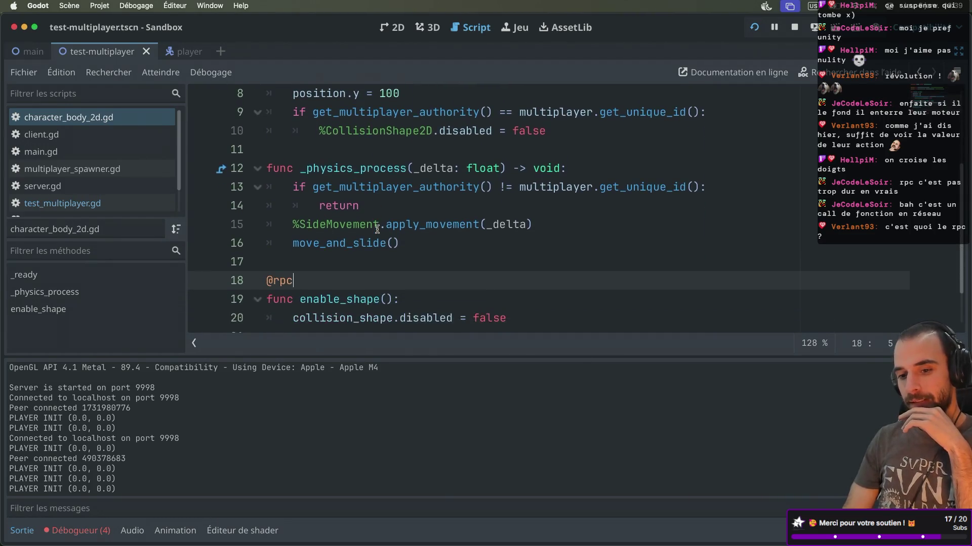
scroll(387, 214, down, 1)
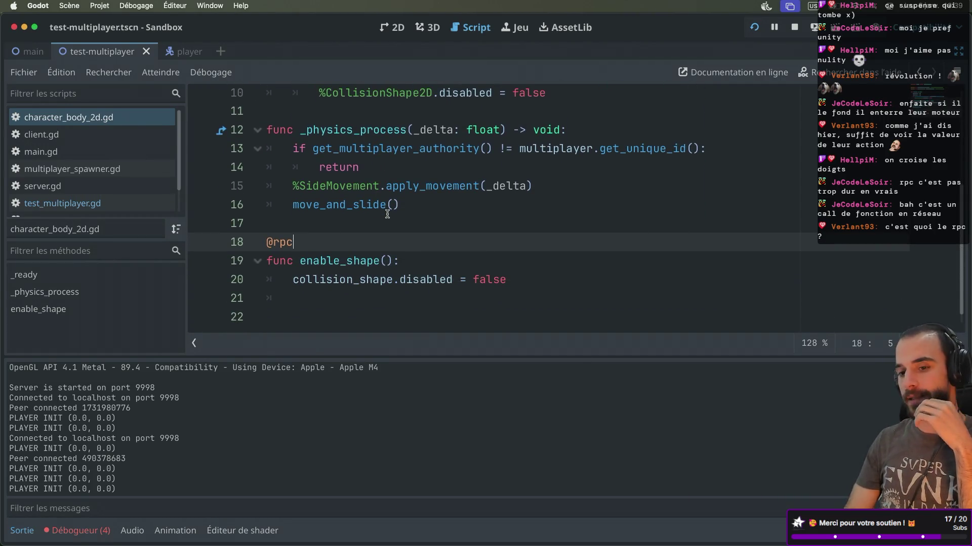
text(("any_peer)
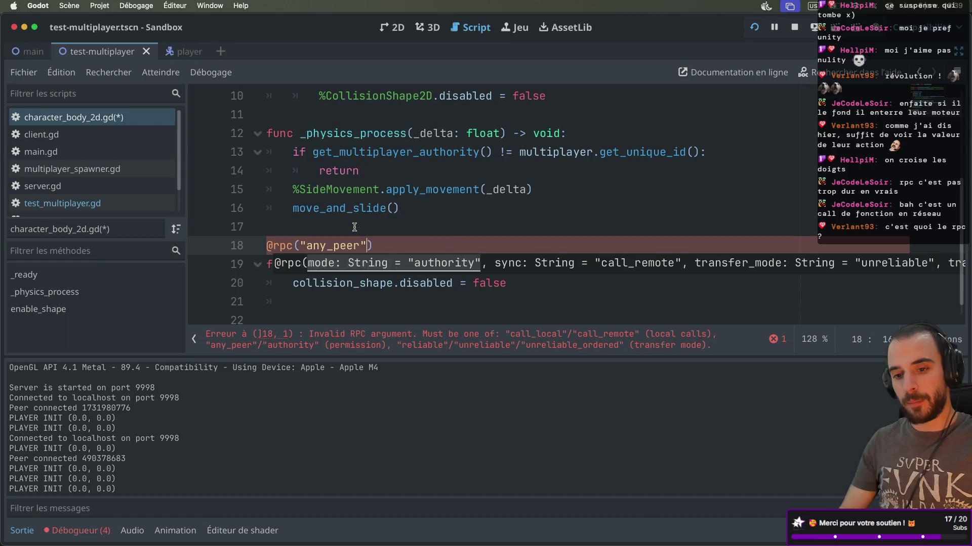
key(Return)
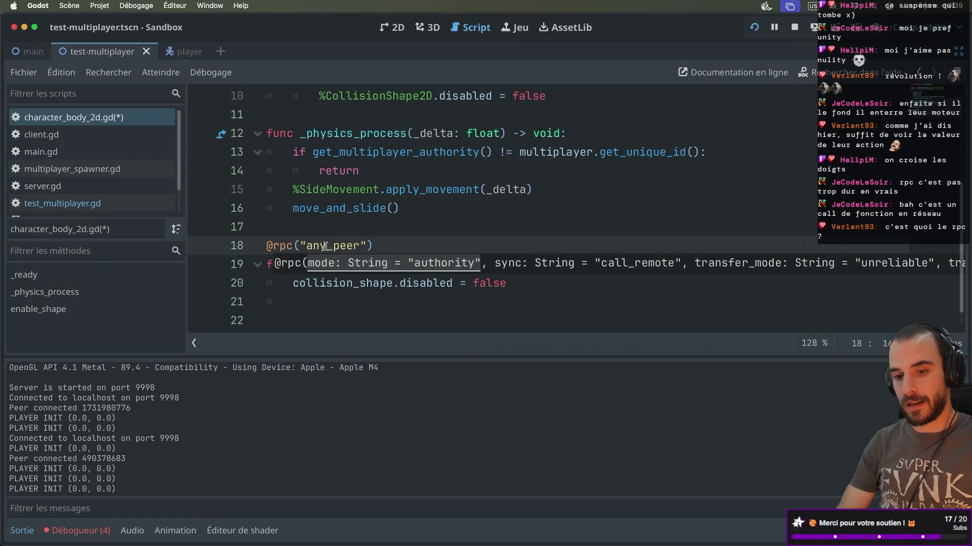
click(407, 231)
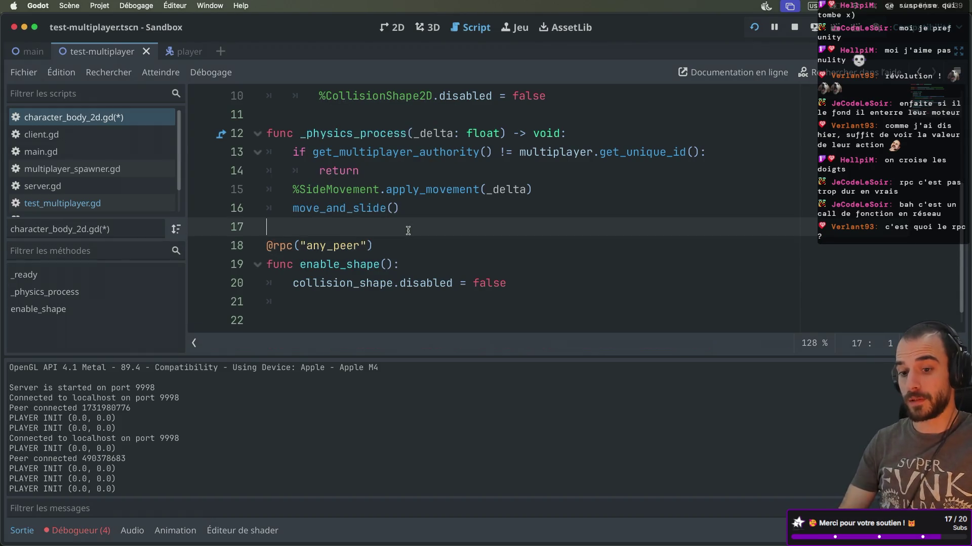
click(368, 246)
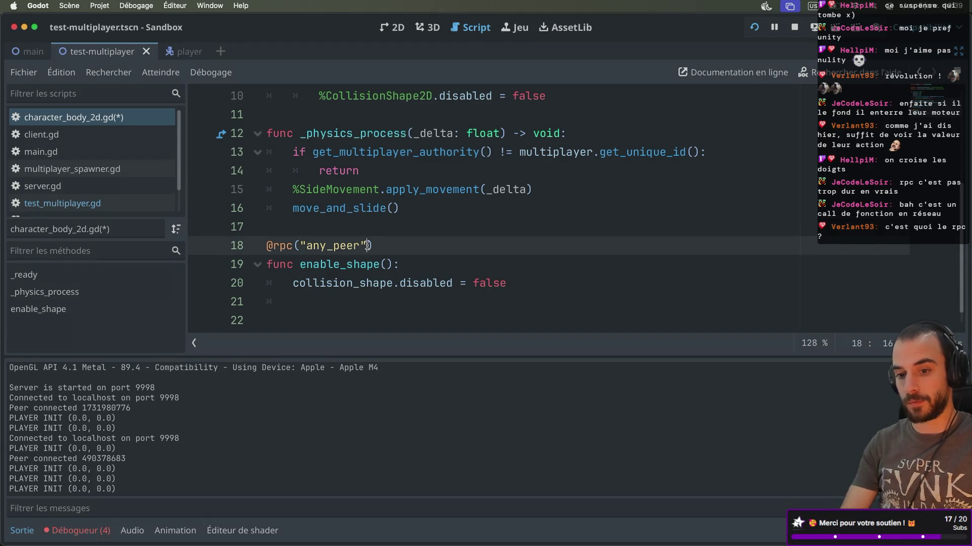
text(,)
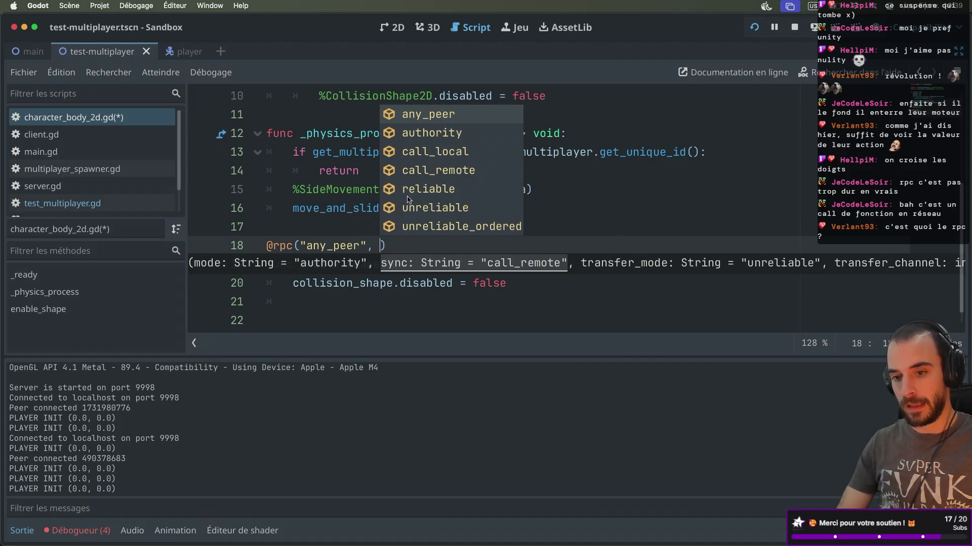
click(438, 152)
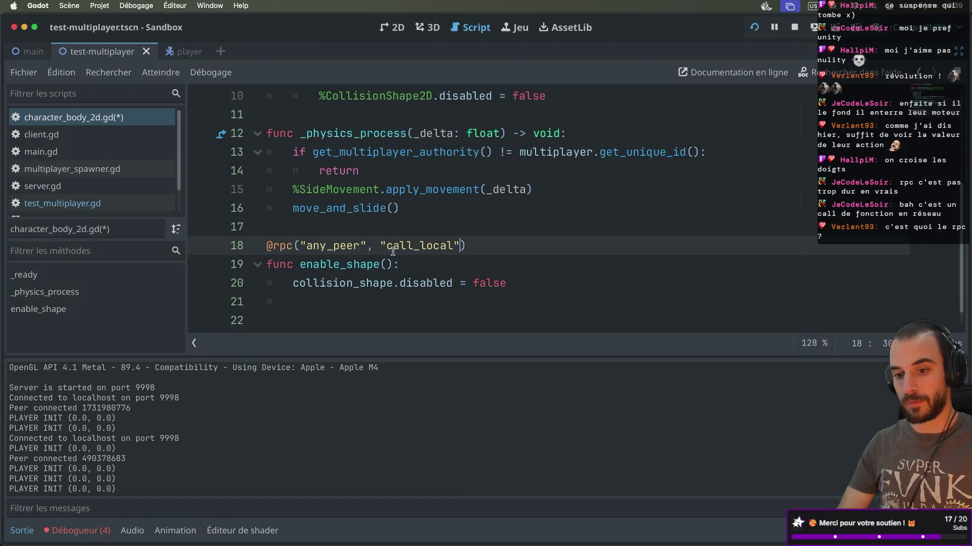
key(ctrl+s)
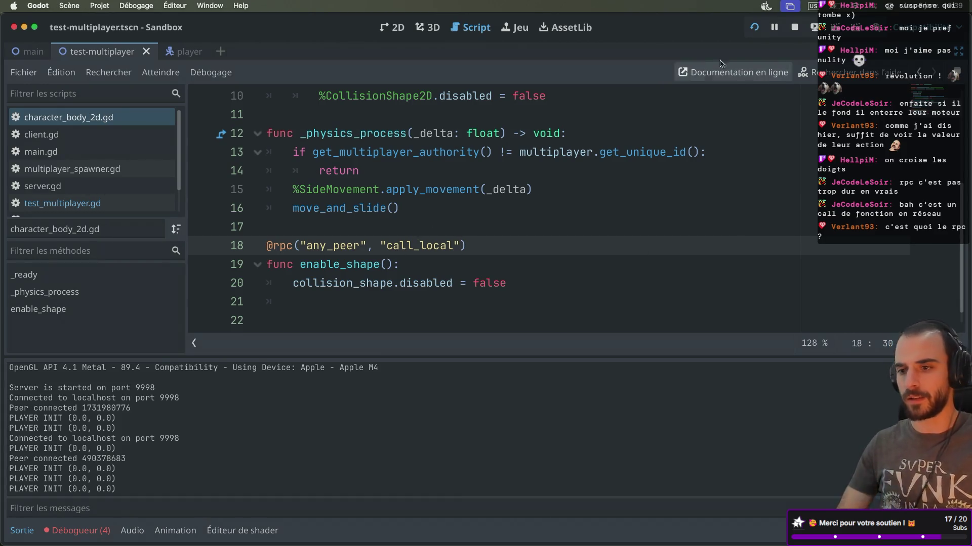
click(754, 29)
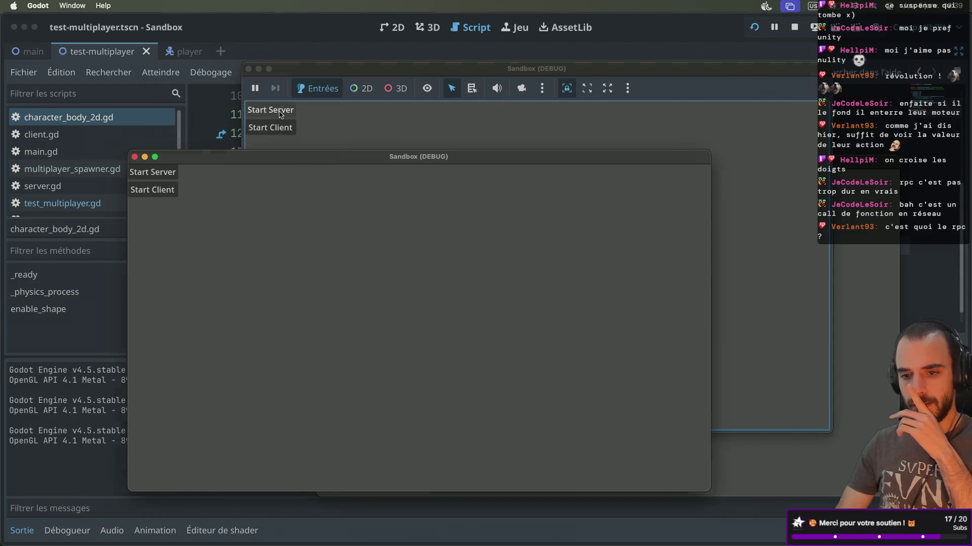
- Start a server and two clients, moving each client's player left and right
click(281, 115)
click(173, 190)
key(Right)
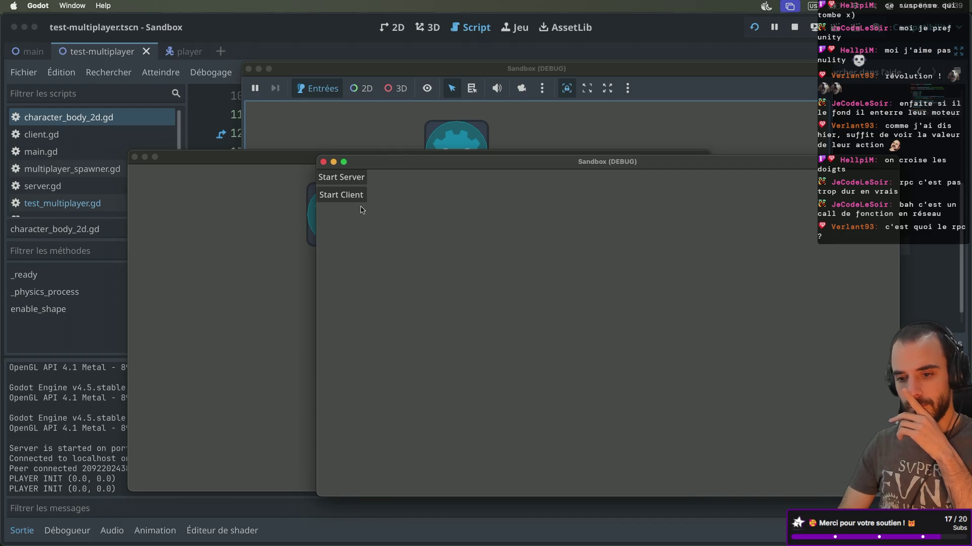
click(361, 202)
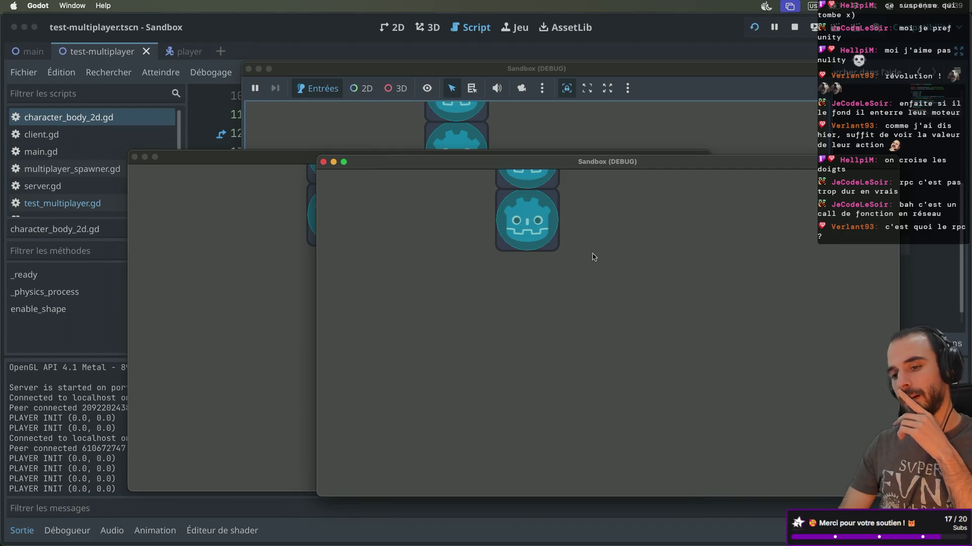
key(Right)
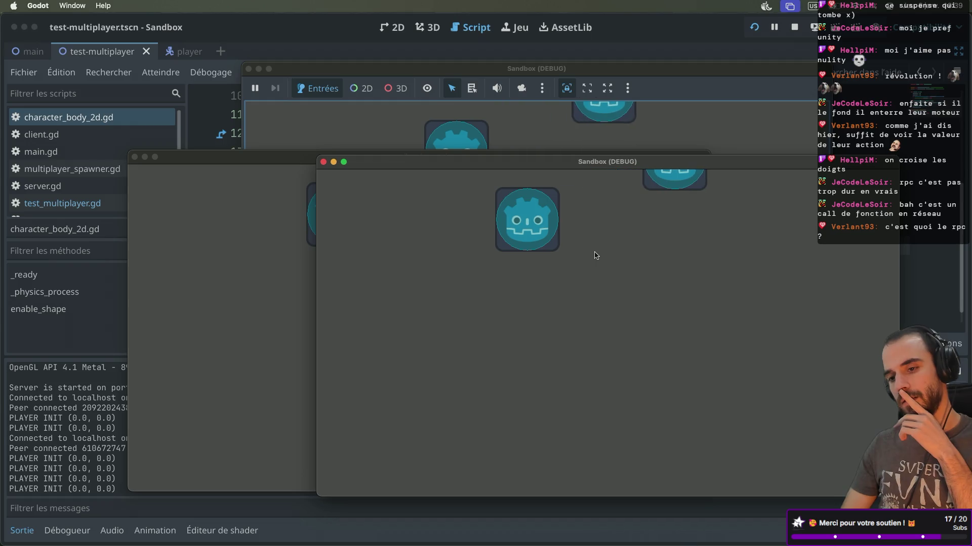
key(Left)
key(Right)
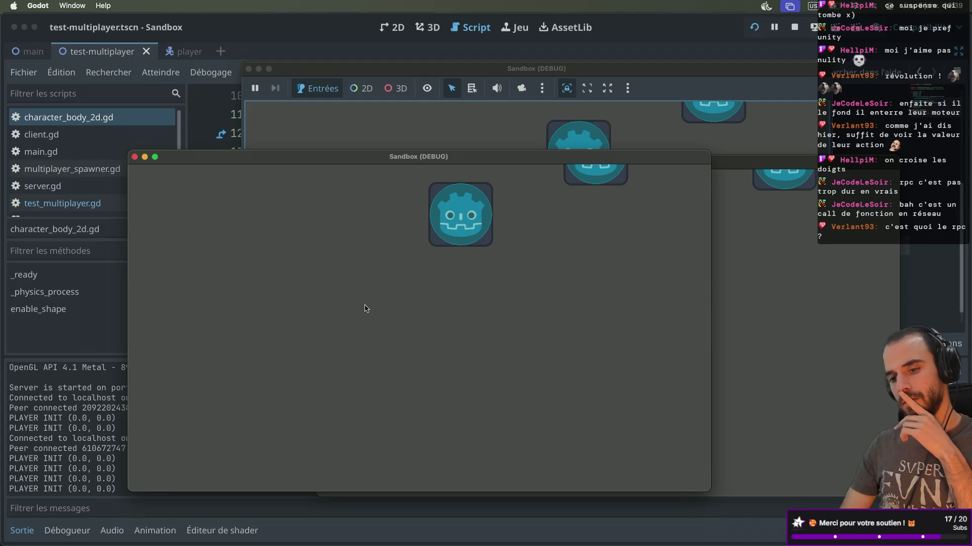
click(134, 158)
click(248, 69)
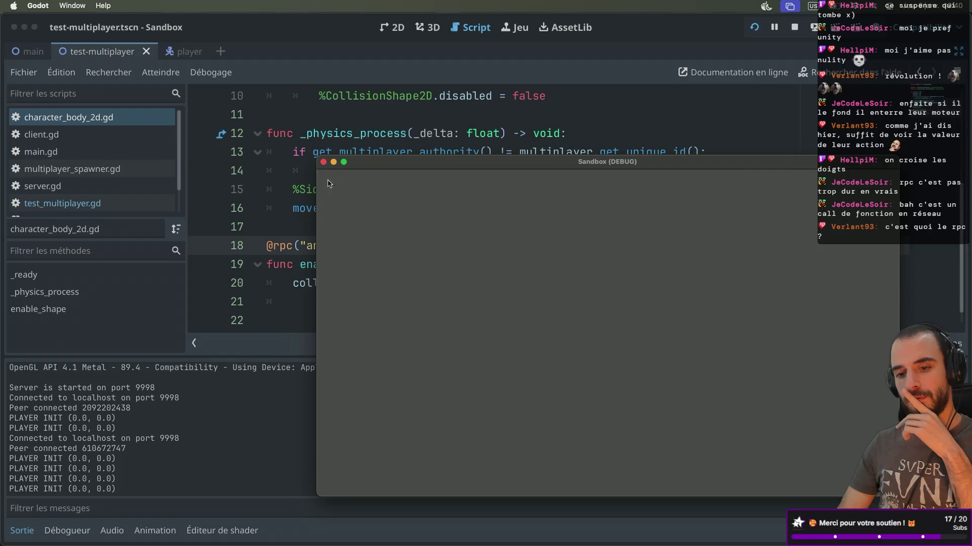
click(324, 162)
key(BackSpace)
key(BackSpace)
key(BackSpace)
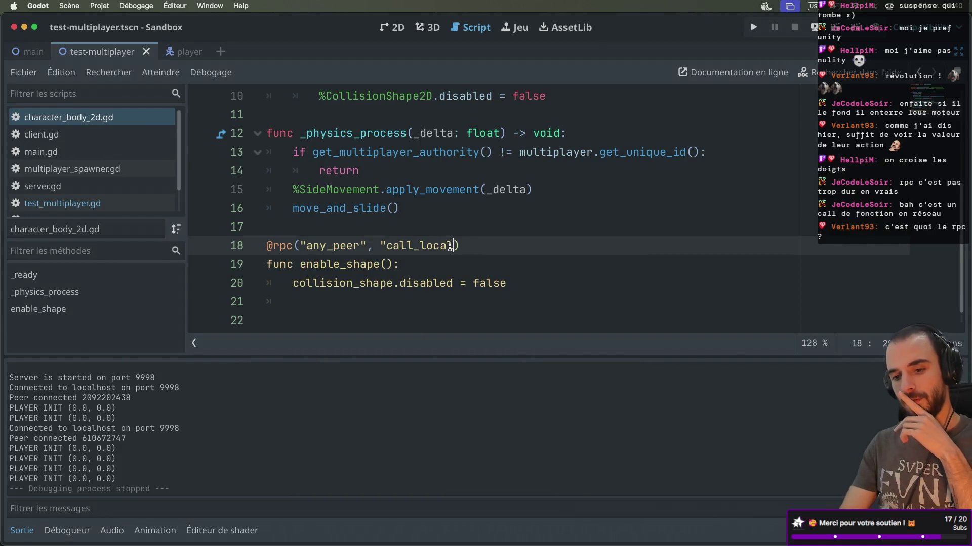
key(BackSpace)
key(BackSpace)
key(BackSpace)
click(465, 225)
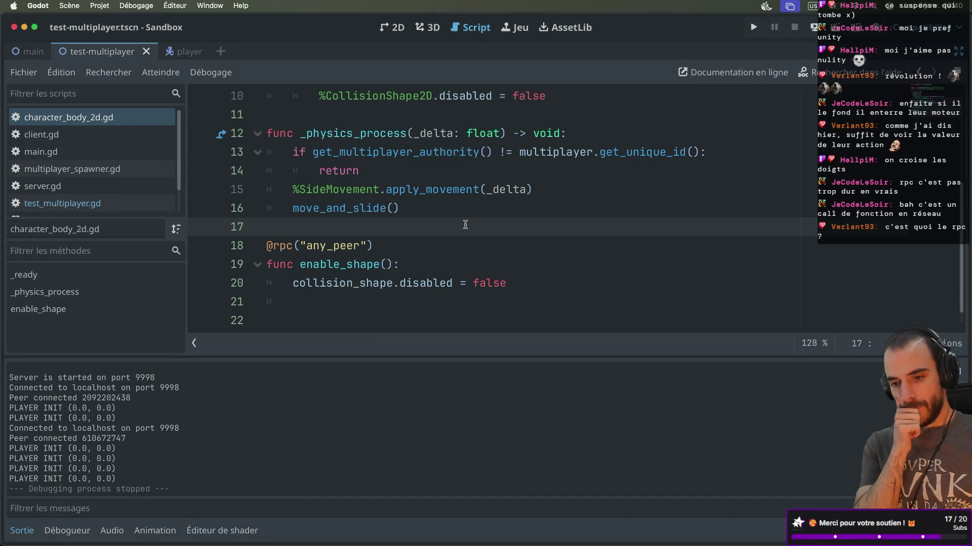
click(753, 27)
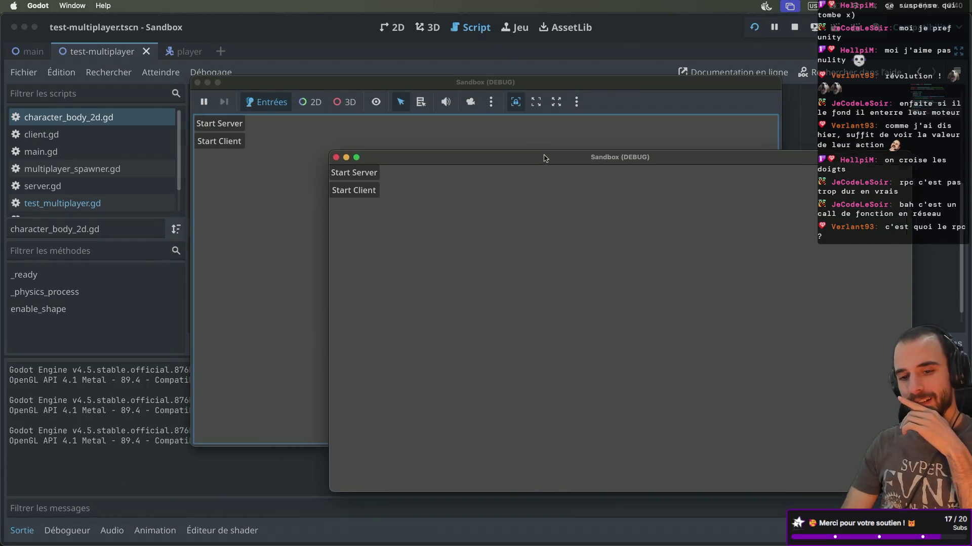
click(381, 181)
- Connect both game instances as clients, placing the two windows side by side
click(272, 155)
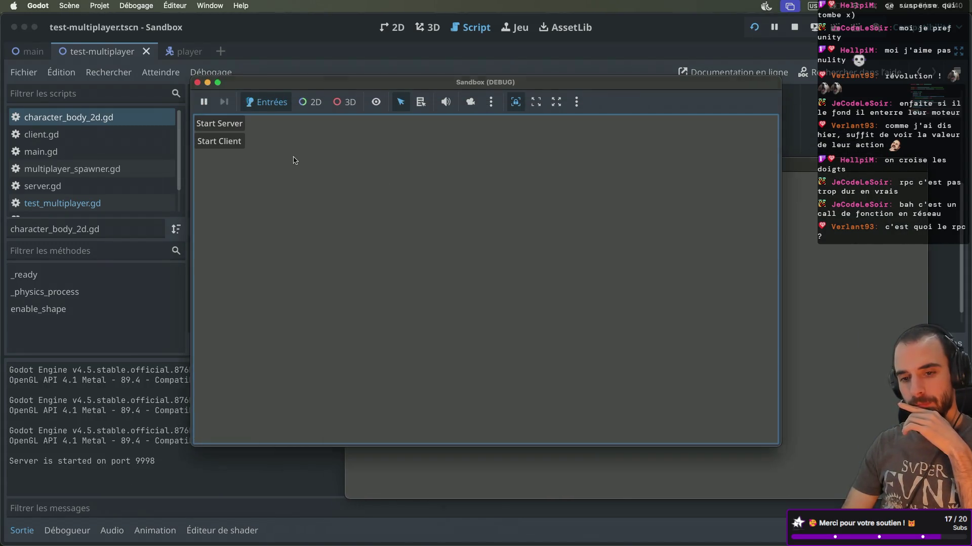
click(219, 141)
drag(299, 86, 511, 84)
key(Right)
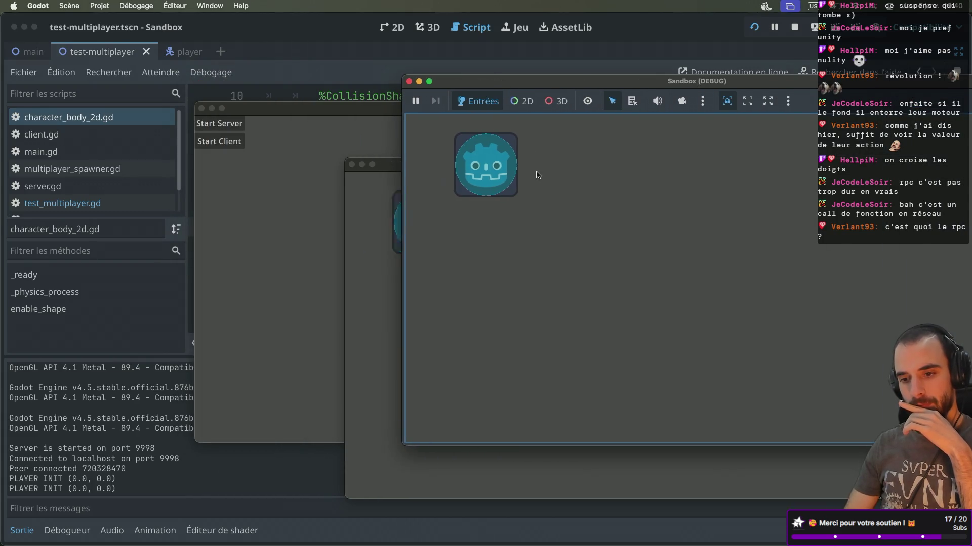
click(287, 189)
click(219, 142)
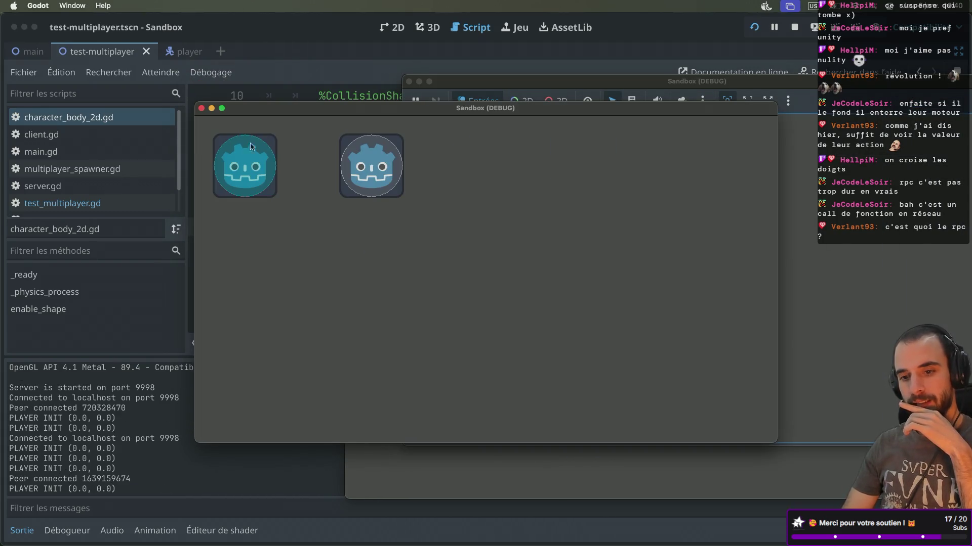
- Move the second player left against the first and back right with the arrow keys
click(842, 197)
key(Left)
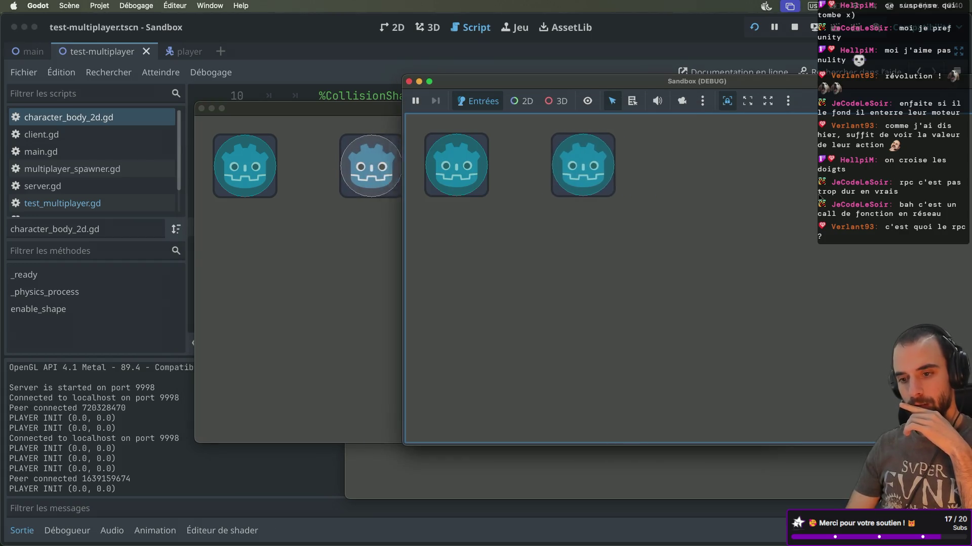
key(Left)
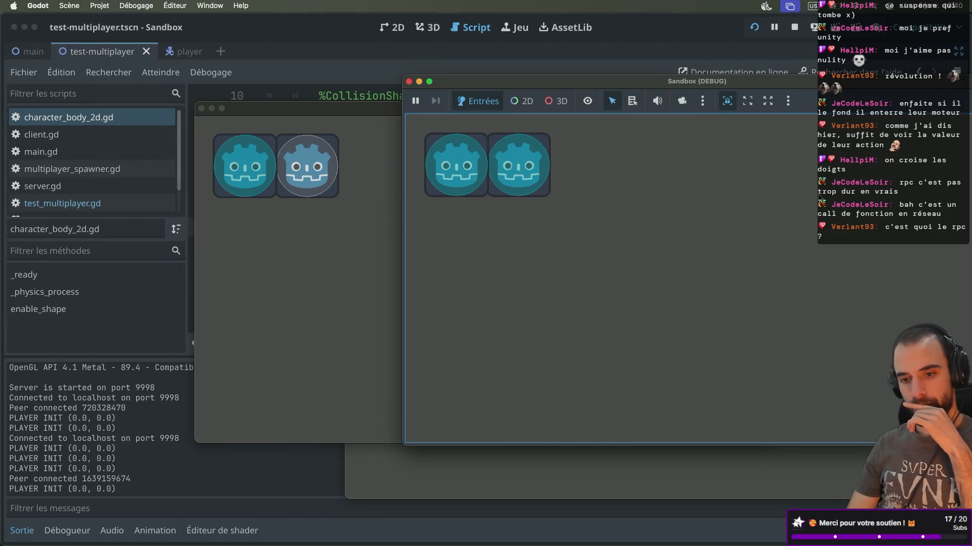
key(Right)
key(Left)
key(Left)
key(Right)
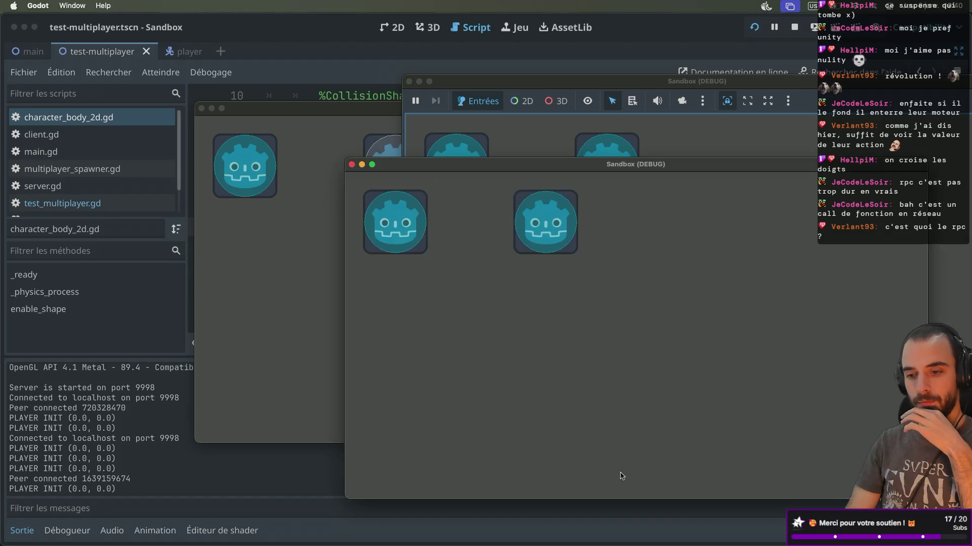
click(534, 148)
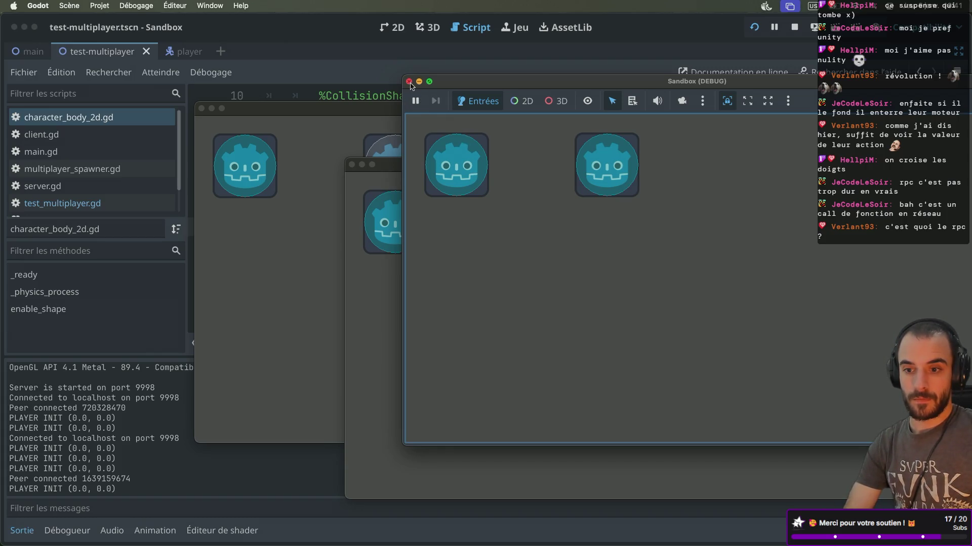
- Close the running game windows and bring the side docks back
click(409, 83)
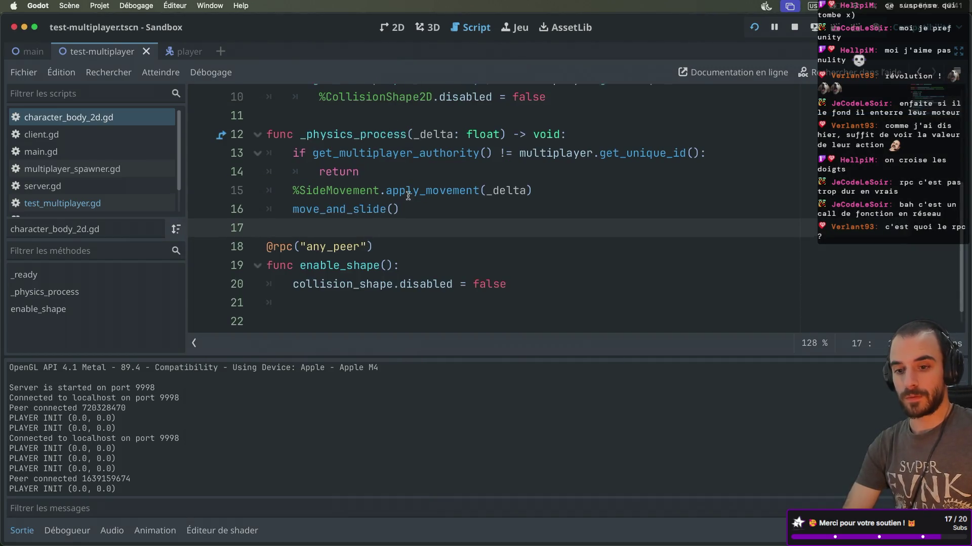
scroll(408, 196, up, 3)
key(ctrl+super+d)
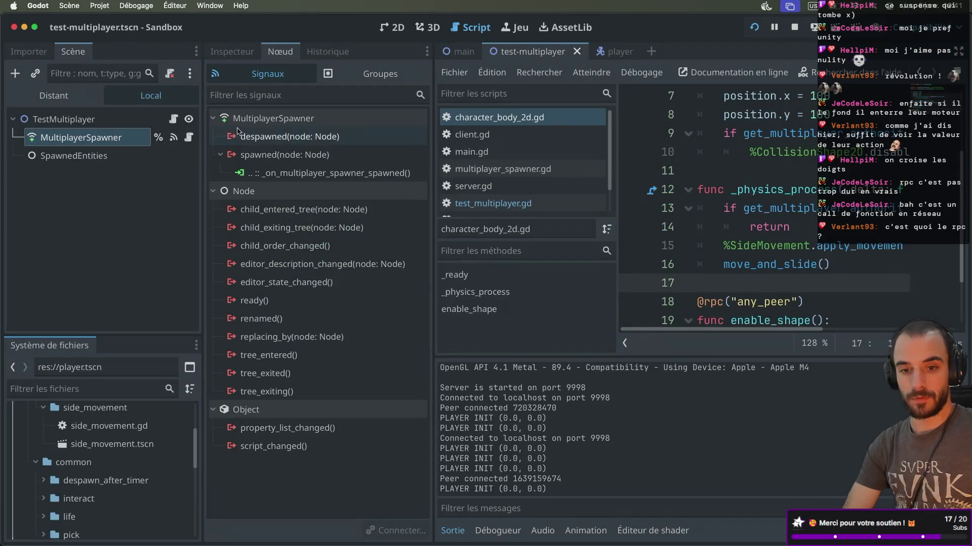
- Open test_multiplayer.gd in distraction-free mode and select the spawned handler's if block
click(174, 121)
key(ctrl+super+d)
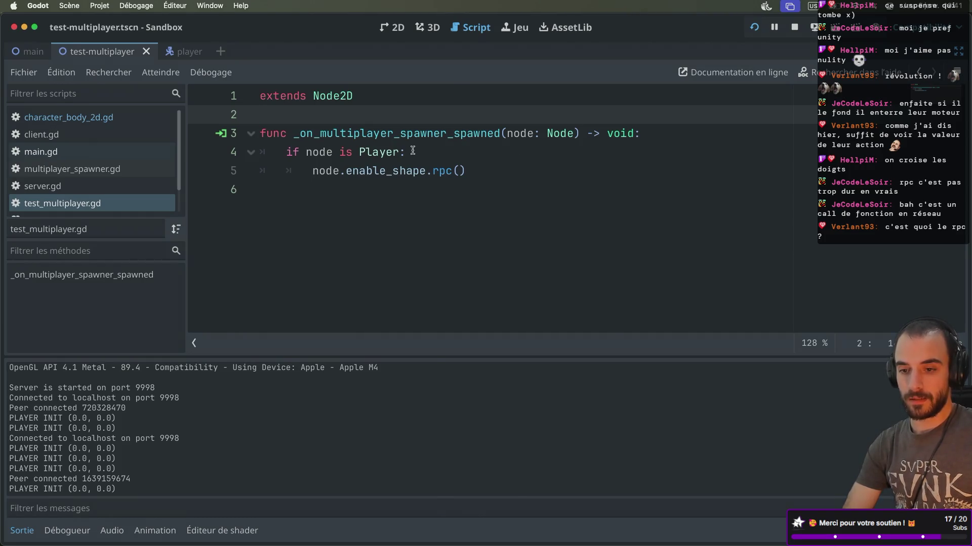
key(ctrl+super+d)
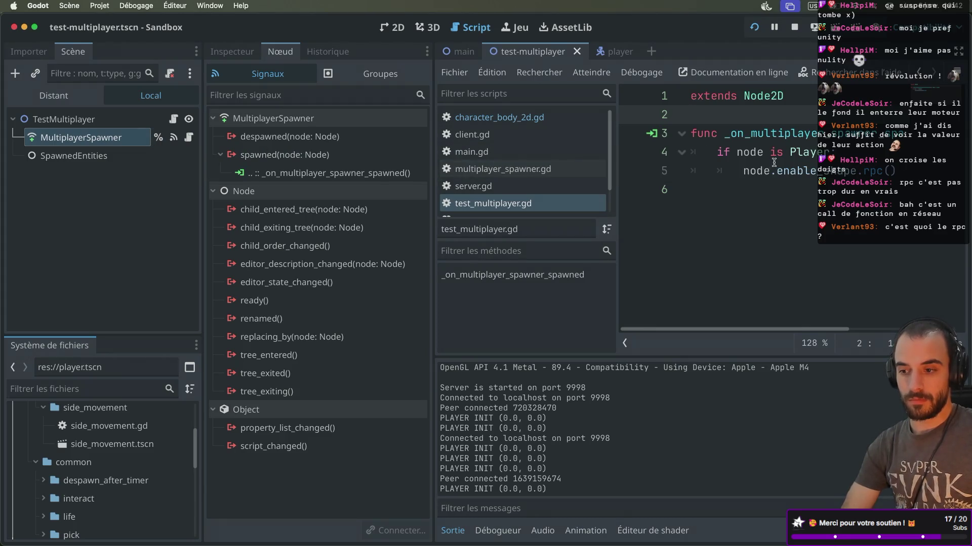
key(ctrl+super+d)
drag(510, 170, 294, 153)
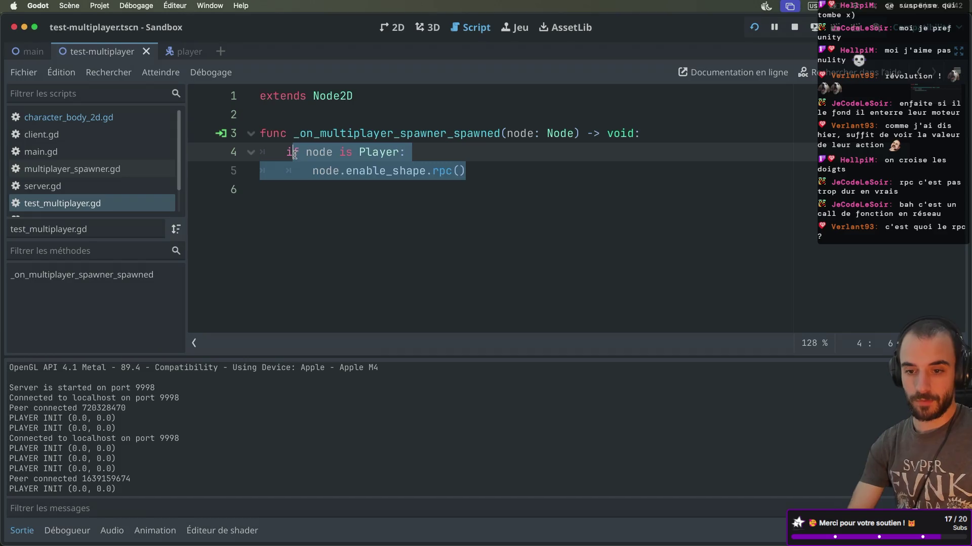
- Delete the if block and begin a 'for node in %' loop header
key(BackSpace)
text(%M)
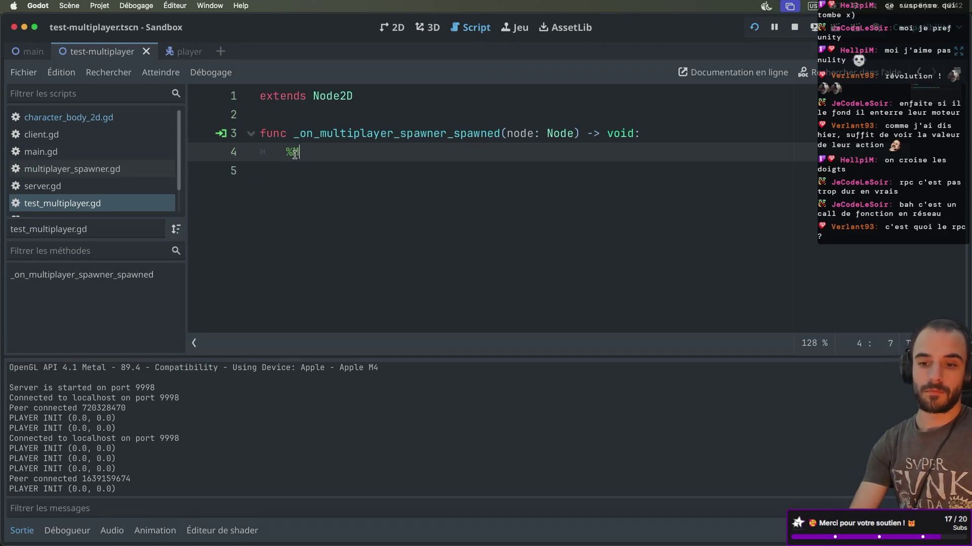
key(BackSpace)
key(BackSpace)
text(for chil)
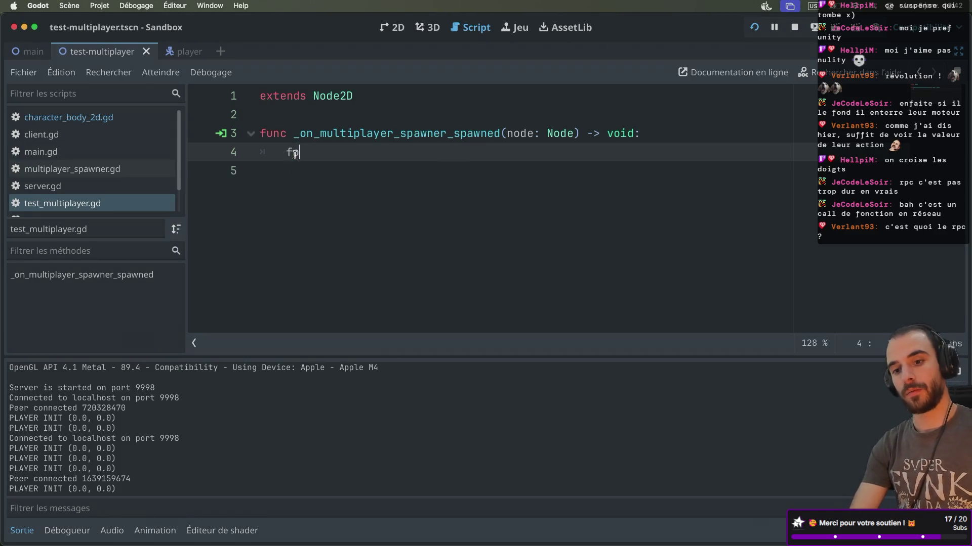
text(d in)
key(BackSpace)
key(BackSpace)
key(BackSpace)
text(nod)
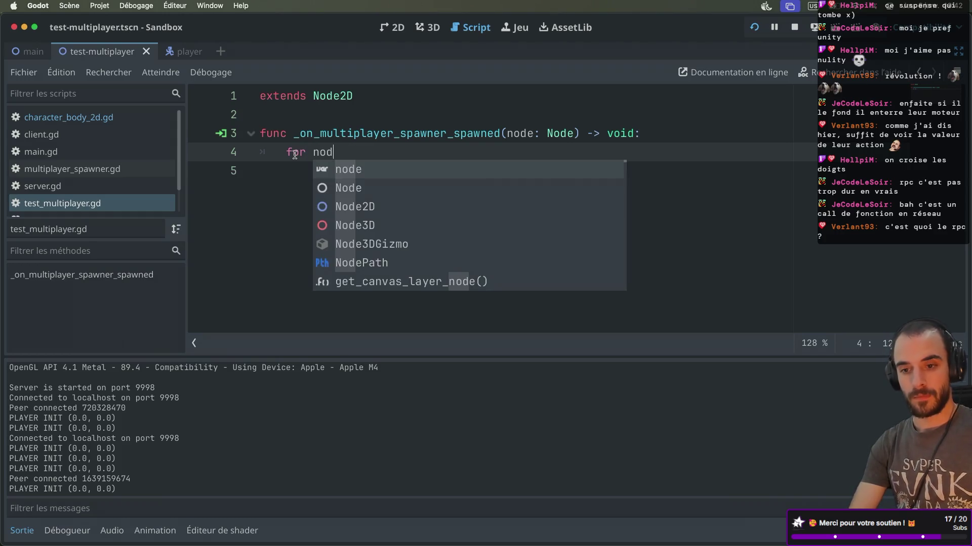
text(e in %)
key(Escape)
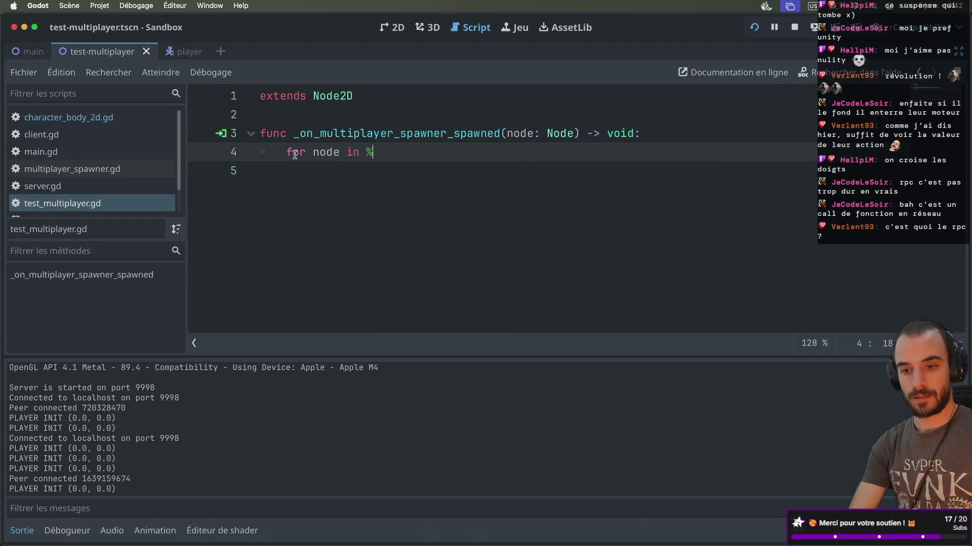
- Complete the loop over %MultiplayerSpawner.get_children() and start an 'if node is Pla' check inside
text(MultiplayerSpawner.)
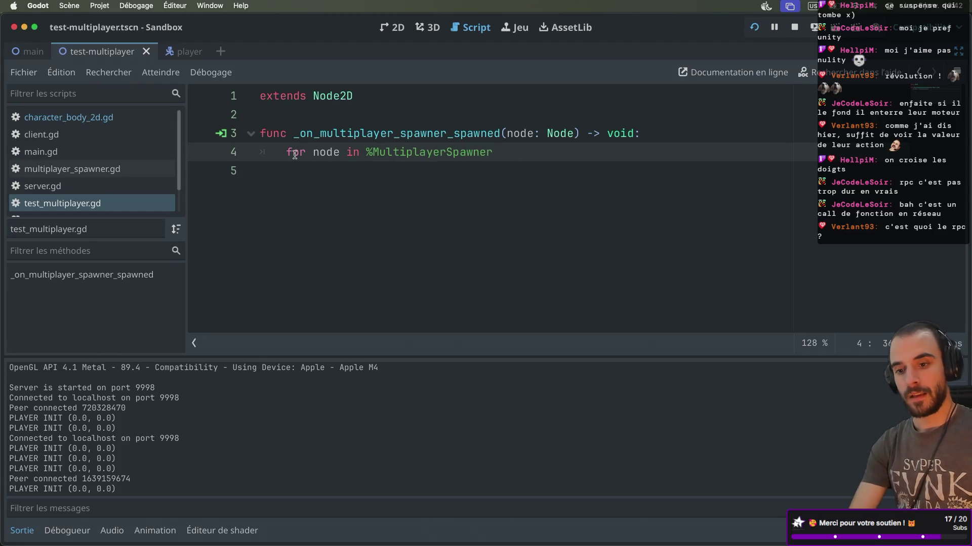
text(chil)
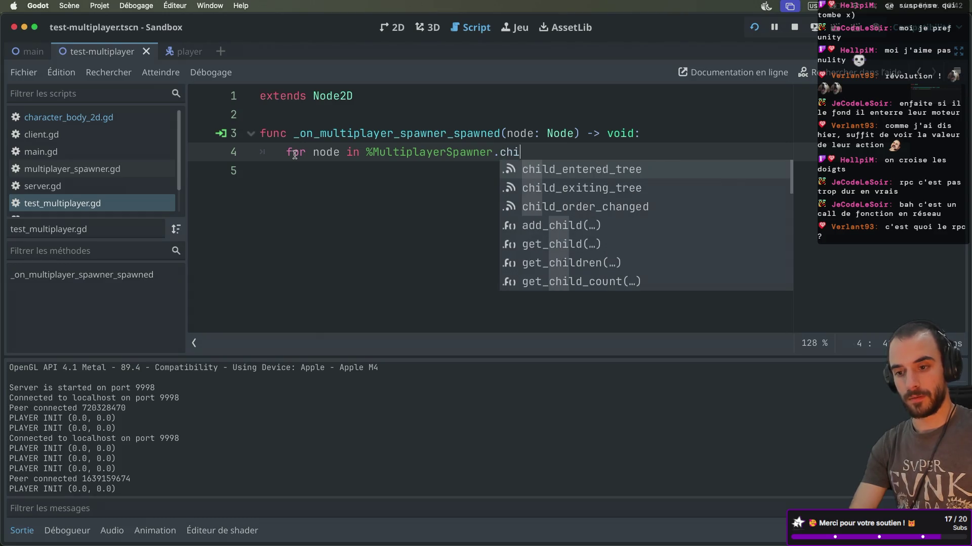
key(Down)
key(Down)
key(Down)
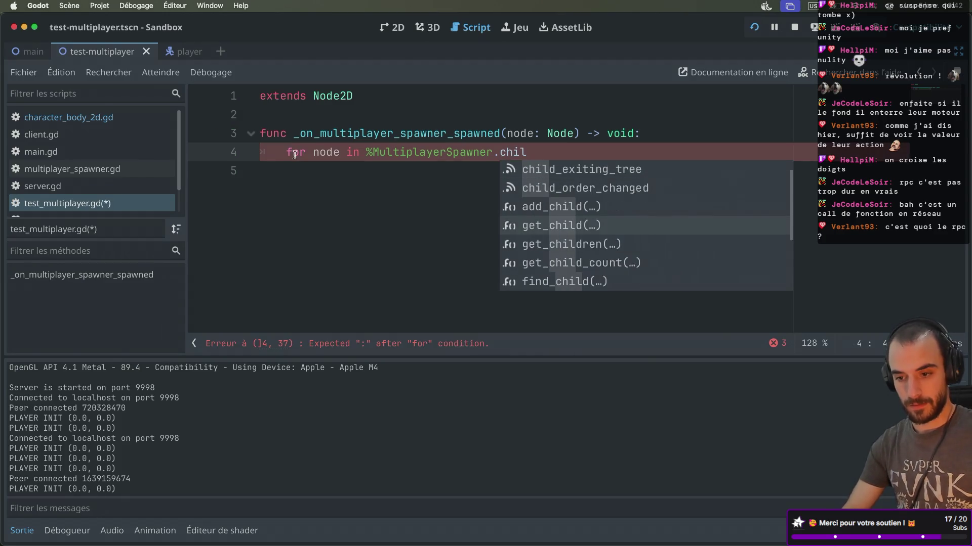
key(Return)
key(Right)
text(:)
key(Return)
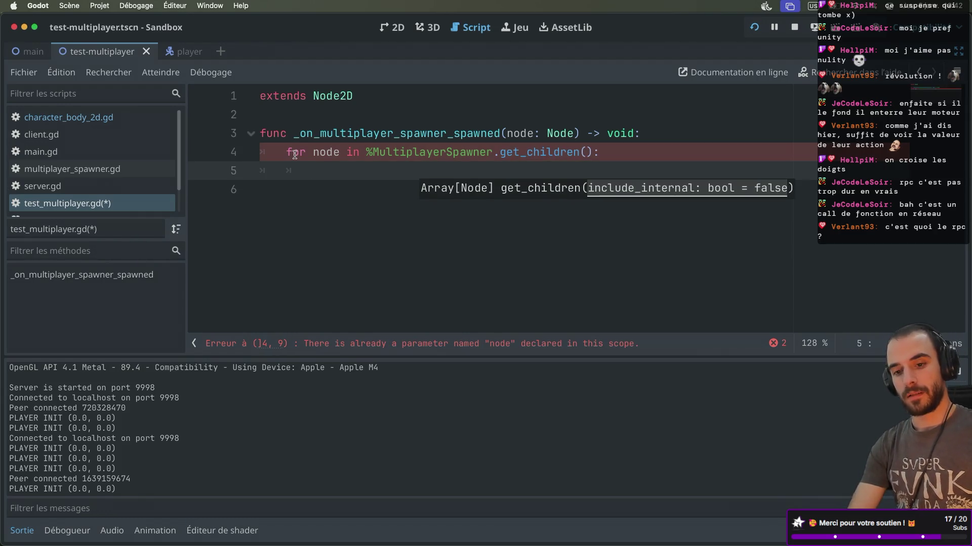
text(if node is Pla)
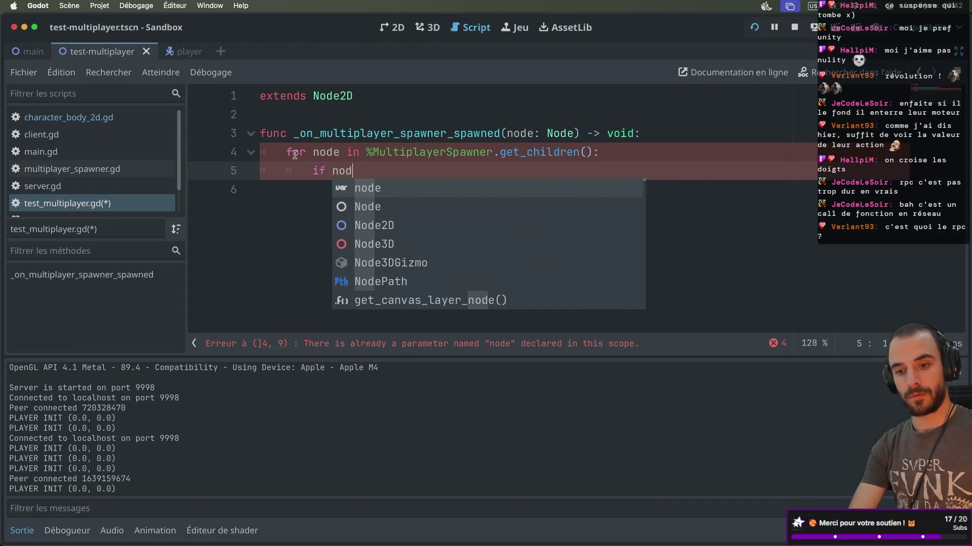